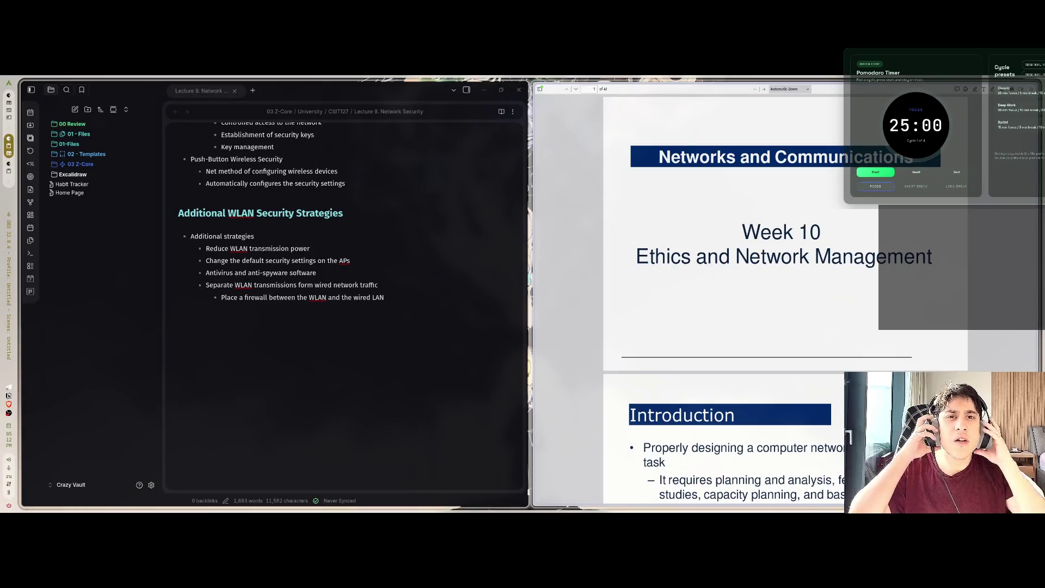
# Open the Home Page note, check it in reading view and back, then open Settings
pyautogui.keyDown('ctrl'); pyautogui.scroll(2, 681, 199); pyautogui.keyUp('ctrl')
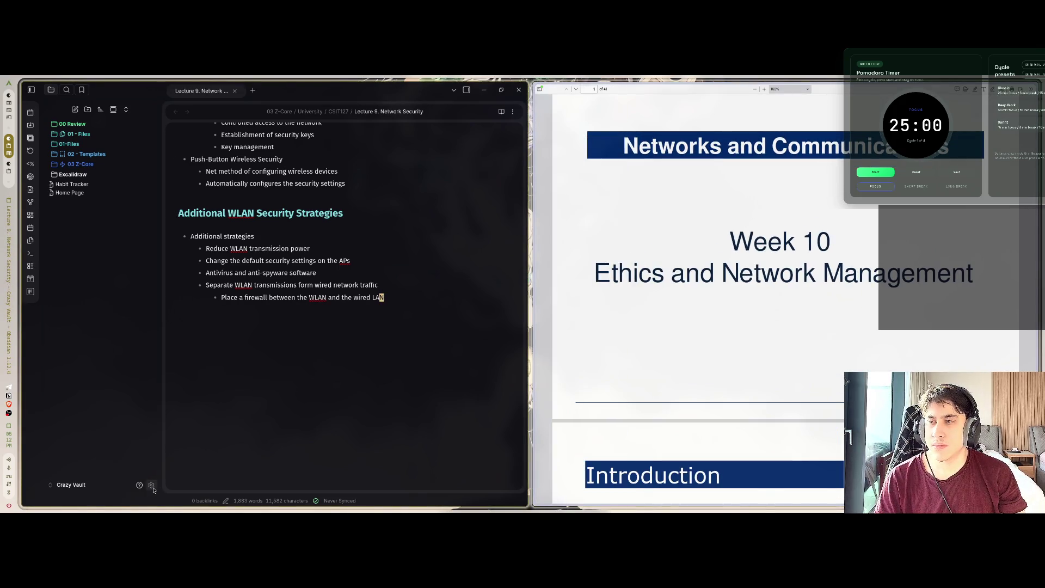
pyautogui.click(71, 193)
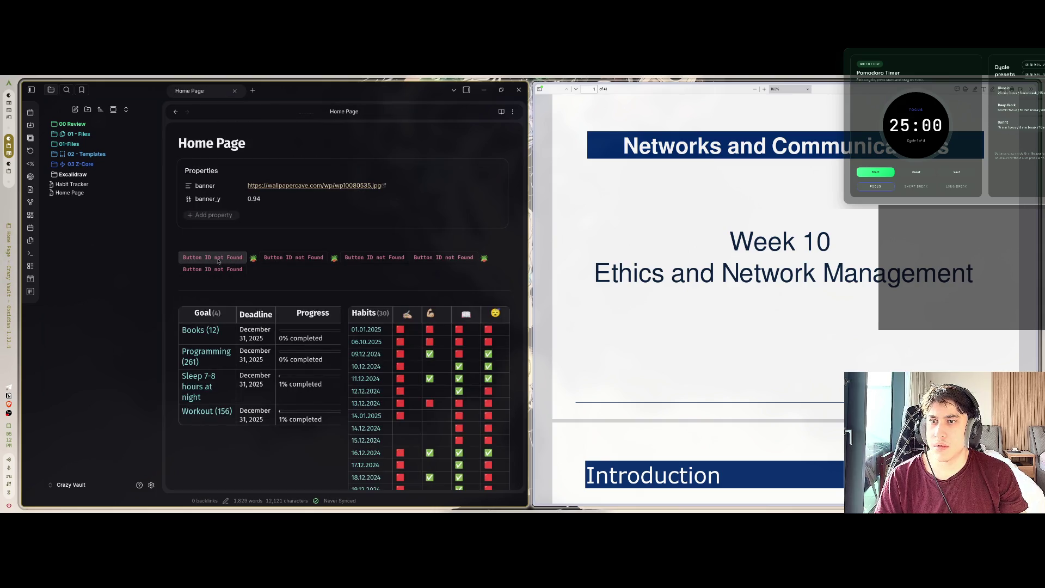
pyautogui.hotkey('ctrl', 'e')
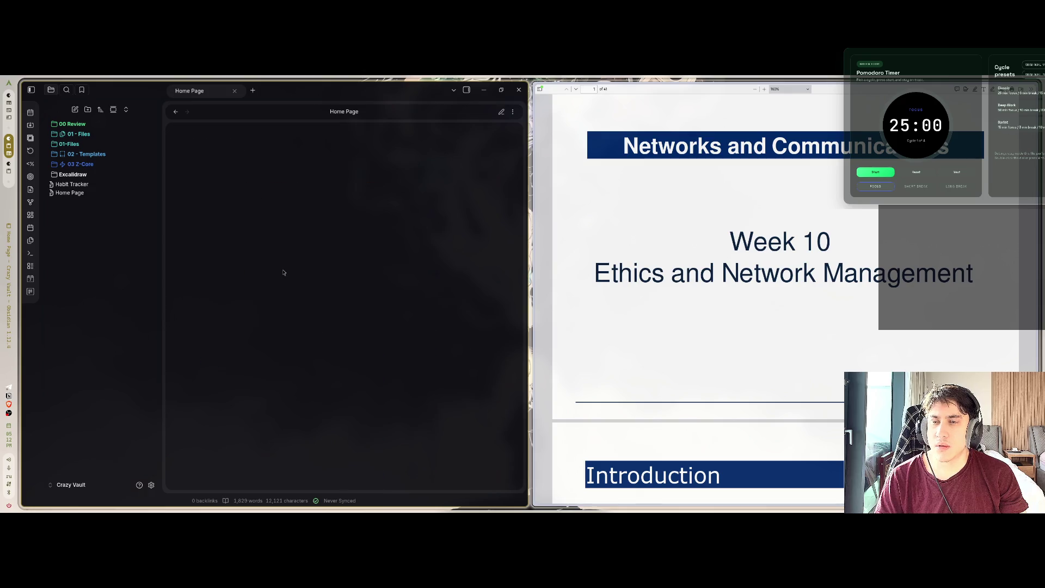
pyautogui.hotkey('ctrl', 'e')
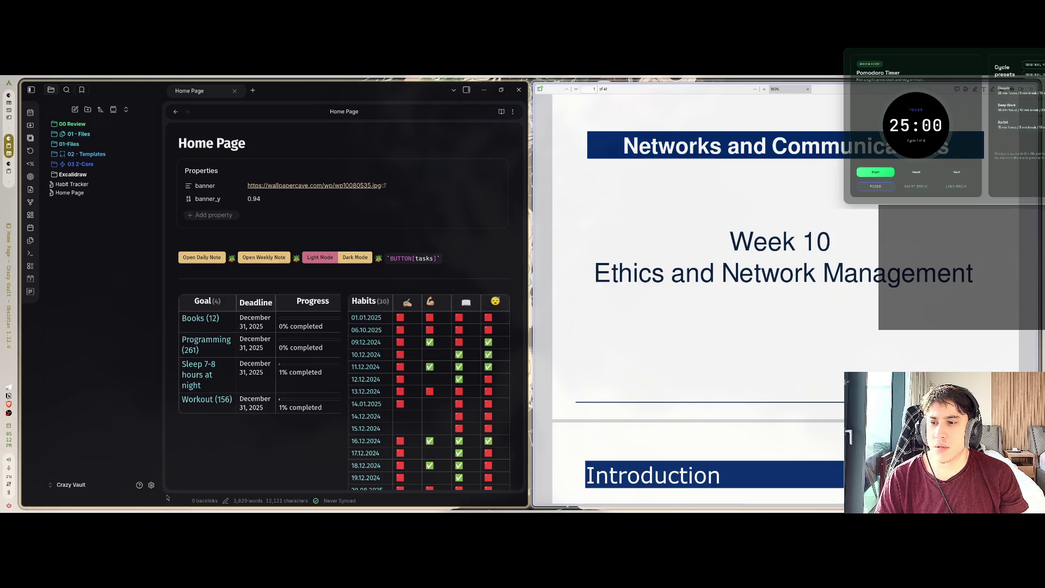
pyautogui.click(152, 485)
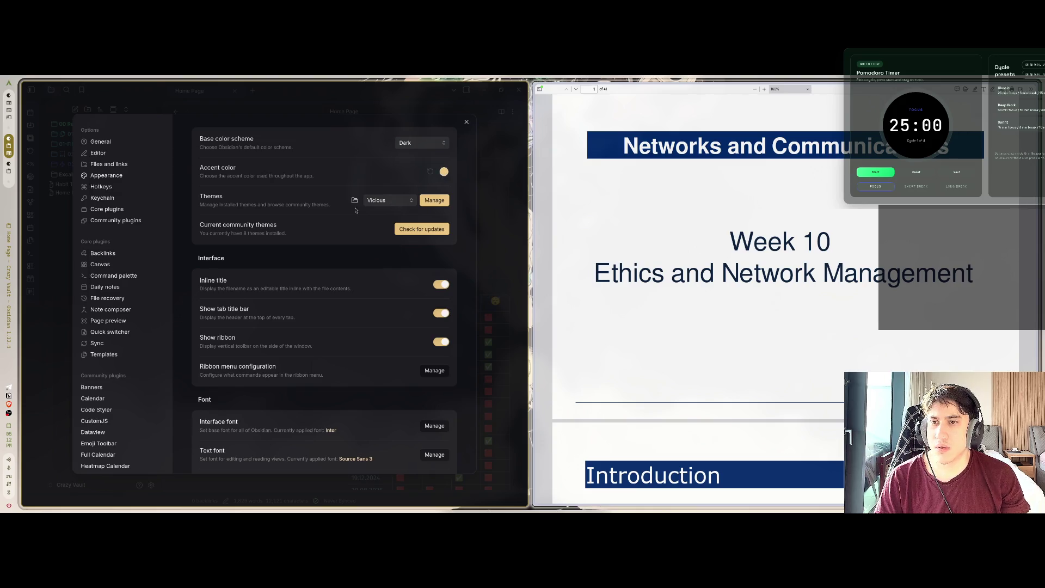
# Switch the Obsidian theme from Vicious to Minimal
pyautogui.click(395, 204)
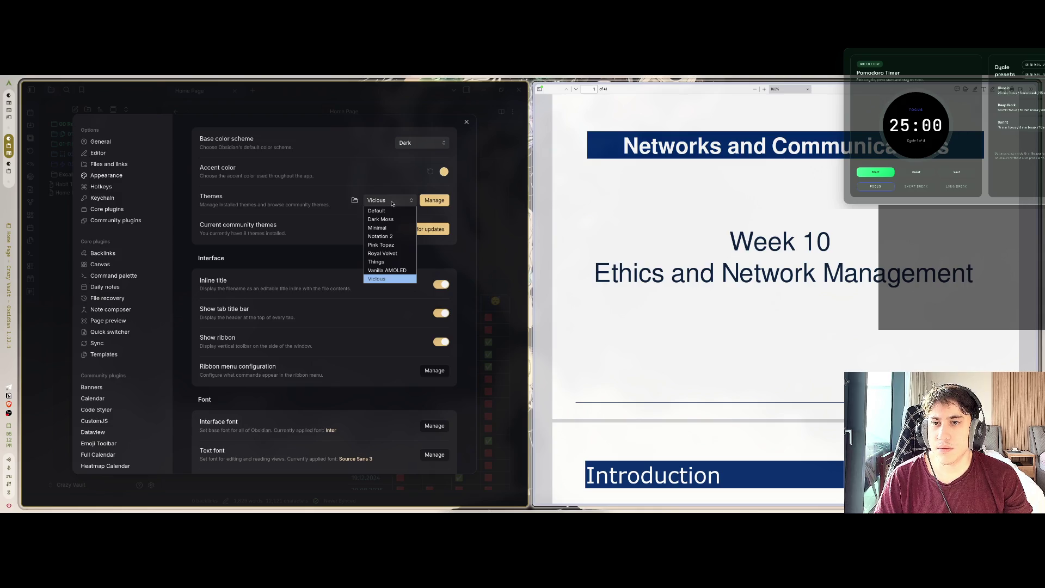
pyautogui.click(384, 228)
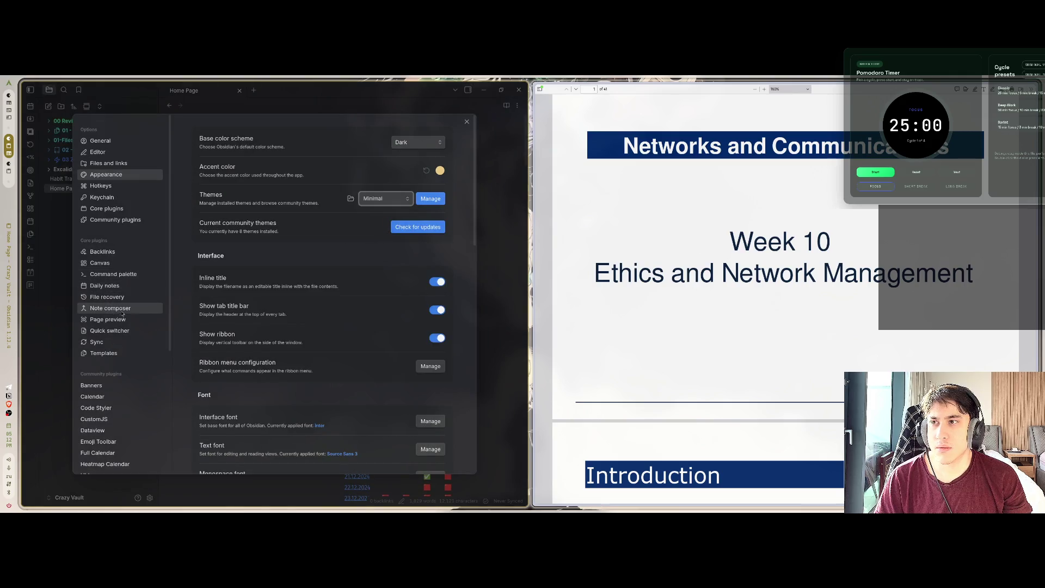
pyautogui.scroll(-2, 124, 347)
pyautogui.scroll(-1, 124, 347)
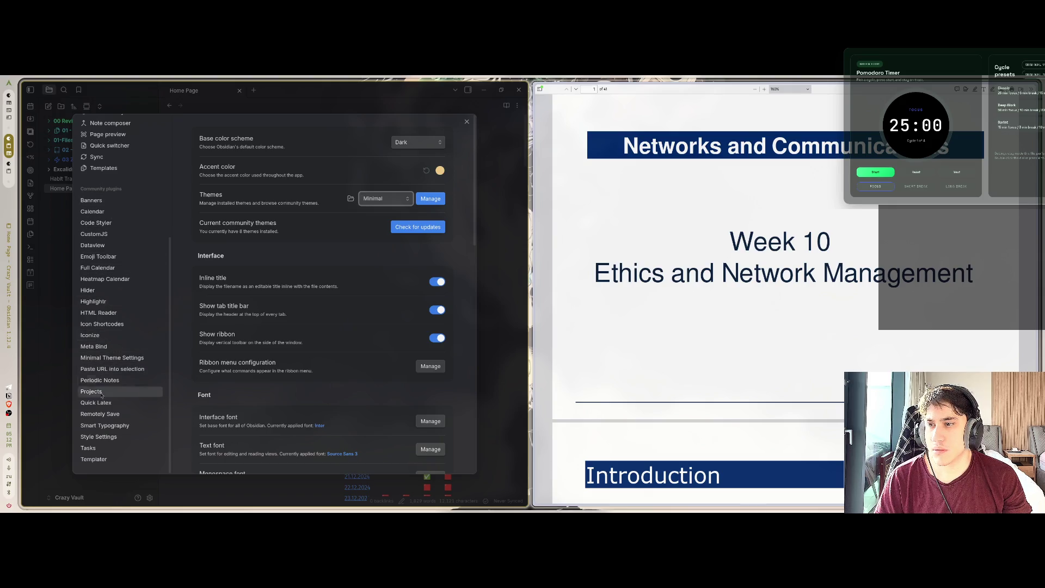
# Look through the Minimal theme's interface colour options in Style Settings
pyautogui.click(98, 436)
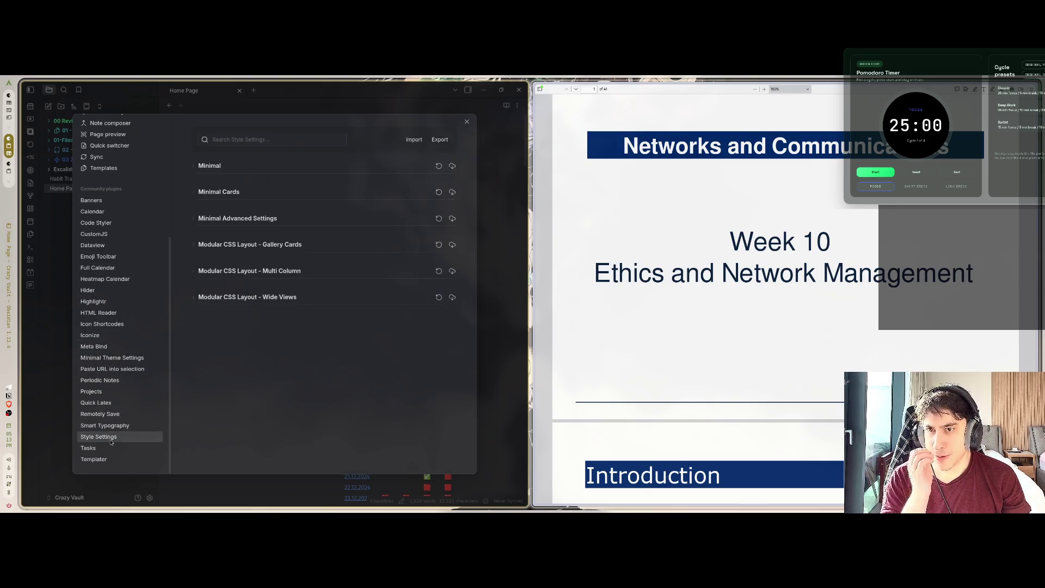
pyautogui.click(218, 166)
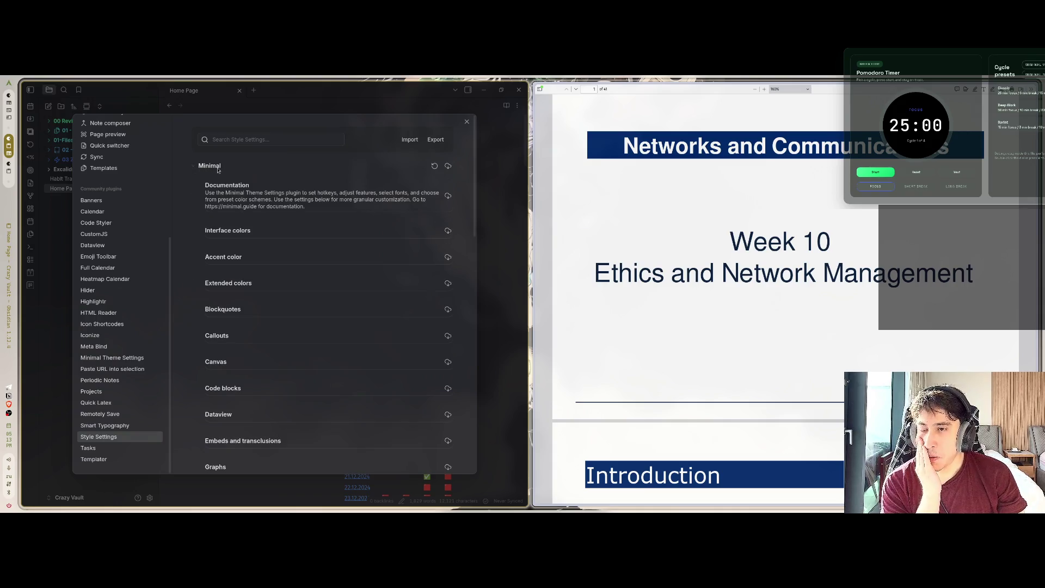
pyautogui.click(222, 228)
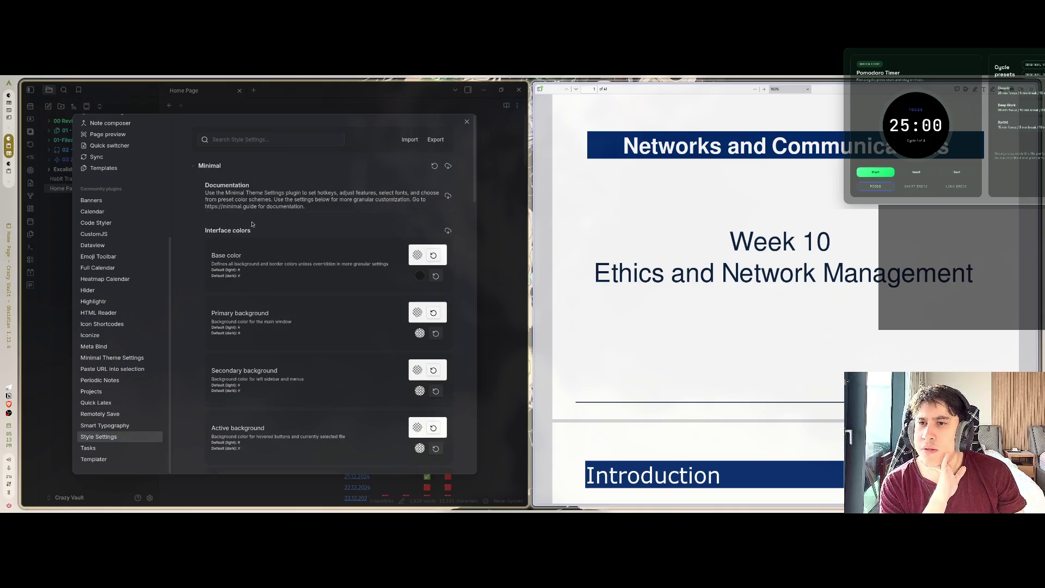
pyautogui.click(228, 231)
pyautogui.scroll(3, 109, 272)
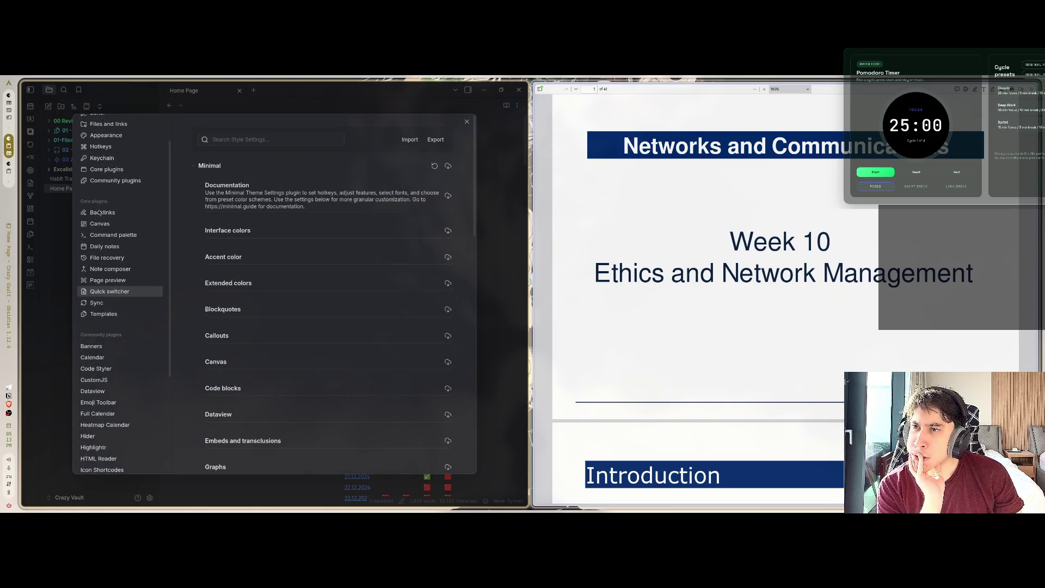
pyautogui.scroll(2, 99, 213)
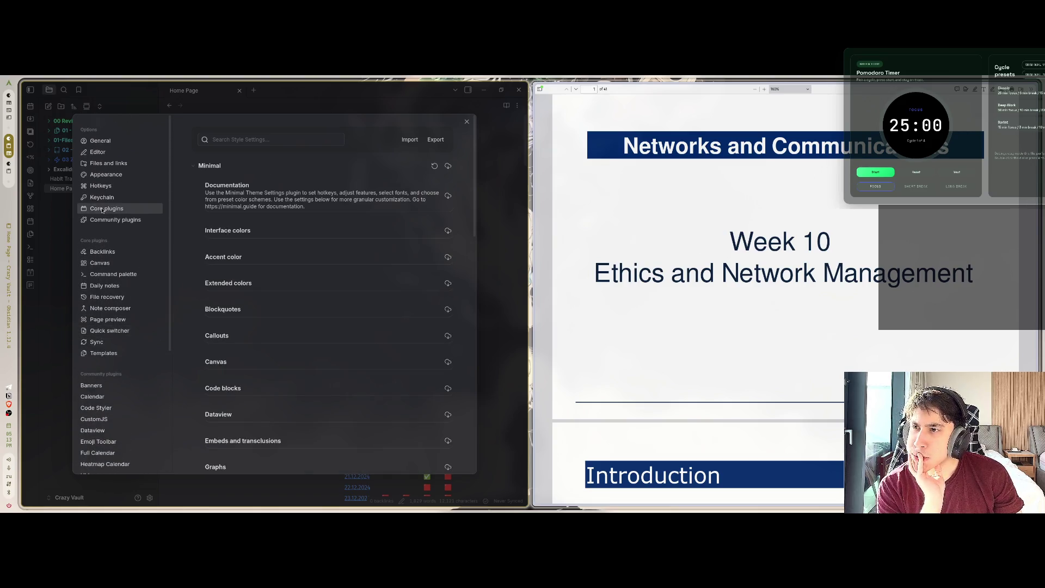
# Return to Appearance and bring up the community theme browser via Manage
pyautogui.click(106, 175)
pyautogui.click(393, 199)
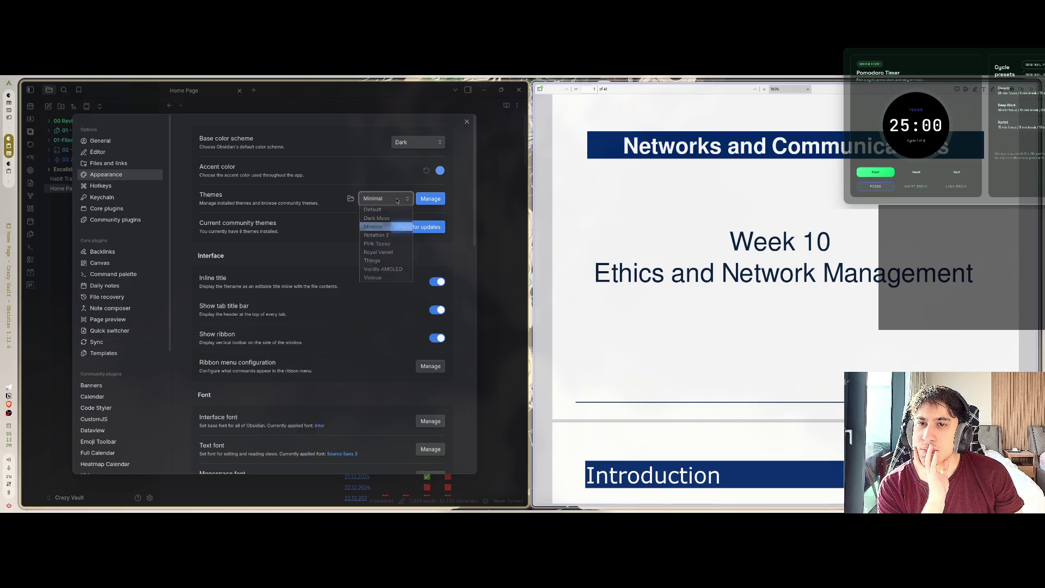
pyautogui.click(430, 198)
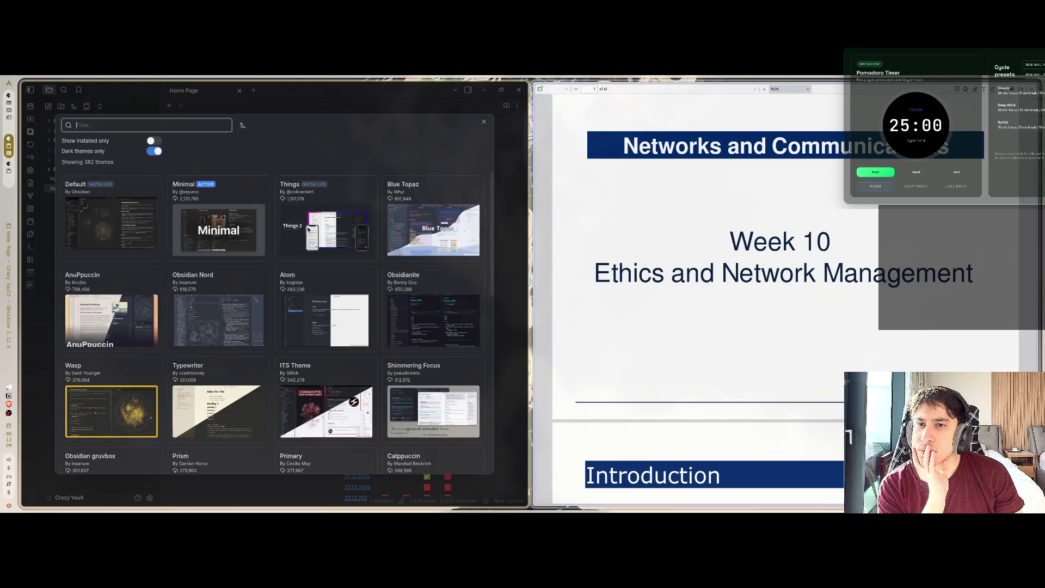
# Install and use the AnuPpuccin community theme
pyautogui.click(119, 331)
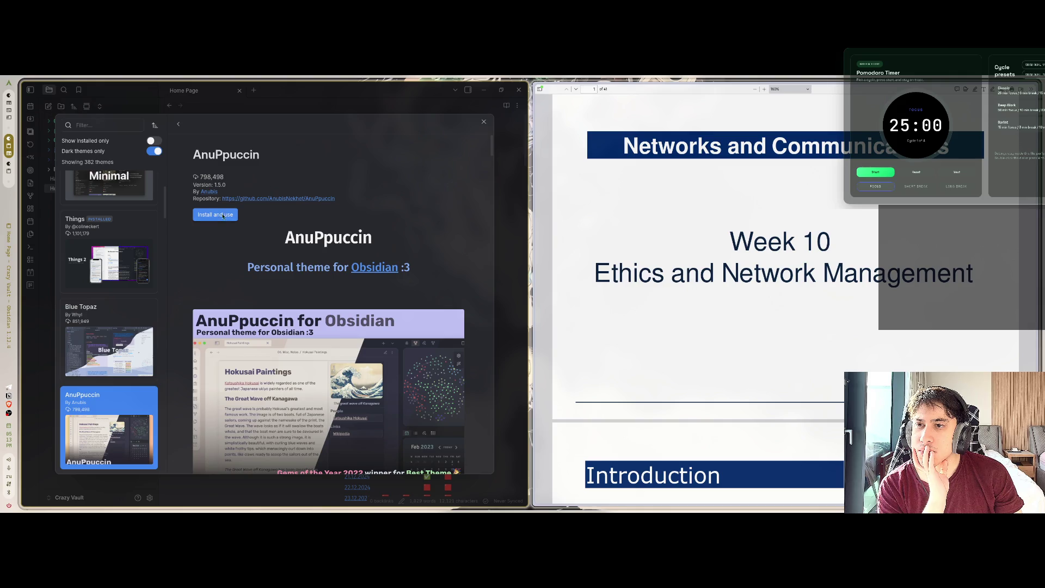
pyautogui.click(223, 215)
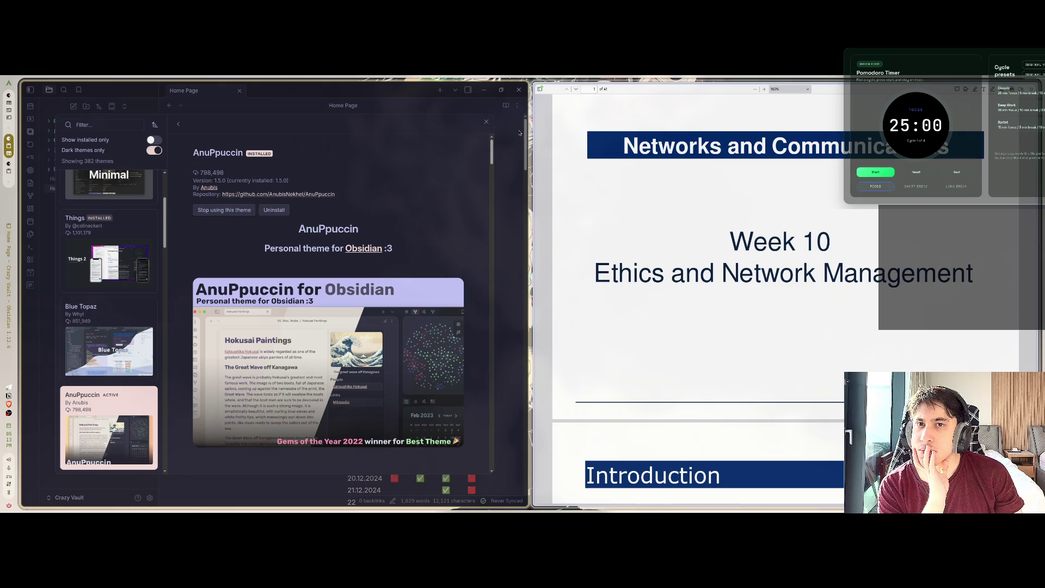
pyautogui.click(510, 127)
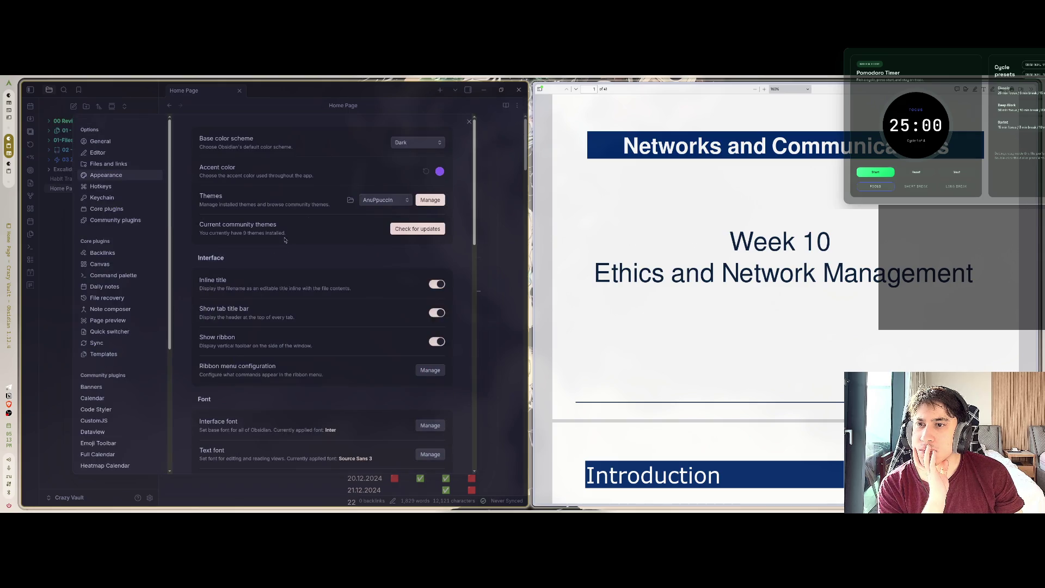
# Inspect AnuPpuccin's Gallery Cards, Multi Column and Wide Views options in Style Settings
pyautogui.scroll(-5, 117, 381)
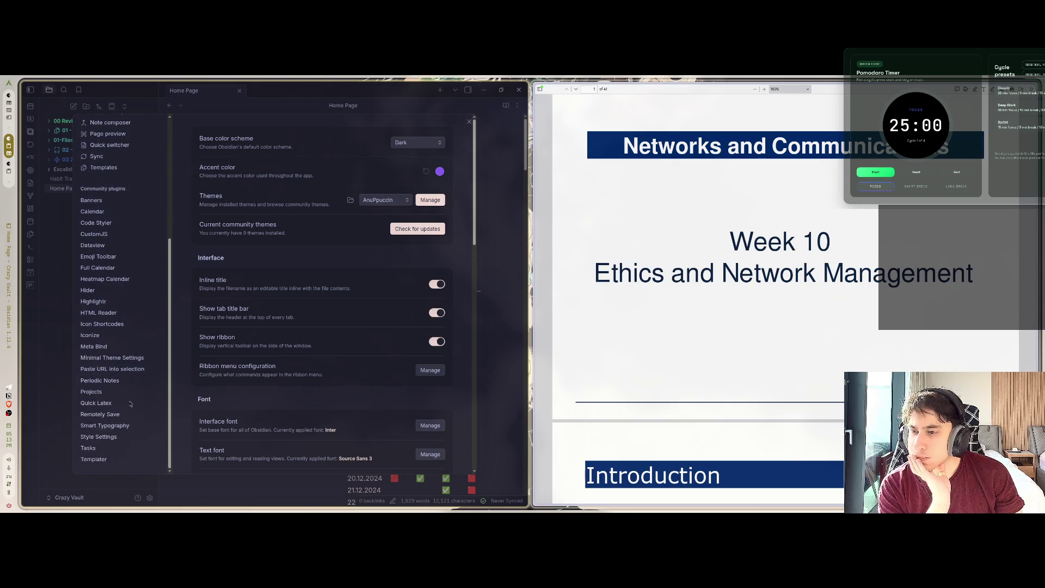
pyautogui.click(99, 437)
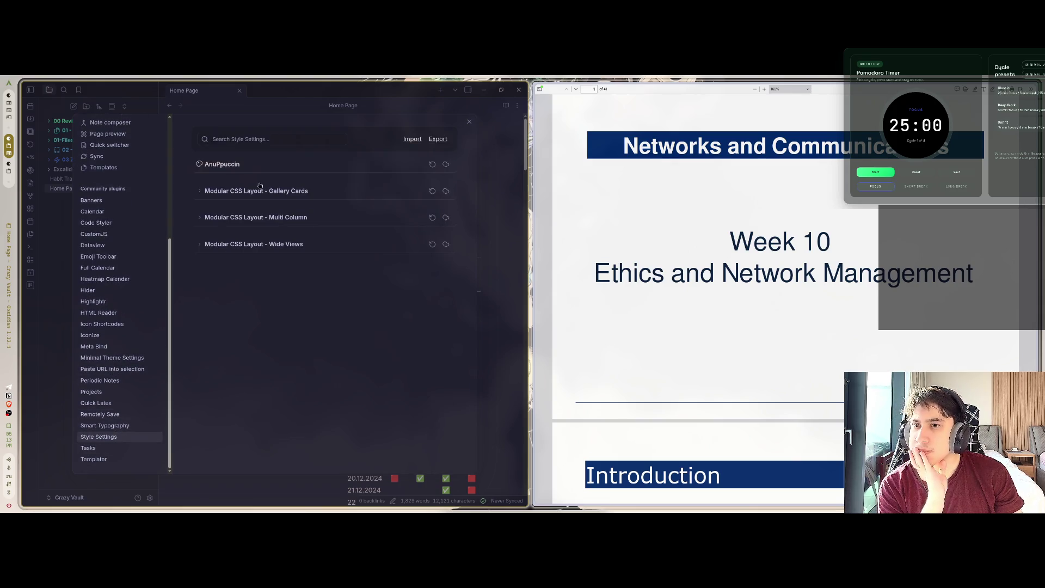
pyautogui.click(256, 190)
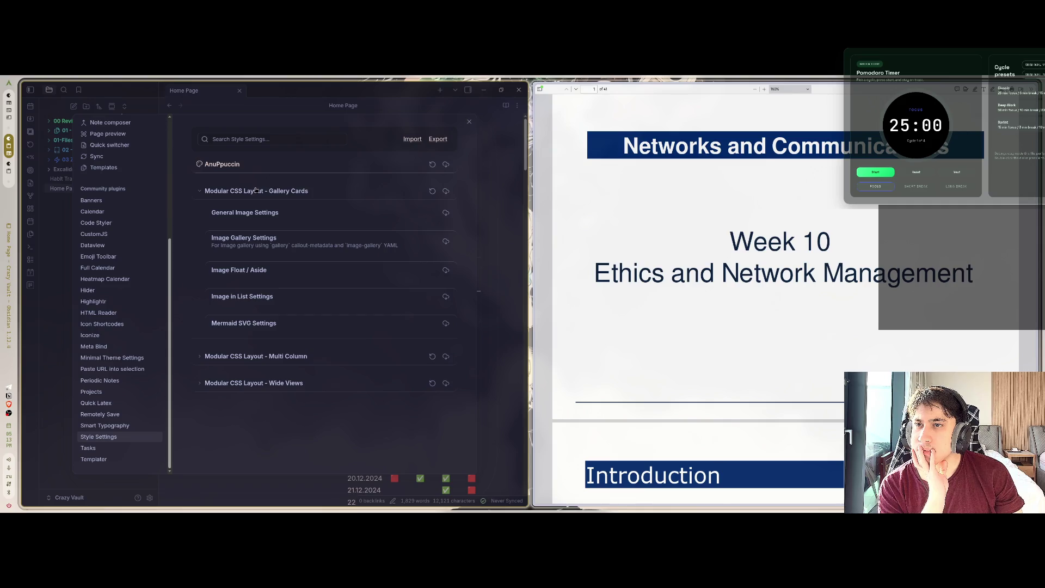
pyautogui.click(256, 190)
pyautogui.click(246, 218)
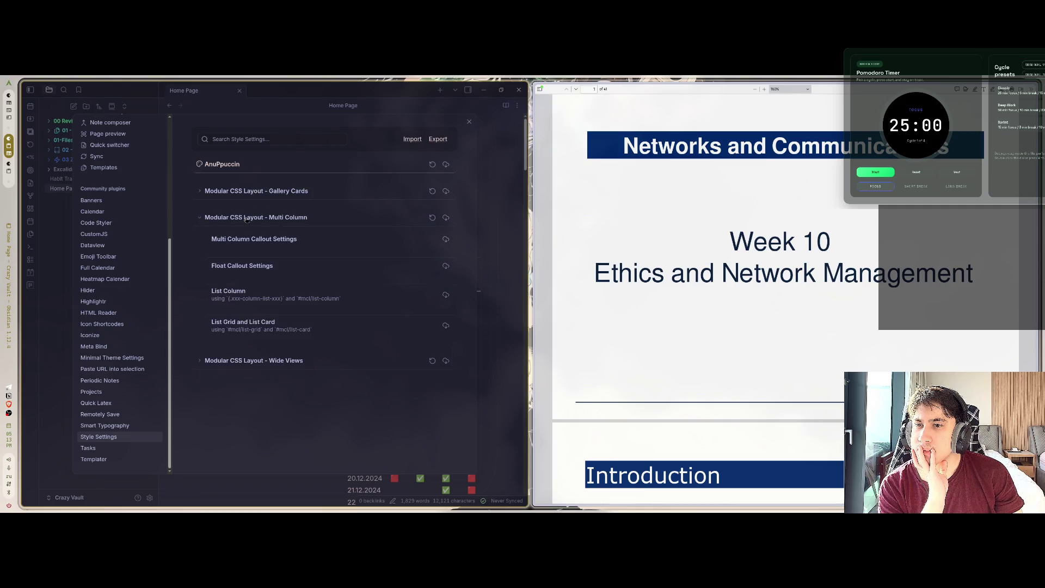
pyautogui.click(247, 218)
pyautogui.click(243, 241)
pyautogui.click(242, 241)
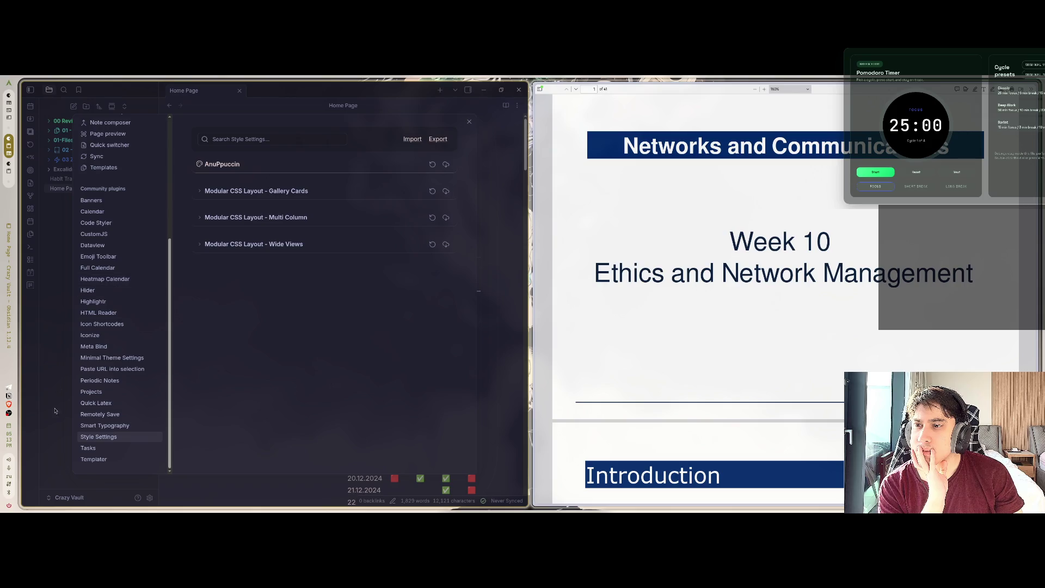
pyautogui.scroll(5, 102, 431)
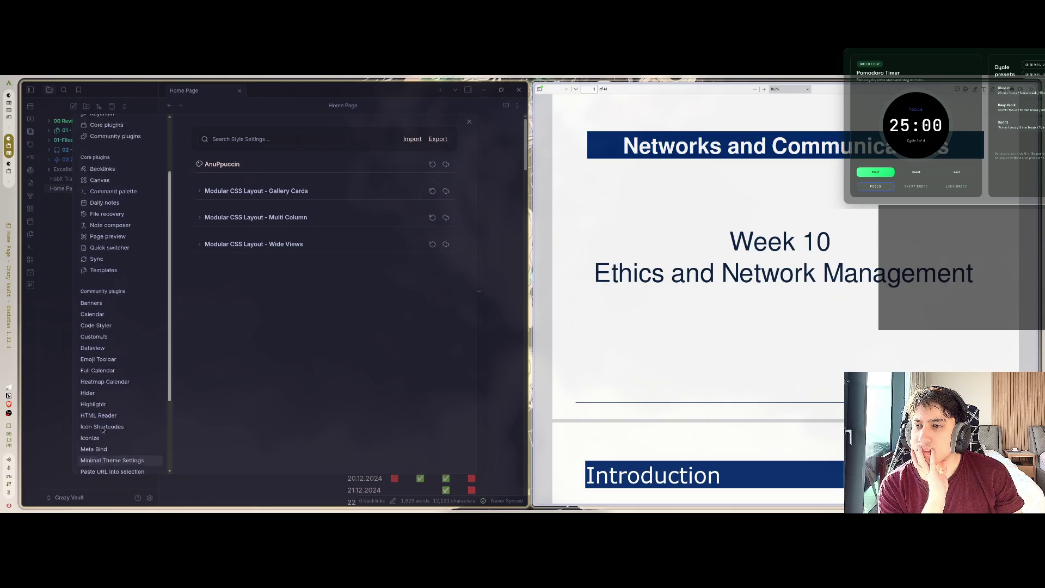
pyautogui.click(105, 175)
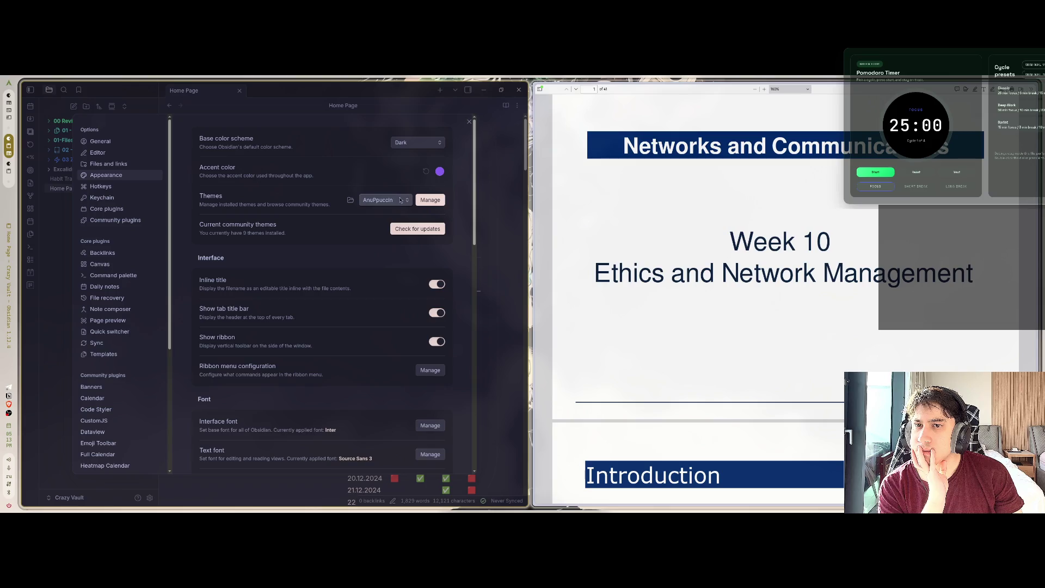
# Keep AnuPpuccin, set the base color scheme to Light, and close Settings
pyautogui.click(388, 200)
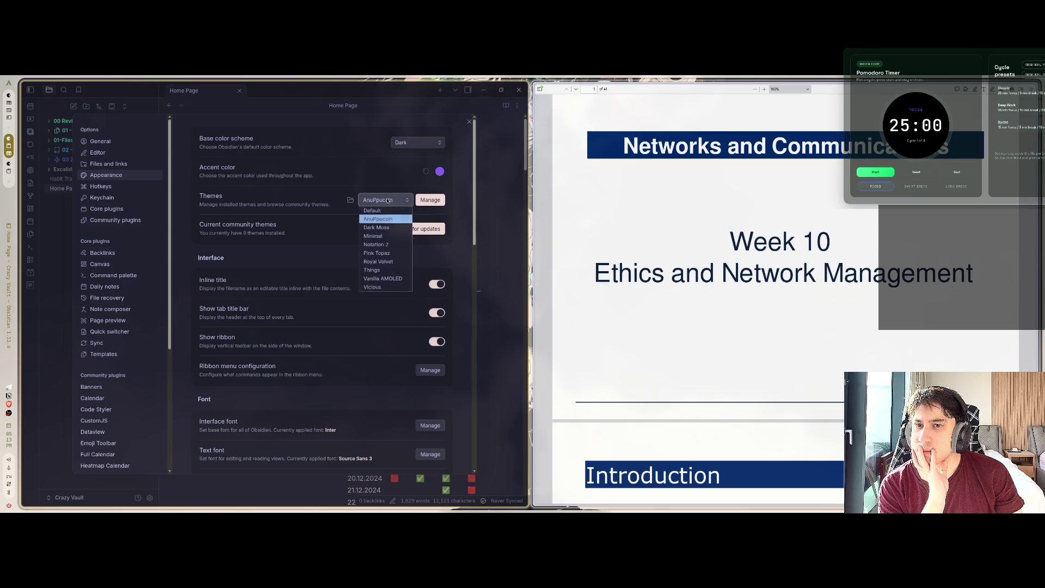
pyautogui.click(377, 219)
pyautogui.scroll(-5, 104, 430)
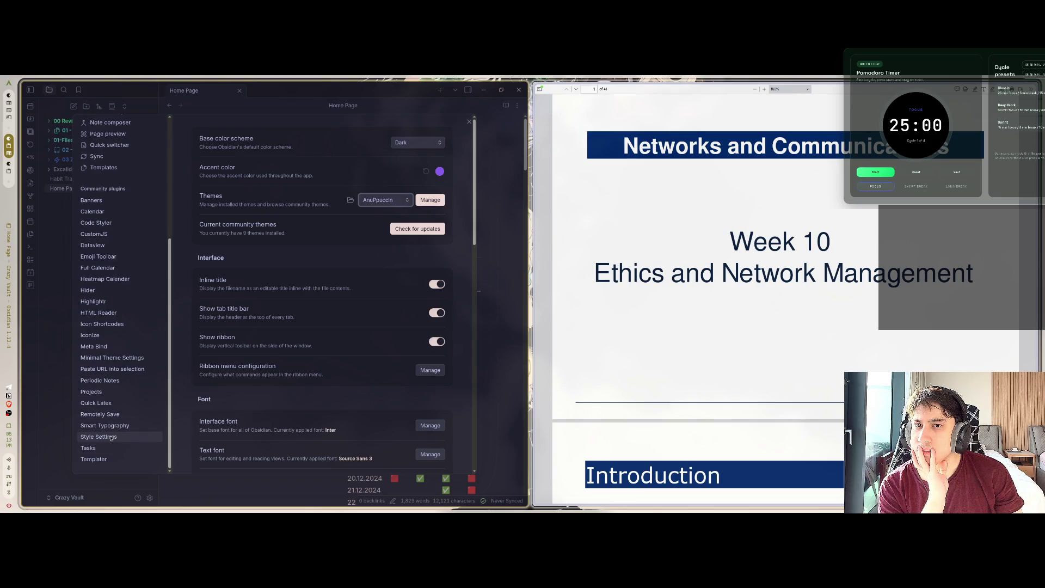
pyautogui.click(418, 142)
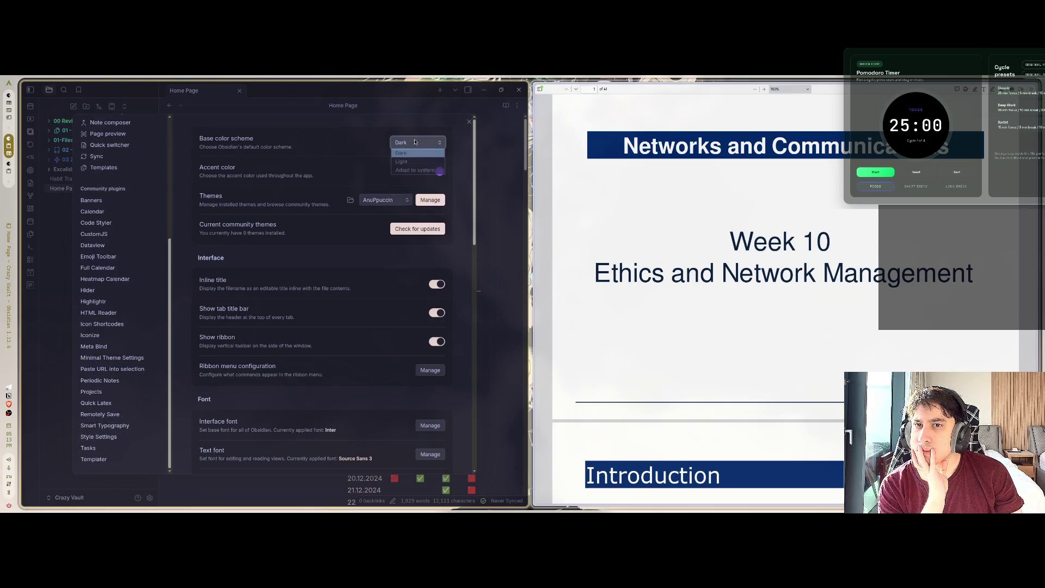
pyautogui.click(417, 158)
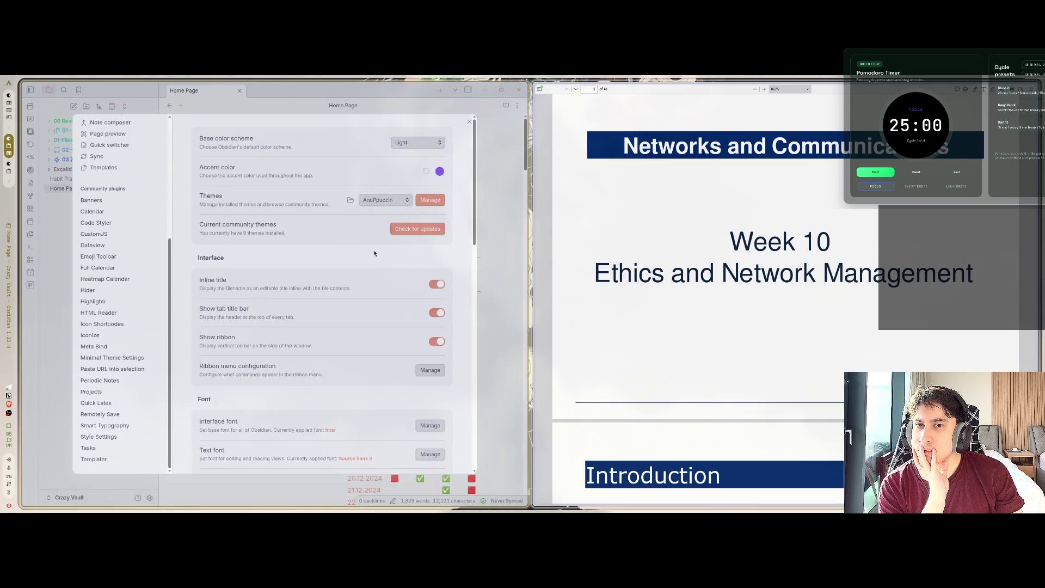
pyautogui.press('Escape')
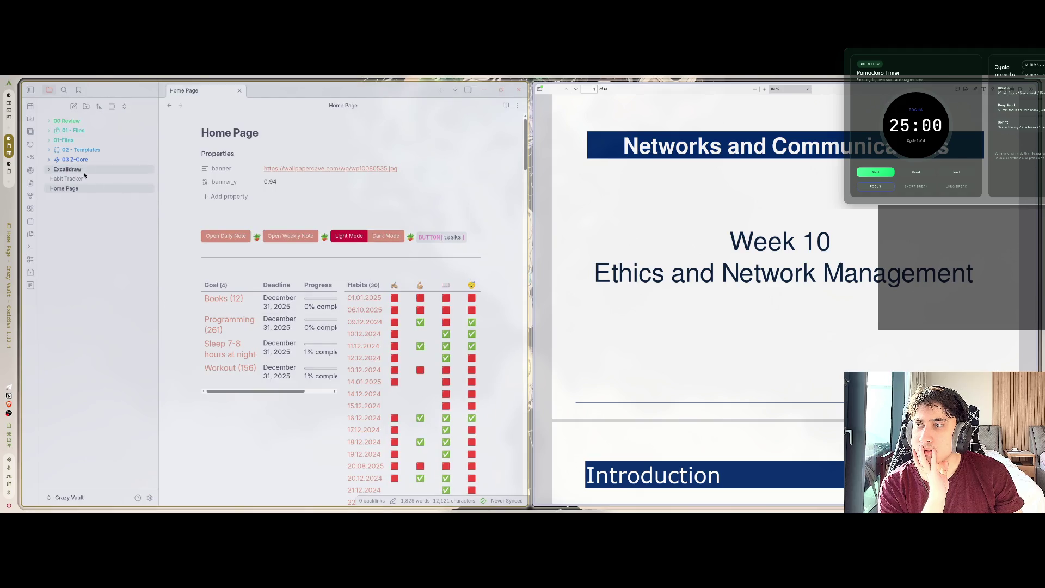
# Open 'Lecture 9. Network Security' from 03 Z-Core > University > CSIT127
pyautogui.doubleClick(52, 169)
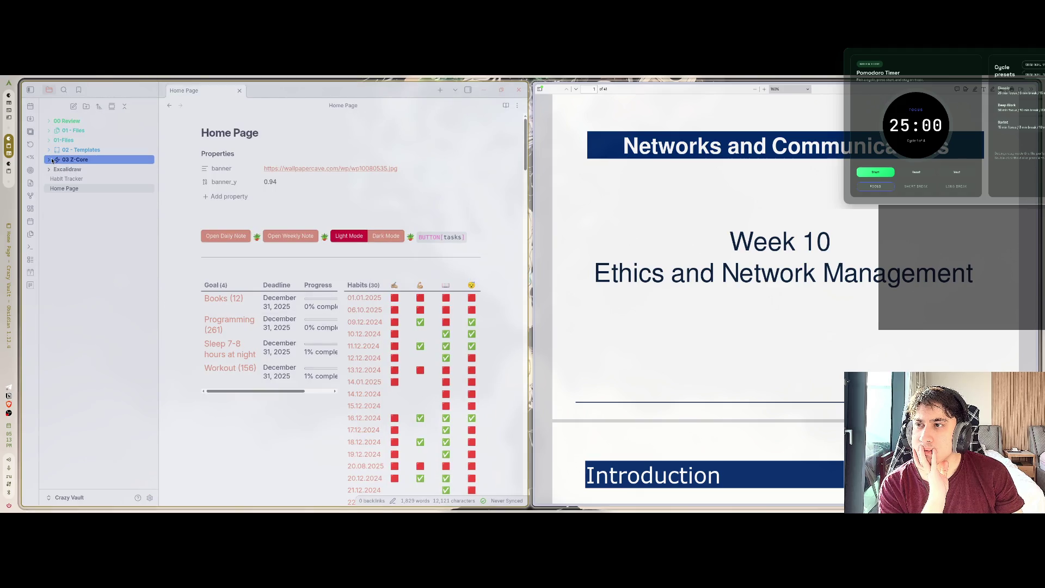
pyautogui.click(74, 160)
pyautogui.click(73, 287)
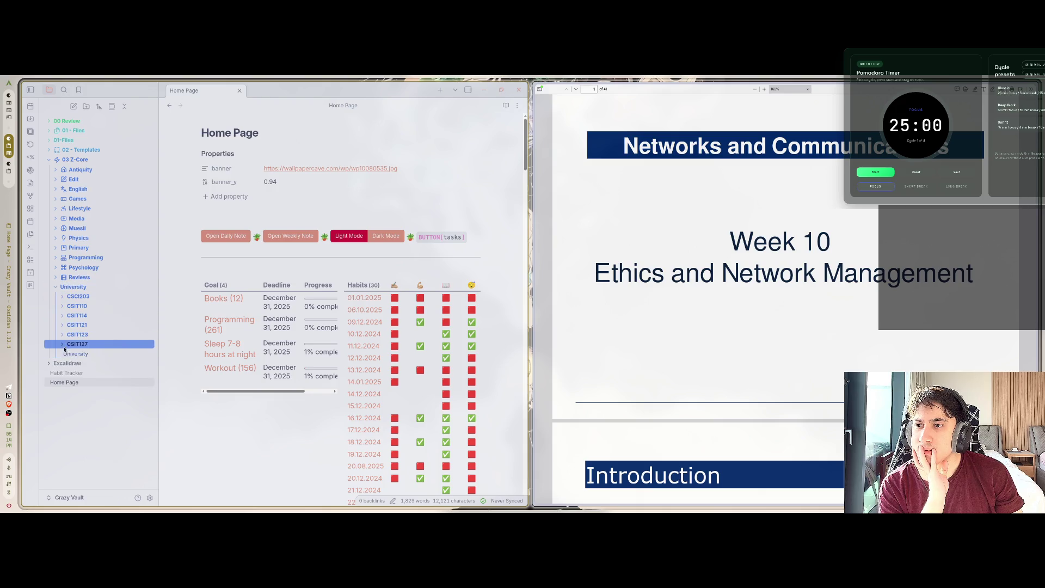
pyautogui.click(68, 345)
pyautogui.click(103, 439)
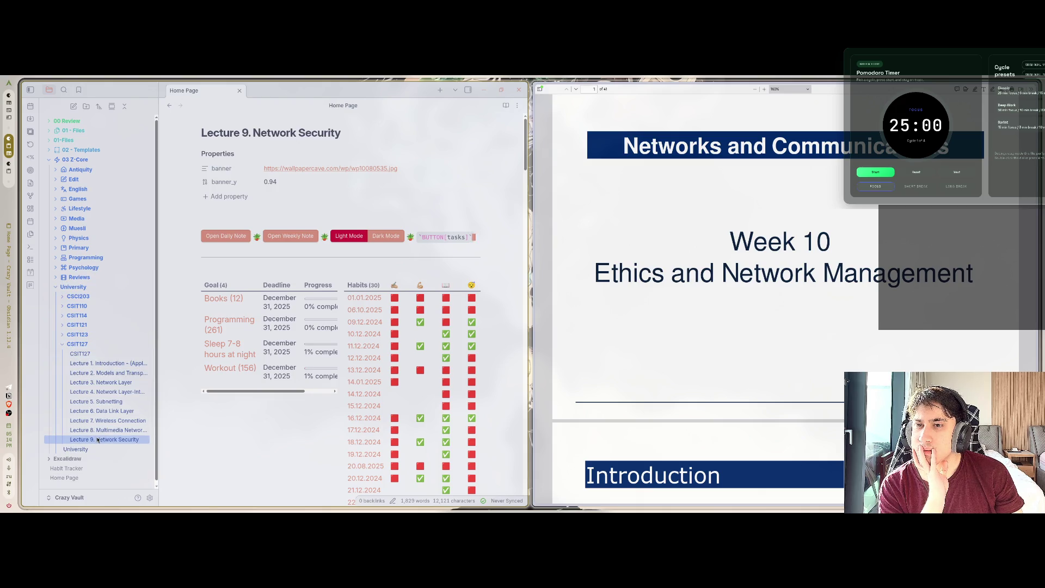
pyautogui.scroll(-3, 184, 387)
pyautogui.scroll(2, 184, 388)
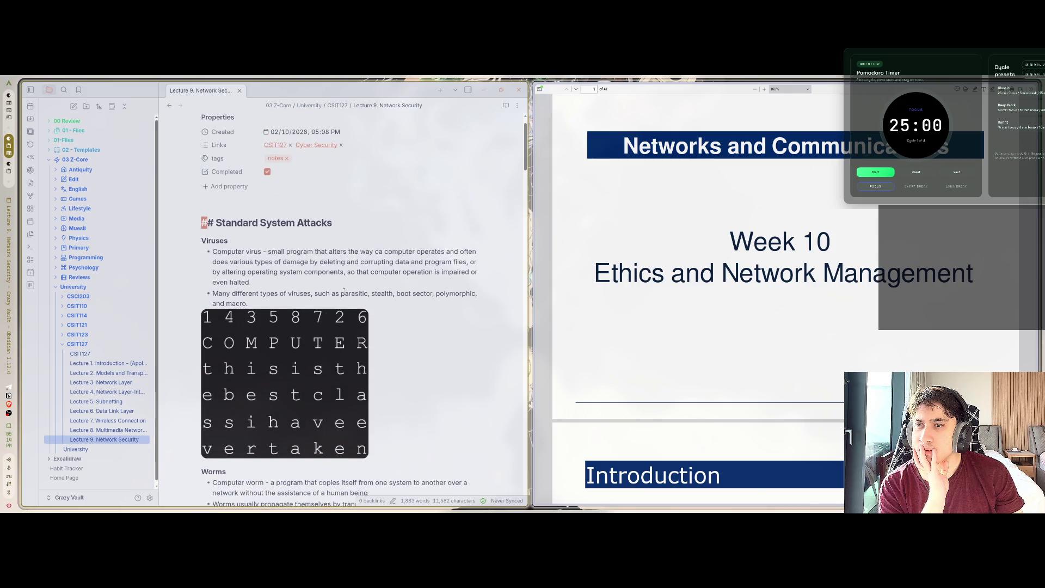
pyautogui.click(331, 251)
pyautogui.scroll(-10, 325, 261)
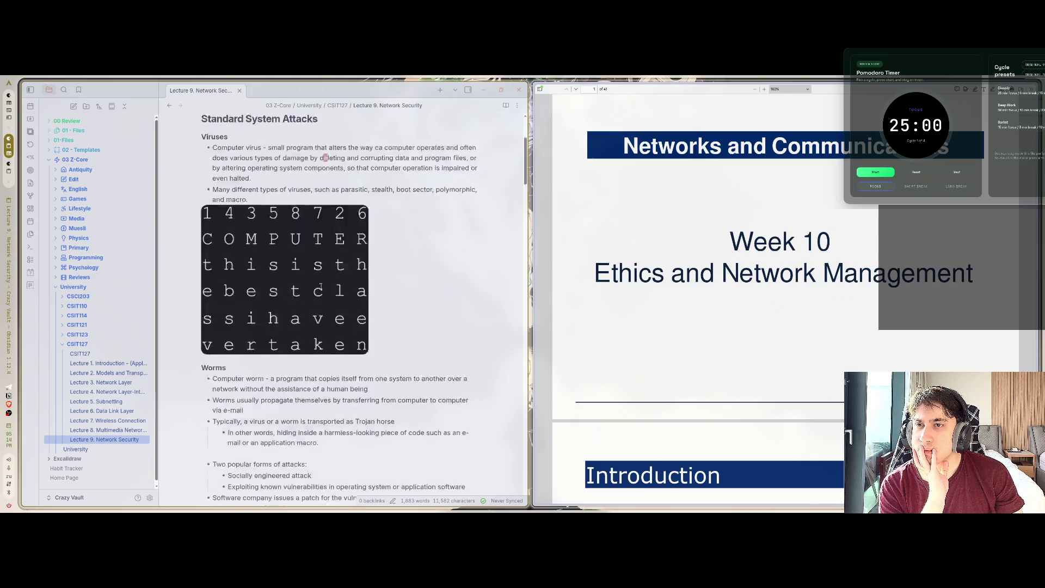
pyautogui.scroll(-10, 336, 345)
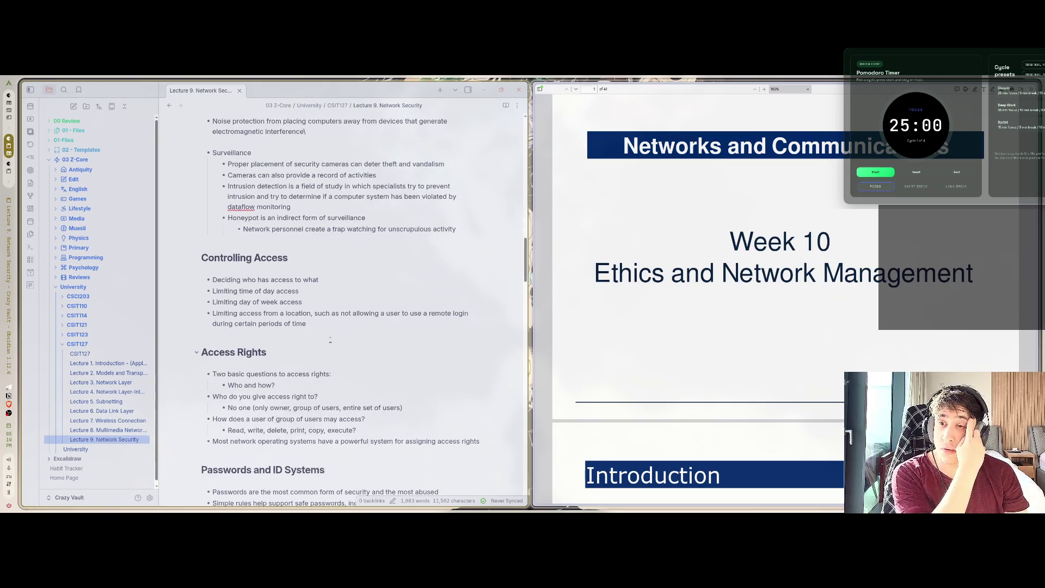
# Change the theme to Vicious in Appearance settings and close Settings
pyautogui.click(150, 497)
pyautogui.click(385, 200)
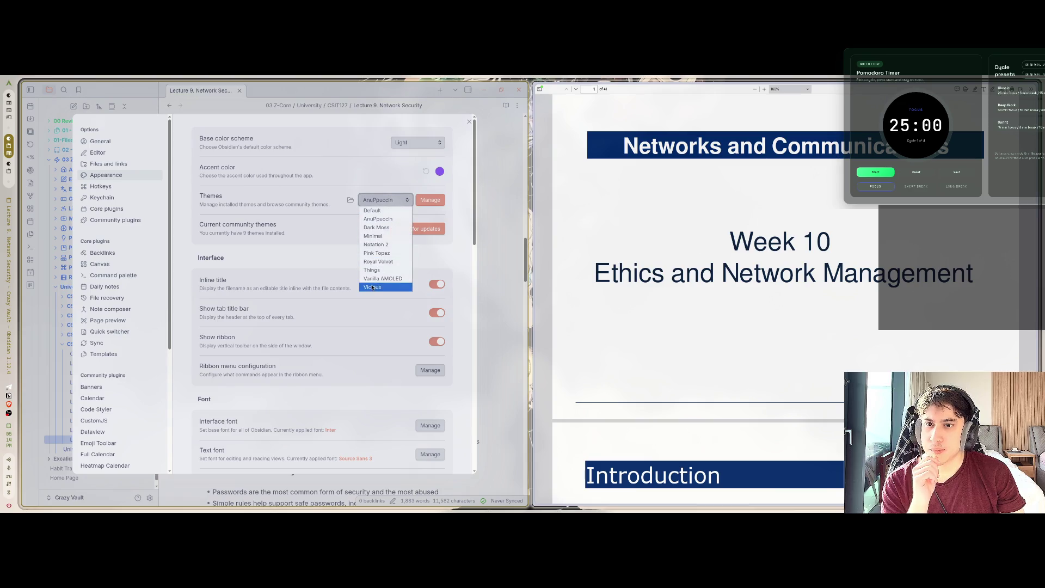
pyautogui.click(385, 287)
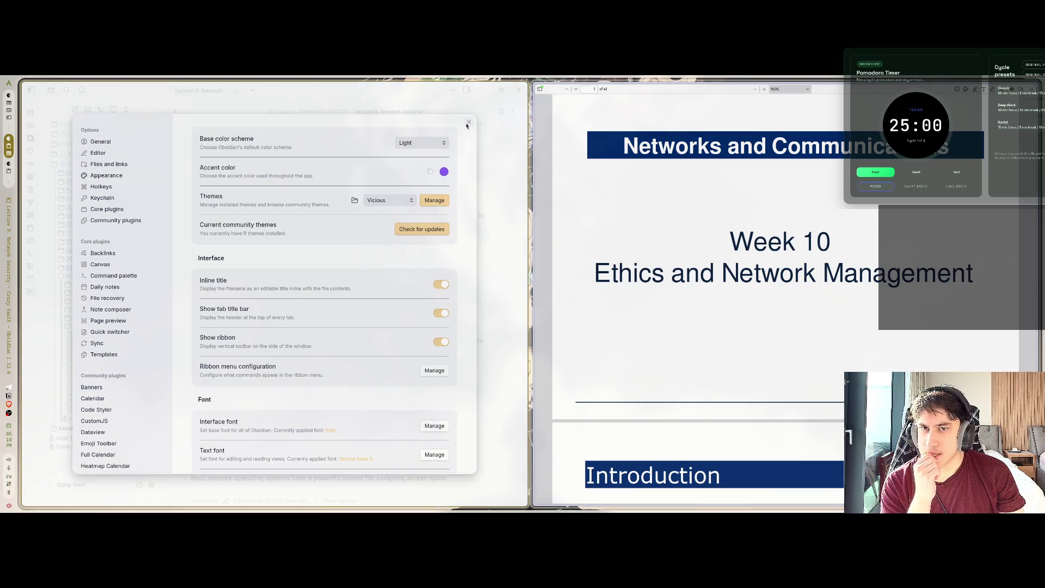
pyautogui.click(467, 123)
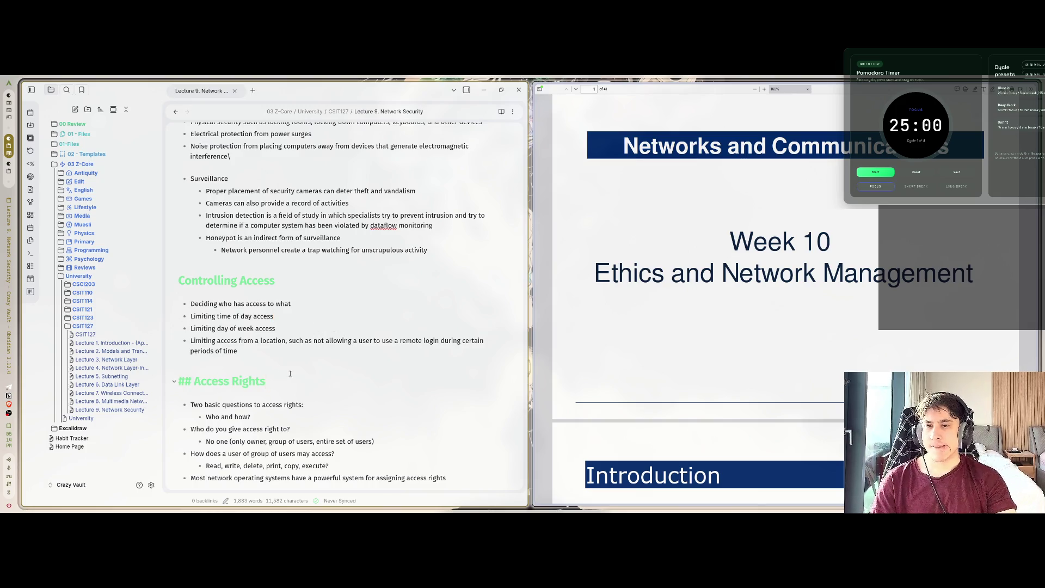
# Scroll to the end of the Lecture 9 note and toggle the file explorer off and on
pyautogui.scroll(-3, 290, 373)
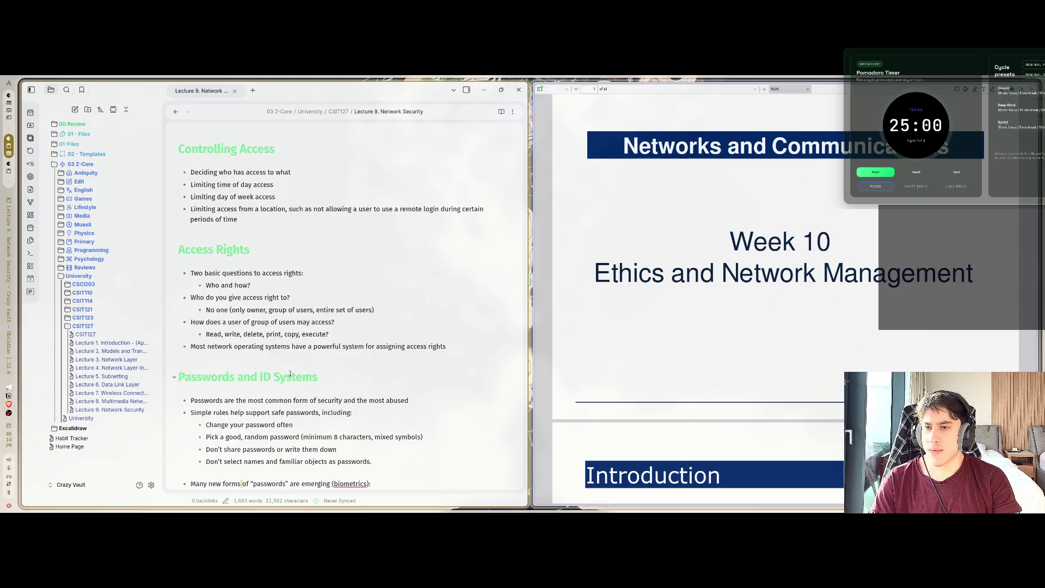
pyautogui.scroll(-9, 290, 373)
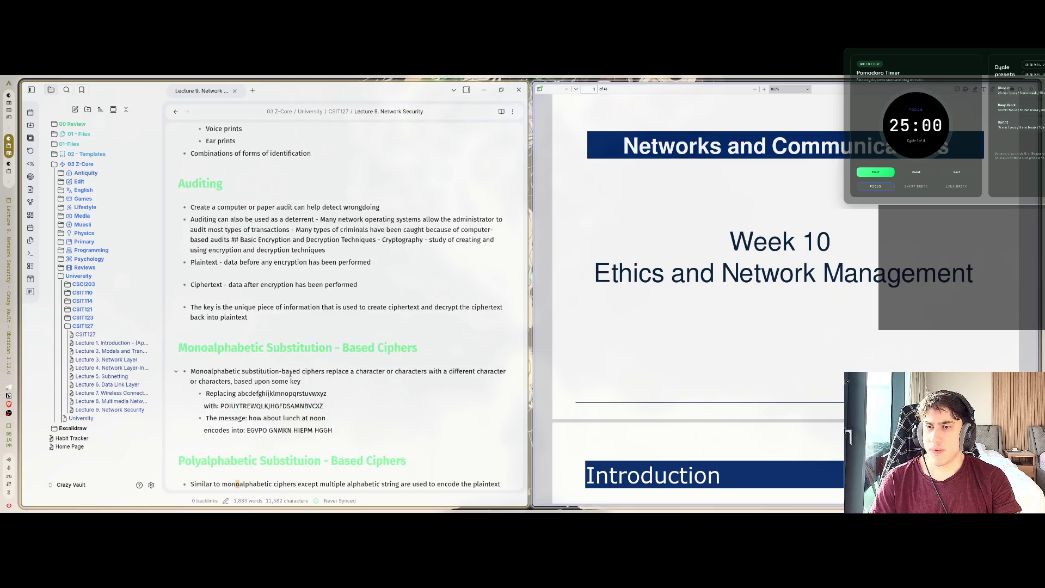
pyautogui.scroll(-10, 290, 373)
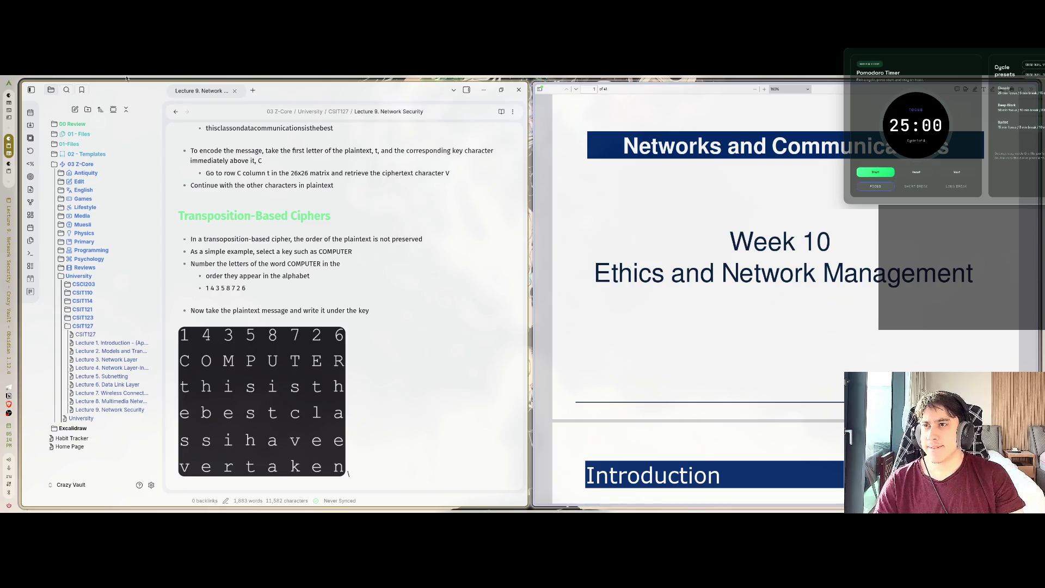
pyautogui.press('pagedown')
pyautogui.click(31, 90)
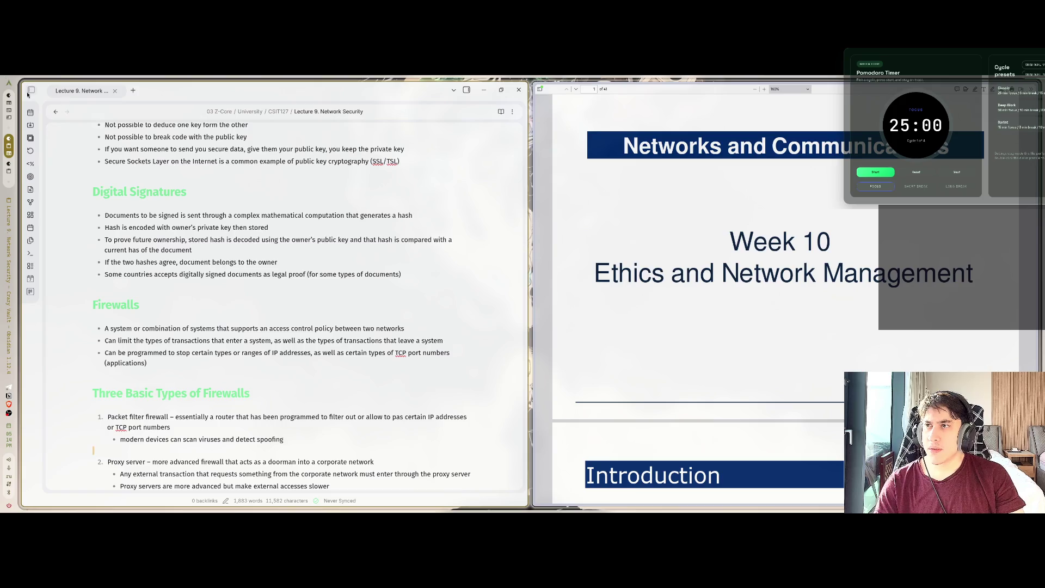
pyautogui.click(31, 91)
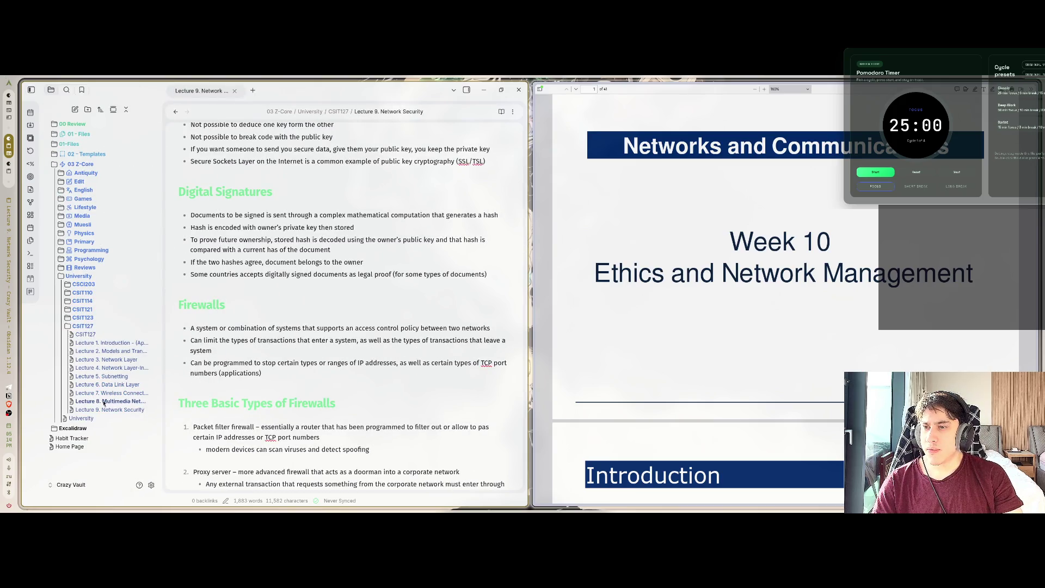
# Open the pasted COMPUTER key image from 01 - Files and drag it toward the Lecture folder
pyautogui.rightClick(106, 409)
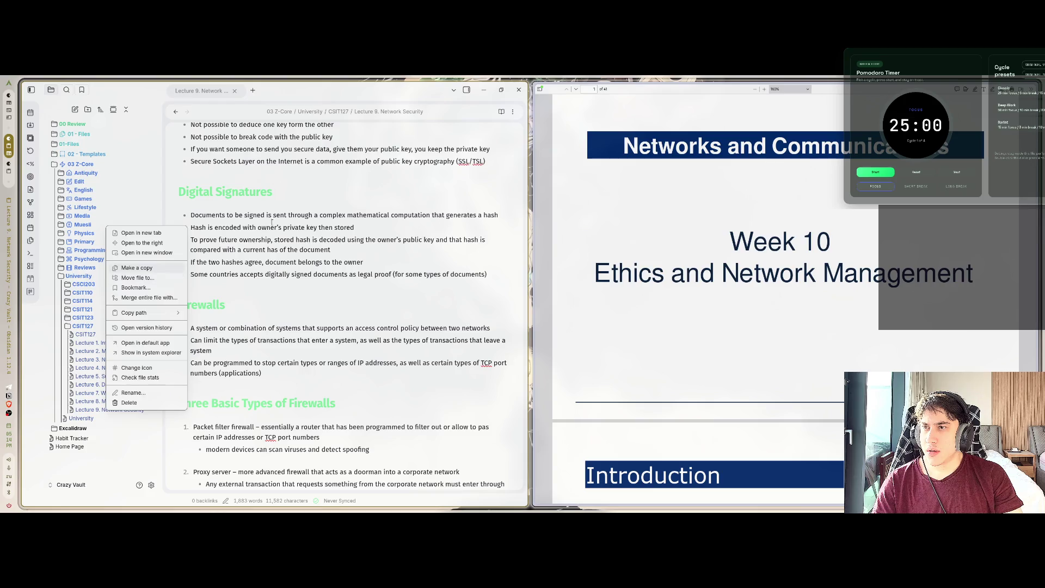
pyautogui.press('Escape')
pyautogui.click(54, 134)
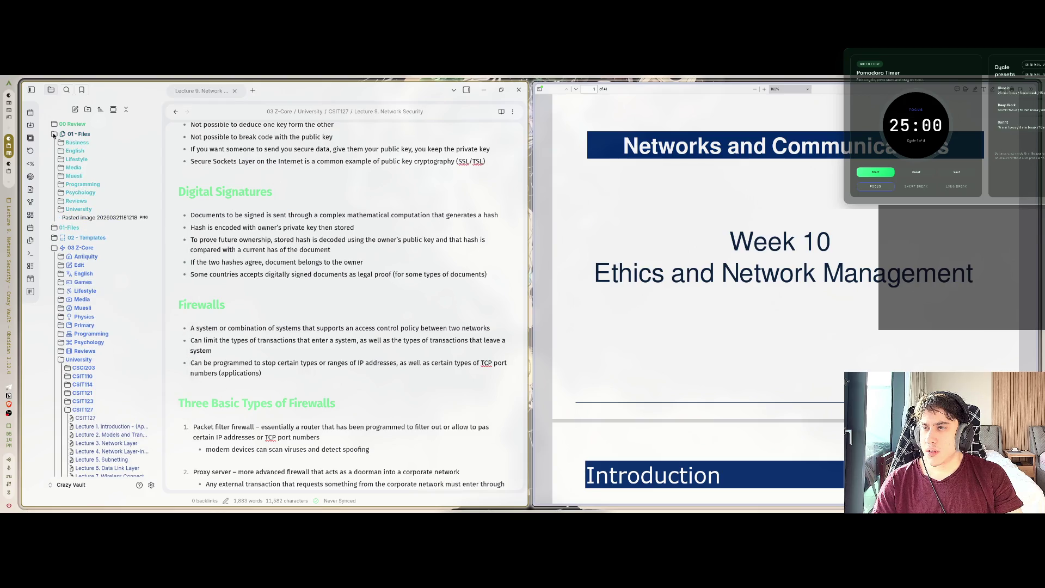
pyautogui.click(99, 218)
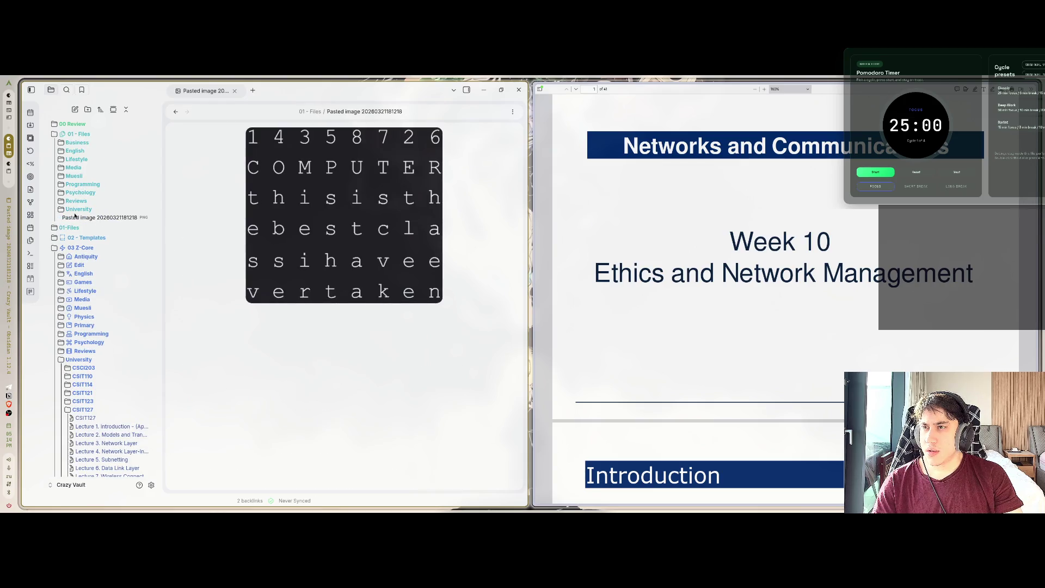
pyautogui.moveTo(75, 216); pyautogui.dragTo(72, 269)
# Create a new folder named 9 inside the Lecture folder
pyautogui.rightClick(83, 269)
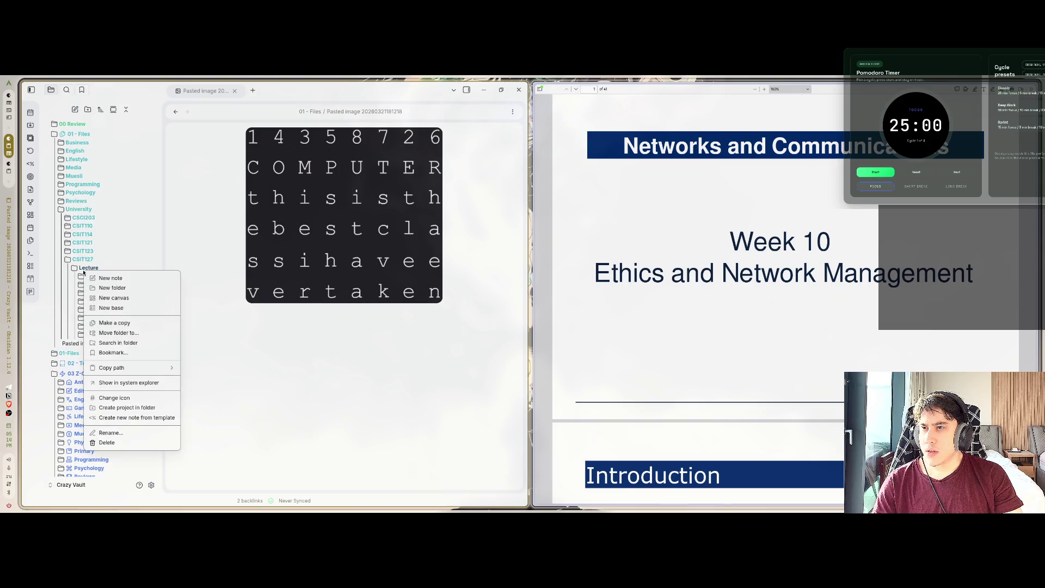
pyautogui.click(130, 289)
pyautogui.write('9')
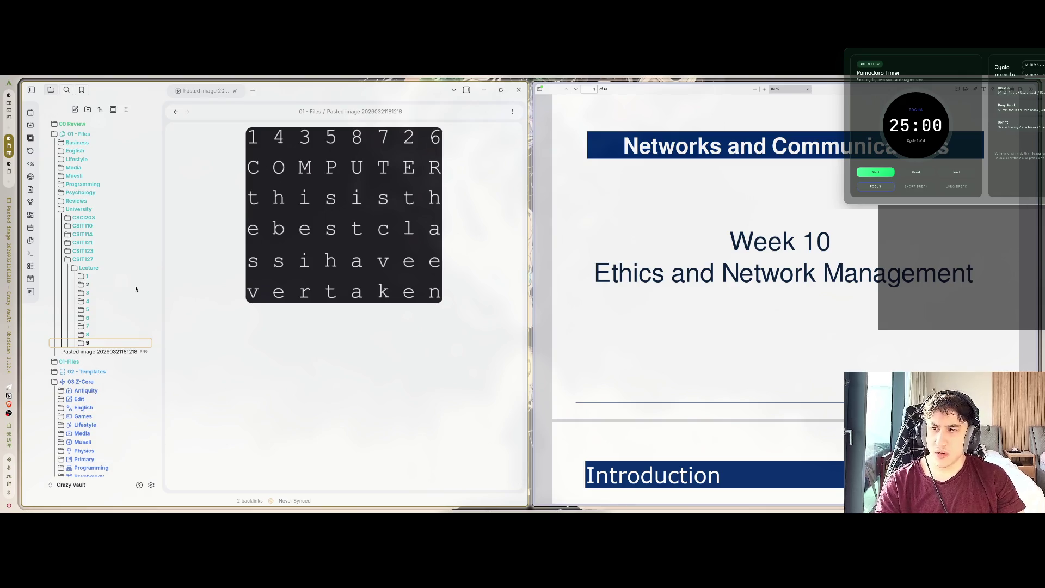
pyautogui.press('Return')
# Rename the pasted COMPUTER key image (CSIT128 Lecture9) and move it into folder 9
pyautogui.click(81, 337)
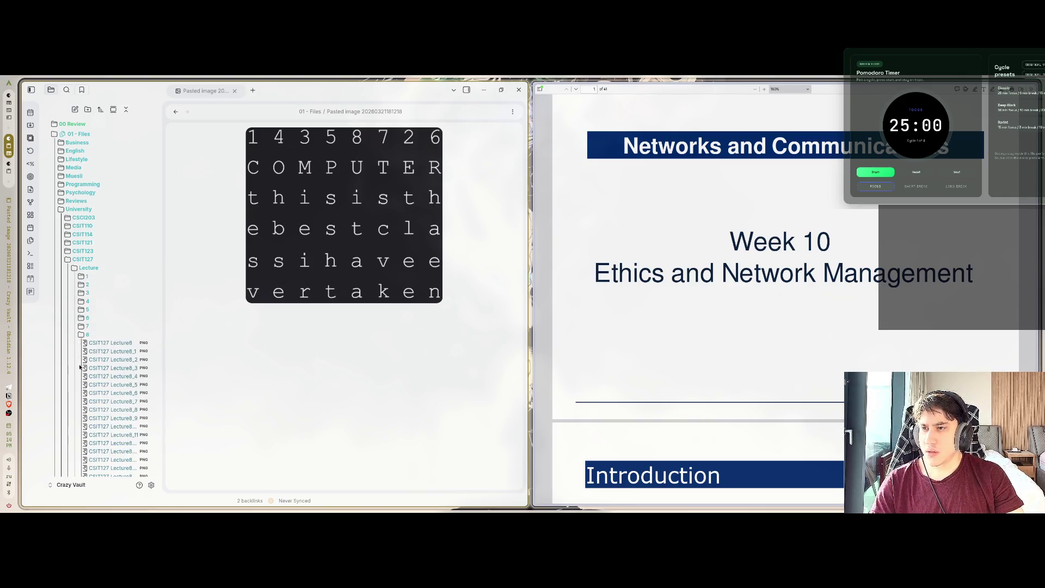
pyautogui.scroll(-5, 109, 283)
pyautogui.rightClick(111, 281)
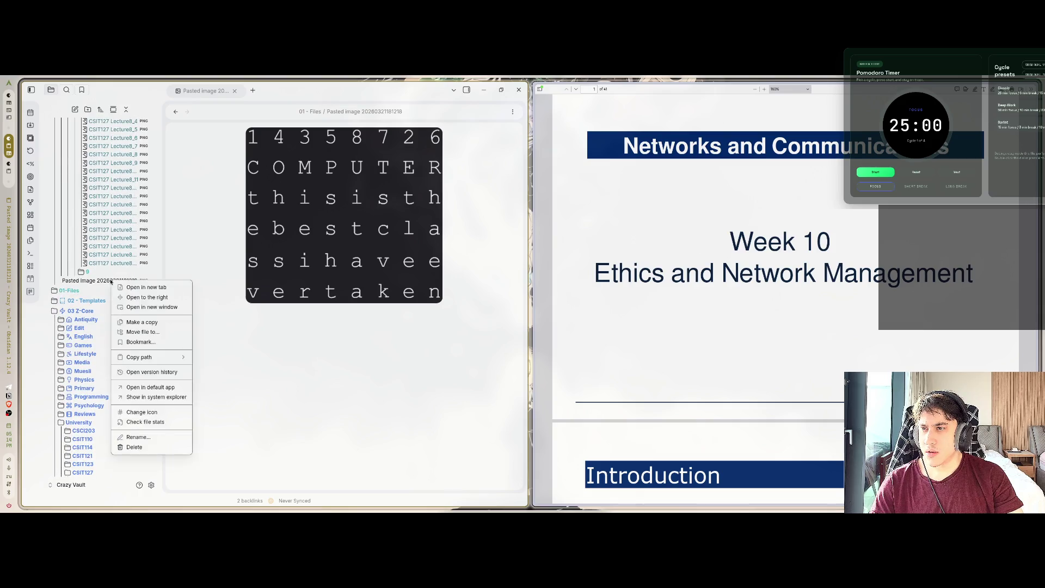
pyautogui.click(175, 434)
pyautogui.write('C')
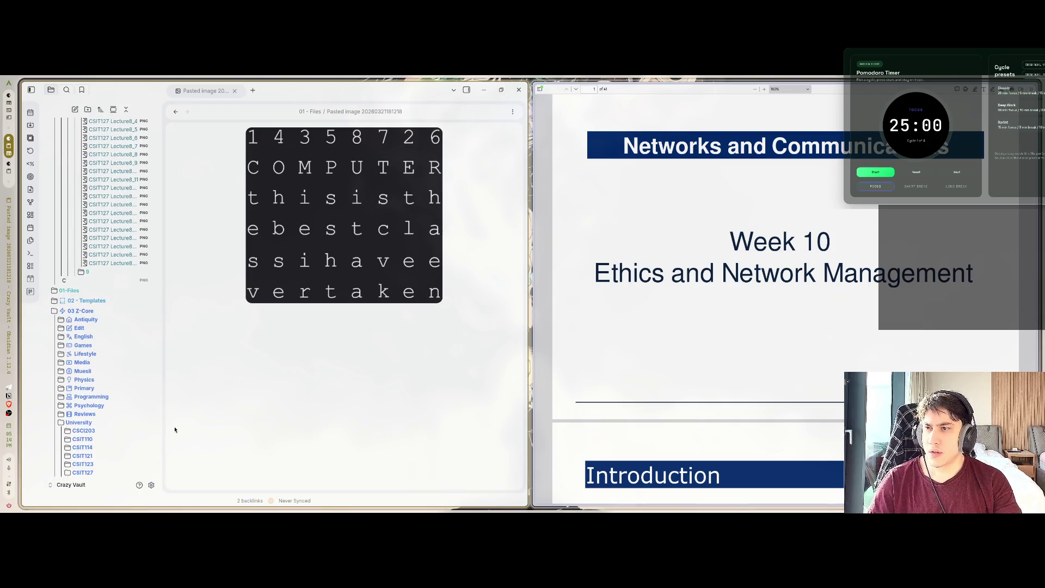
pyautogui.write('SD')
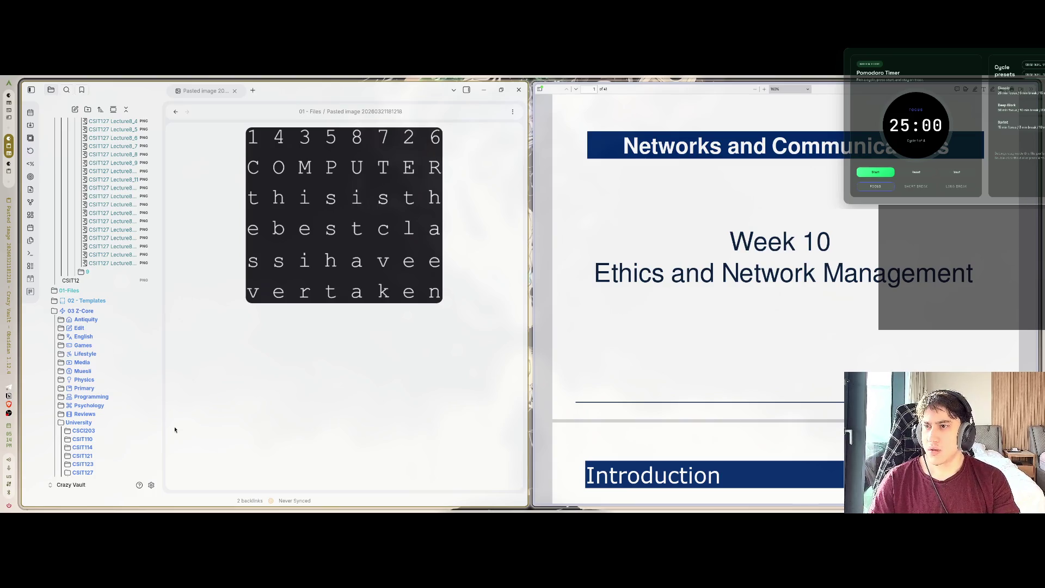
pyautogui.write('8 Lecture9')
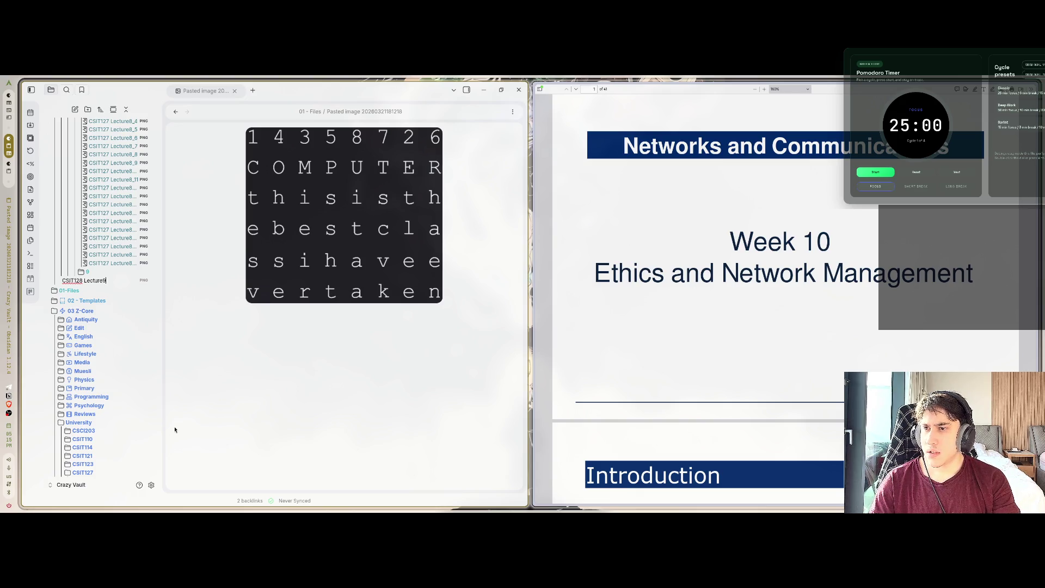
pyautogui.press('Return')
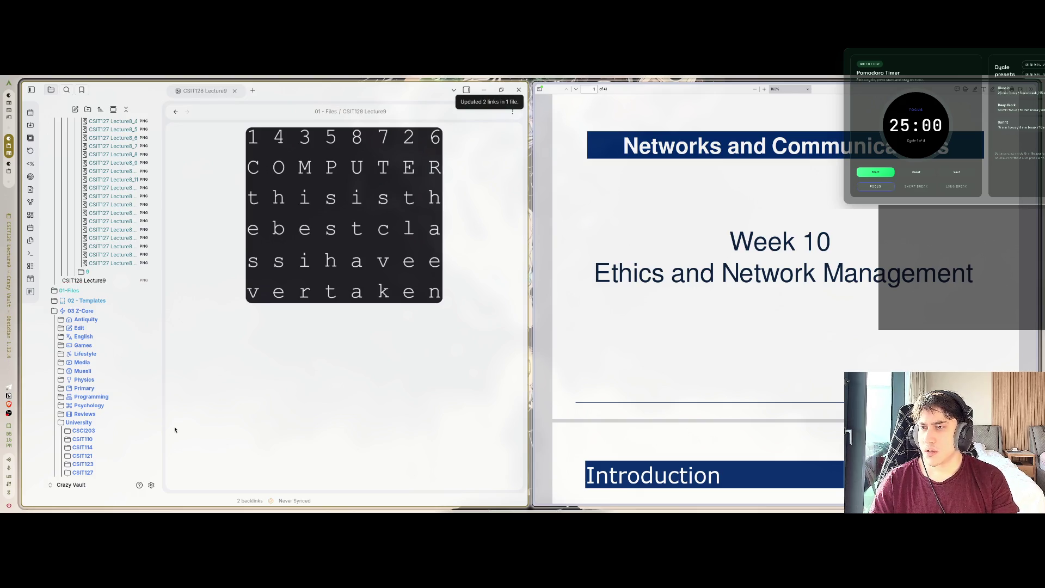
pyautogui.moveTo(82, 281); pyautogui.dragTo(94, 273)
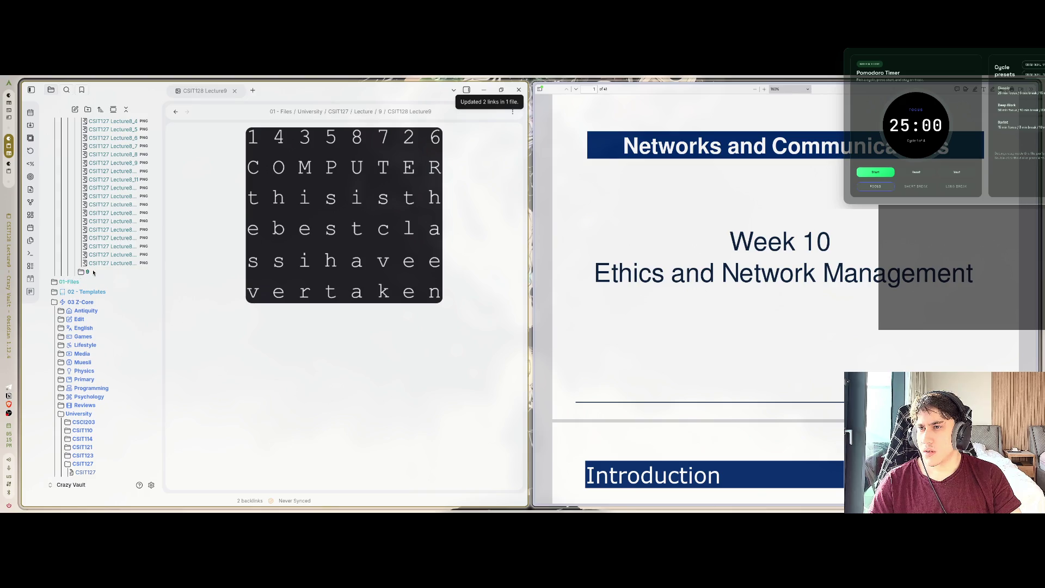
# Collapse folder 8, Lecture, CSIT127 and University in the Files tree
pyautogui.scroll(4, 92, 270)
pyautogui.click(80, 298)
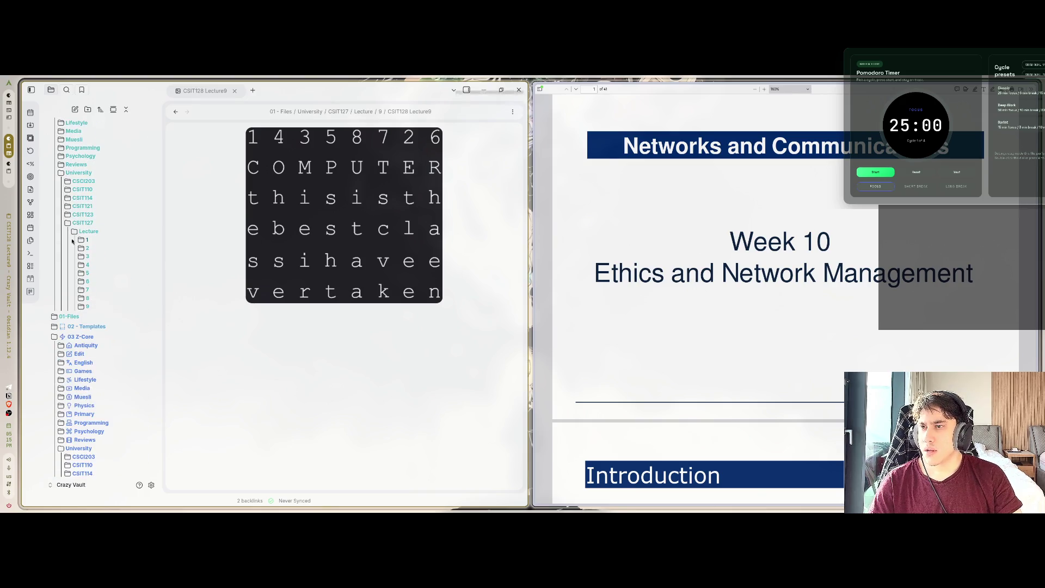
pyautogui.click(75, 232)
pyautogui.click(68, 223)
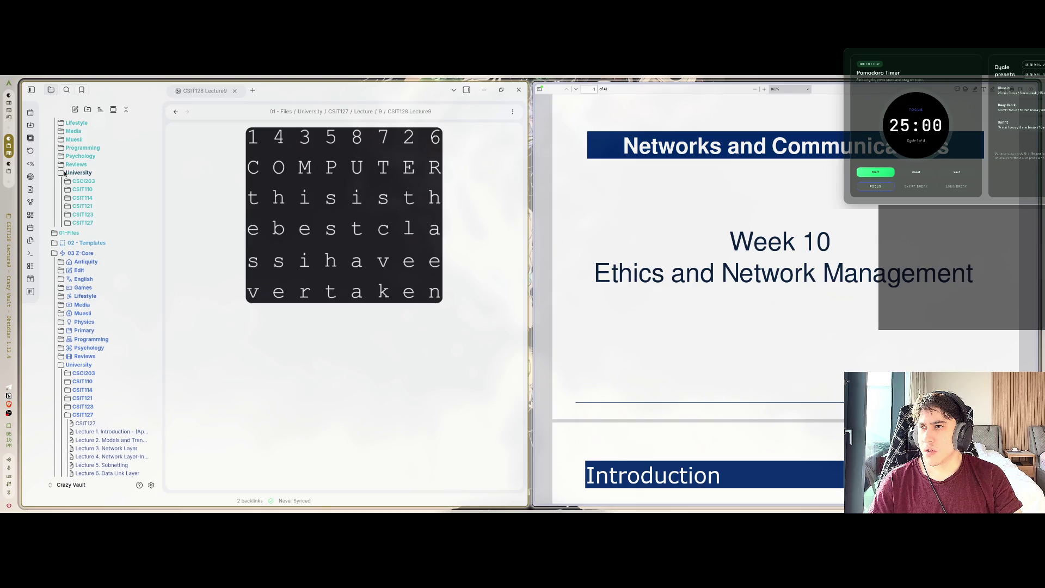
pyautogui.click(61, 173)
# Collapse and re-expand the CSIT127 notes folder to list Lectures 1–9
pyautogui.scroll(-15, 777, 376)
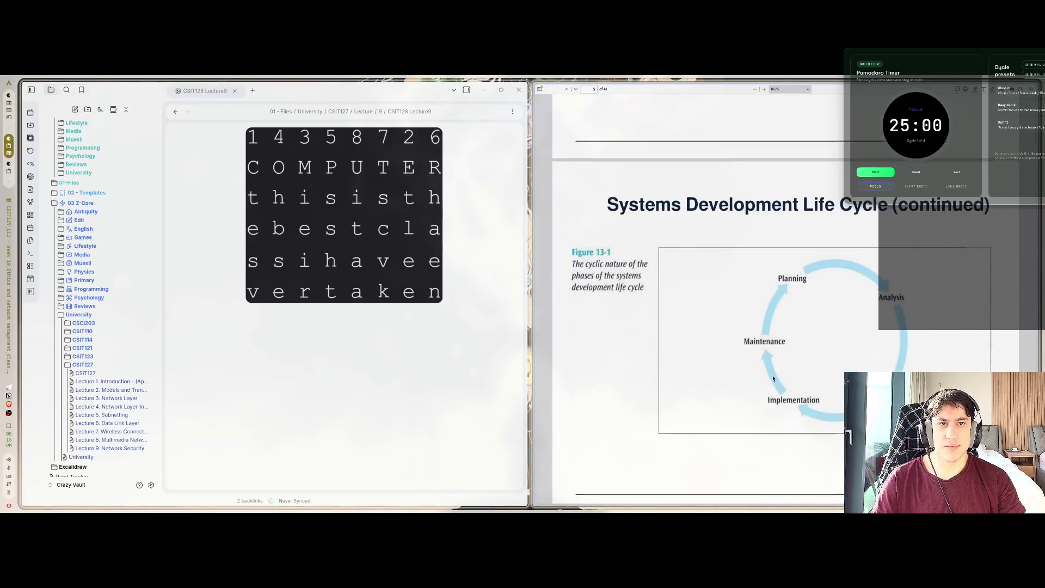
pyautogui.scroll(15, 778, 370)
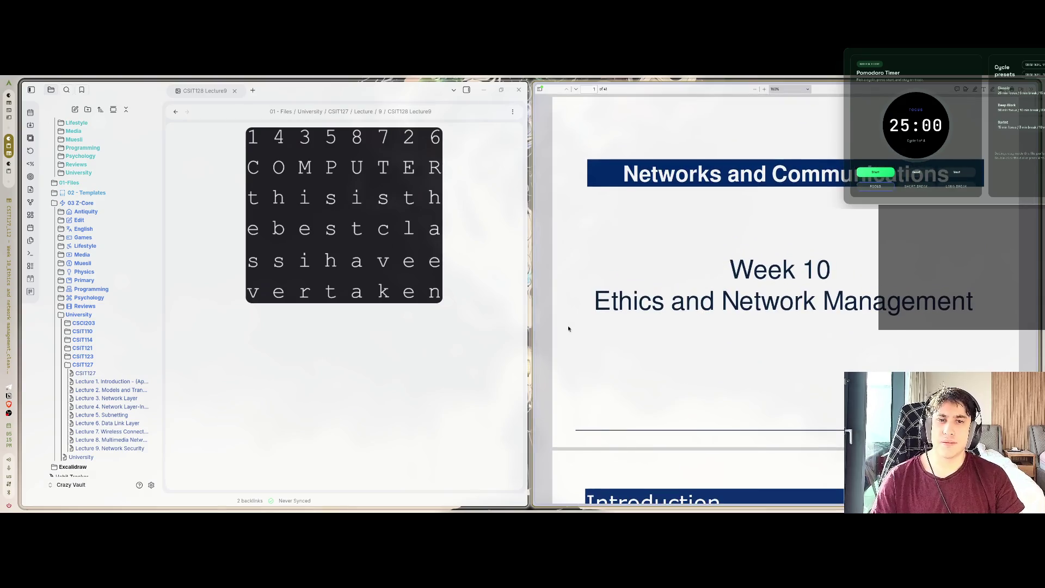
pyautogui.click(62, 365)
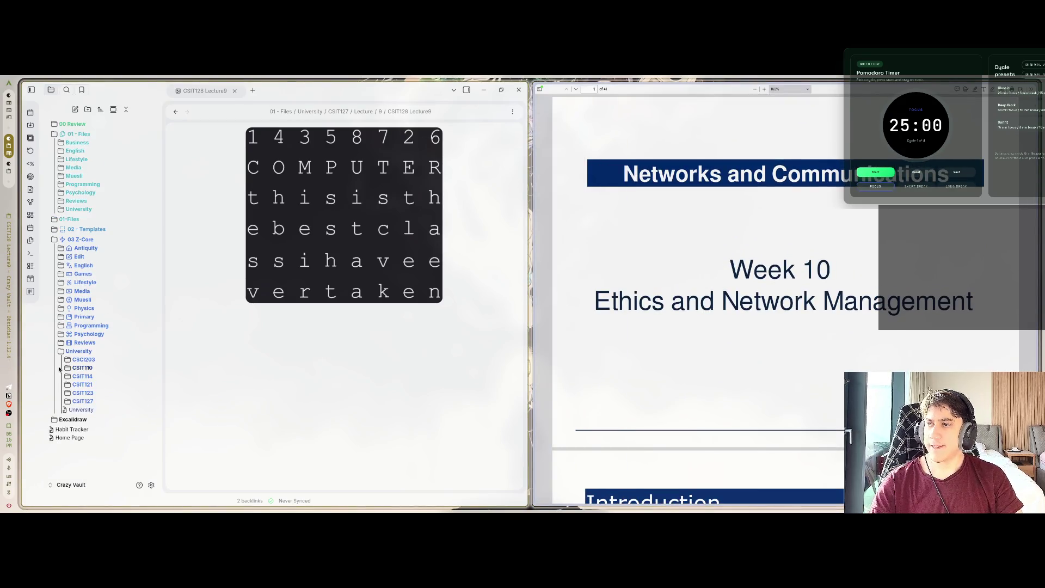
pyautogui.click(67, 401)
pyautogui.scroll(-2, 67, 401)
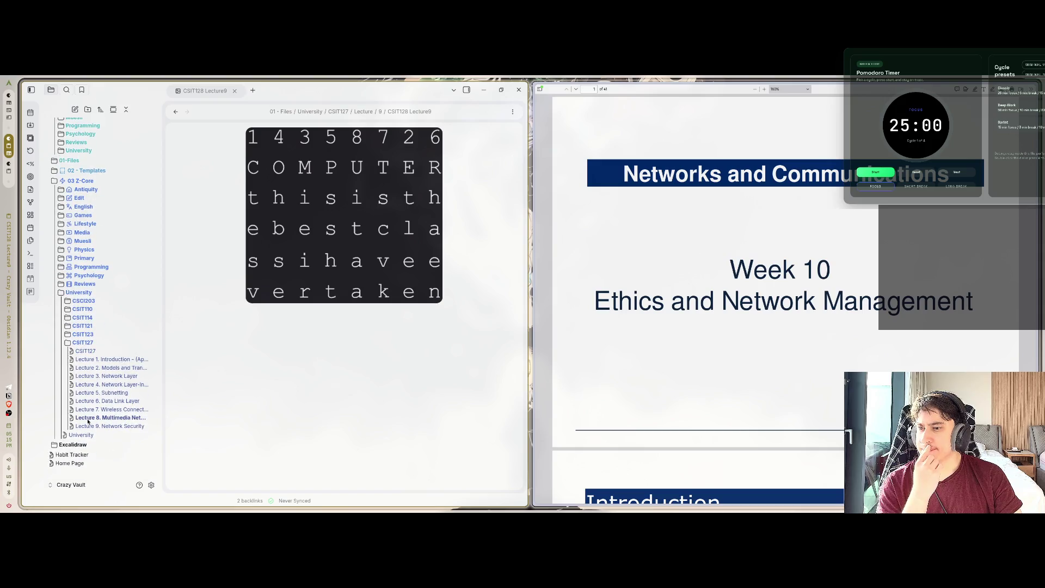
pyautogui.rightClick(96, 426)
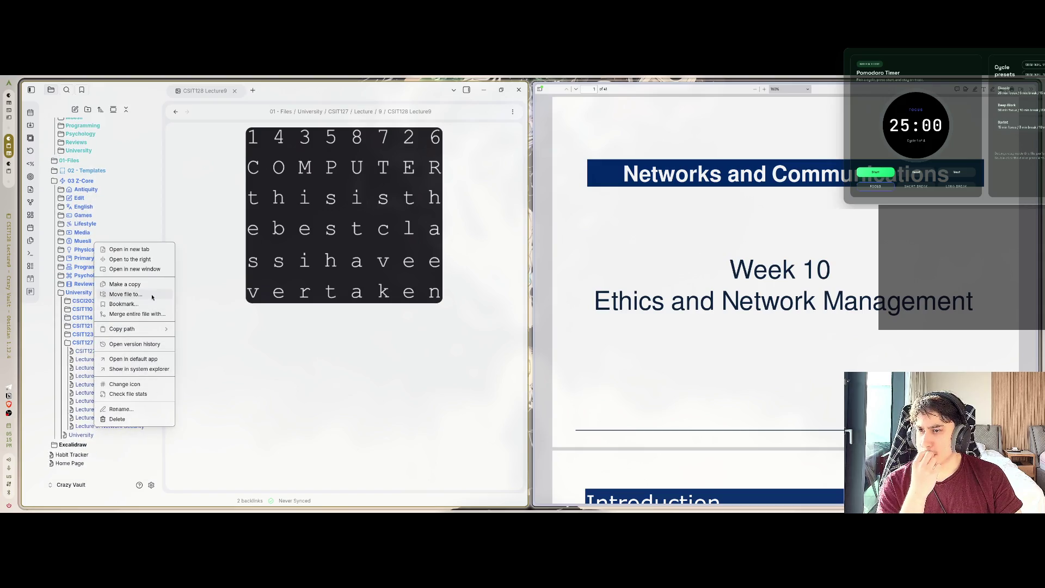
# Copy the Lecture 9 note and retitle it 'Lecture 10. Ethics and Network Management'
pyautogui.click(124, 284)
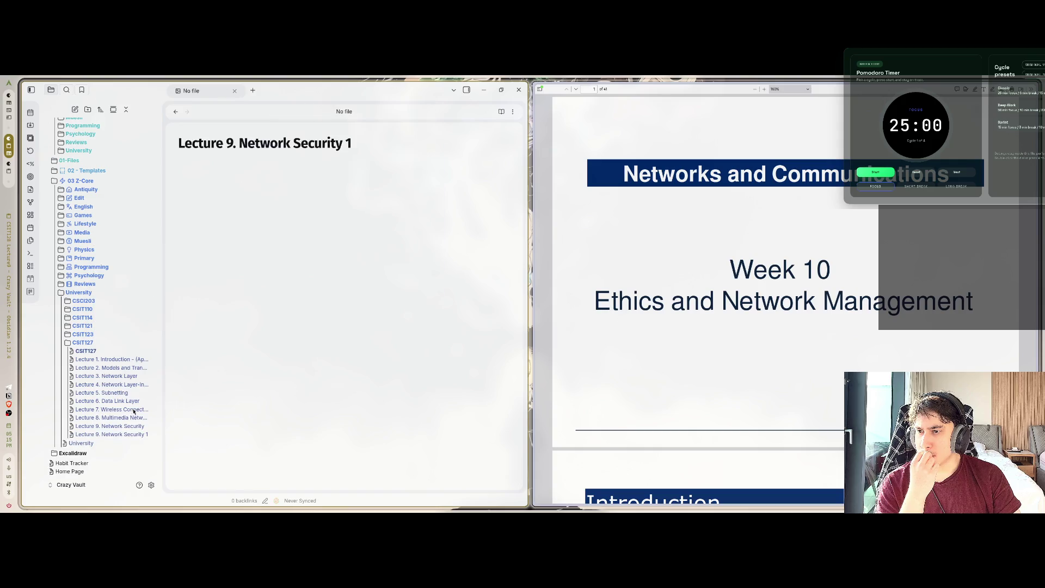
pyautogui.moveTo(351, 143)
pyautogui.mouseDown()
pyautogui.moveTo(212, 143)
pyautogui.moveTo(227, 143)
pyautogui.mouseUp()
pyautogui.press('BackSpace')
pyautogui.write('10. ')
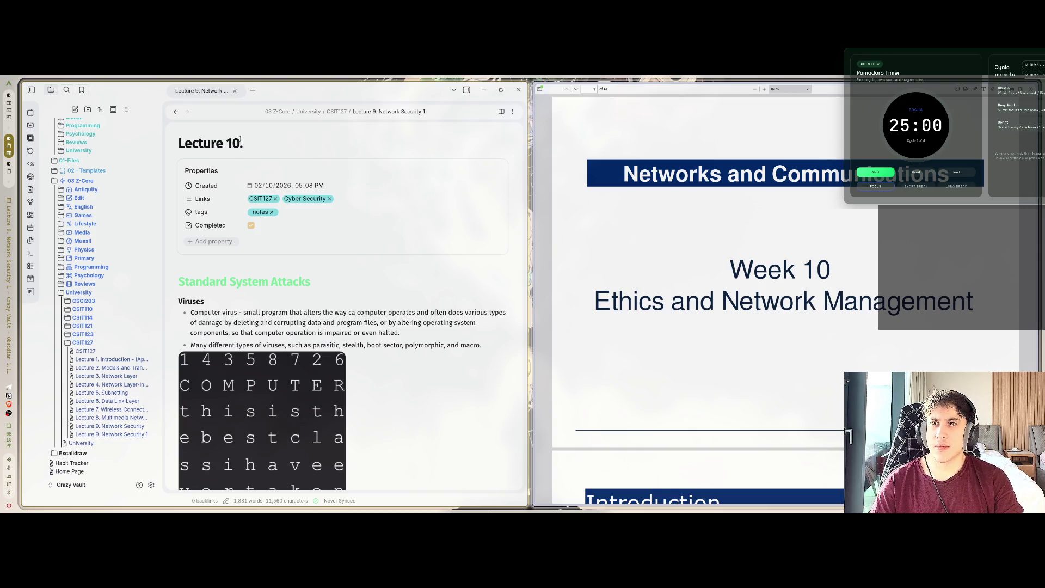
pyautogui.write('Ethics')
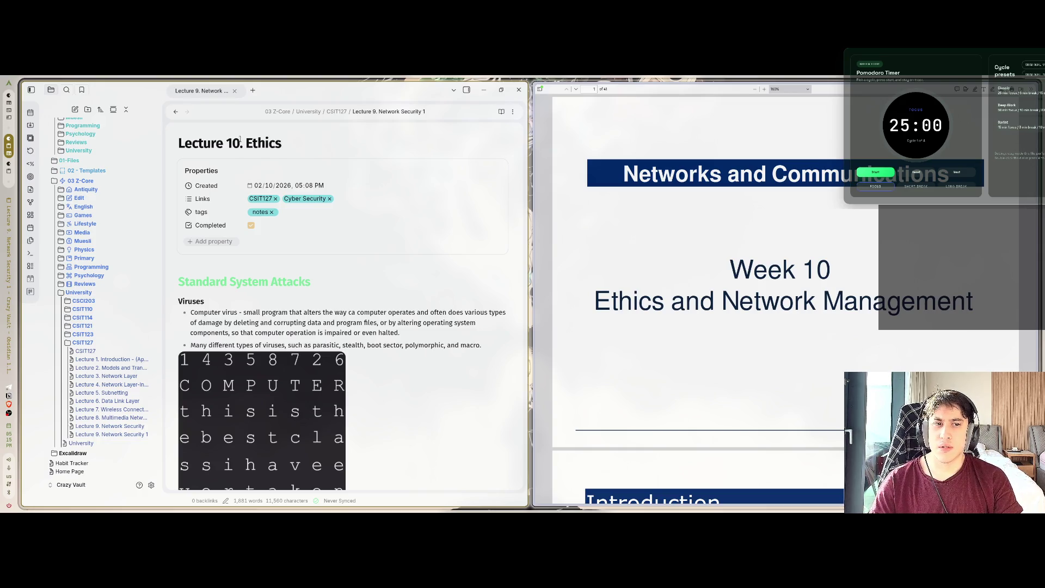
pyautogui.write(' and Network ')
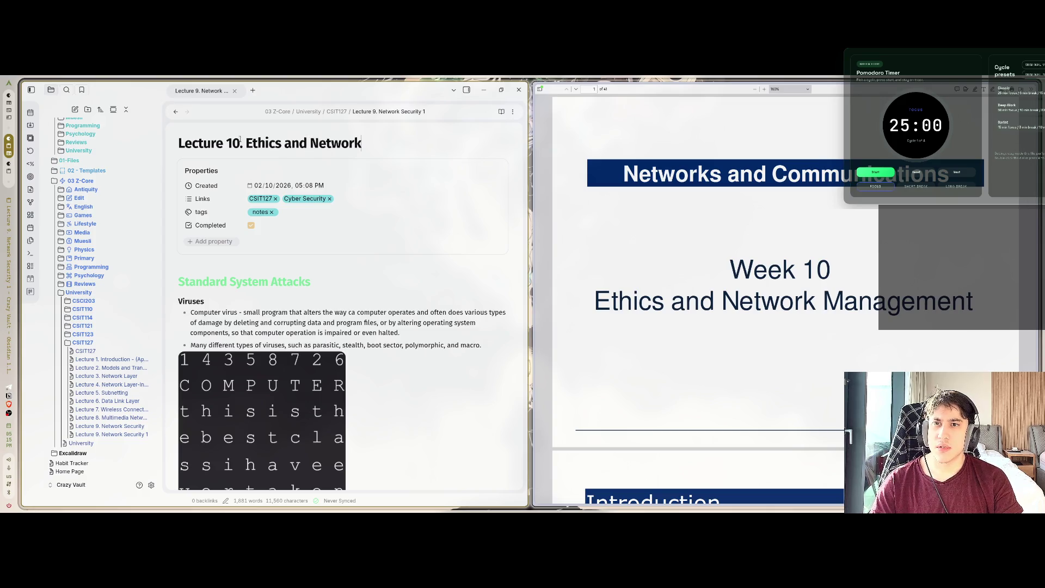
pyautogui.write('Management')
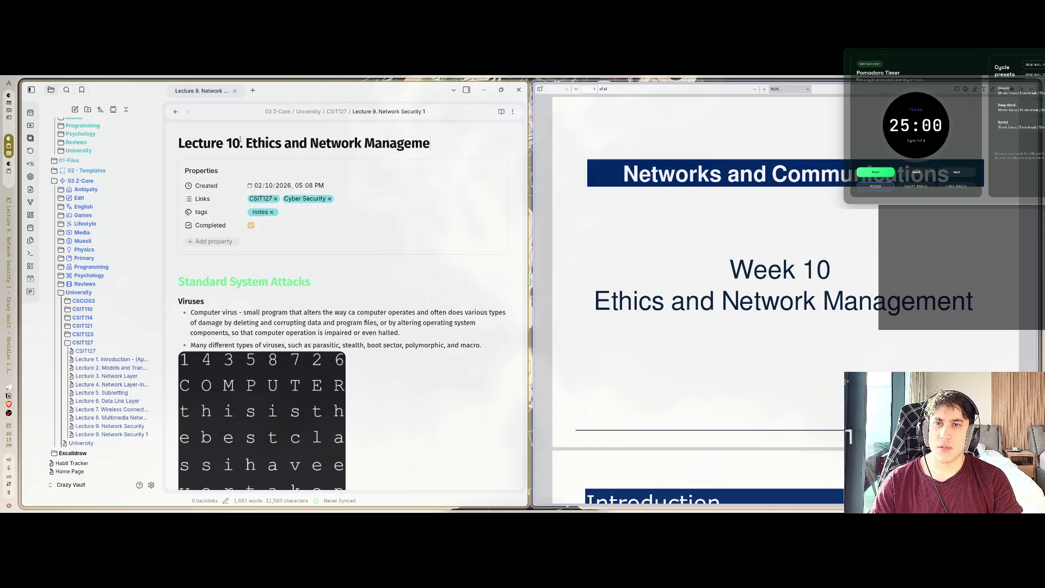
# Replace the Cyber Security link in the properties with [[Ethics]]
pyautogui.click(329, 199)
pyautogui.click(318, 198)
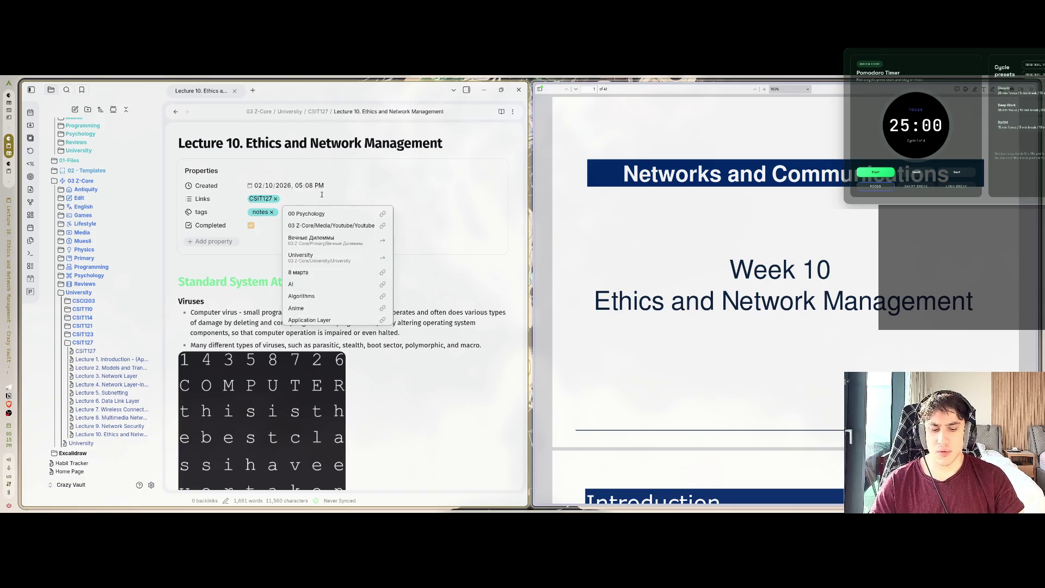
pyautogui.write('[[ethics')
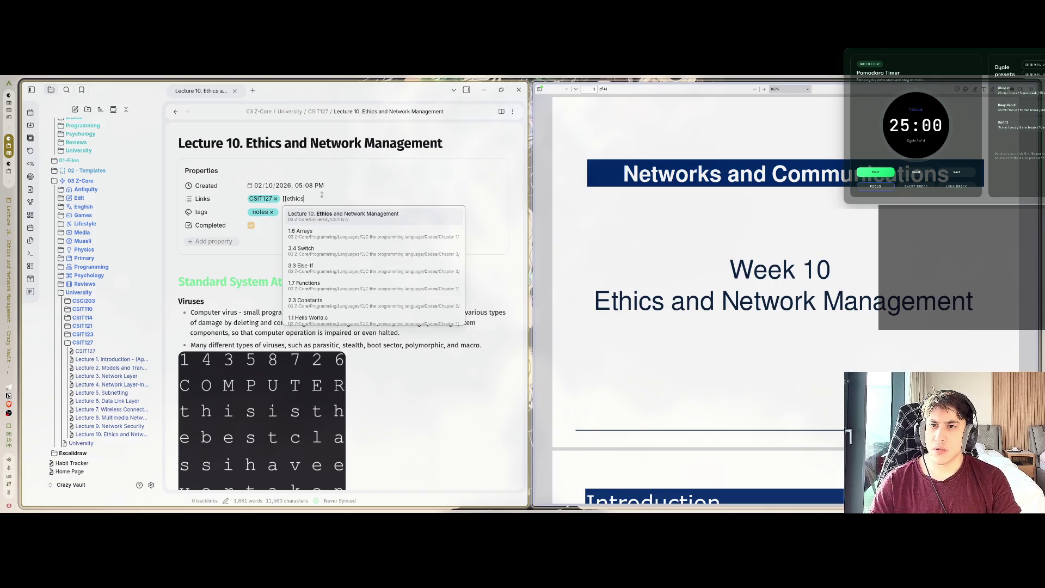
pyautogui.press('BackSpace')
pyautogui.press('BackSpace')
pyautogui.press('BackSpace')
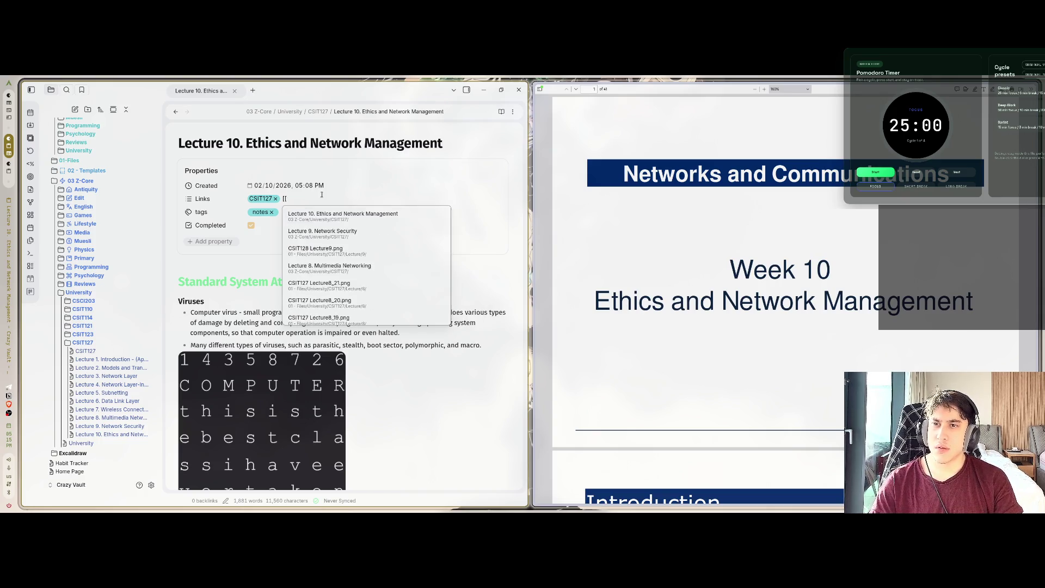
pyautogui.write('Ethics')
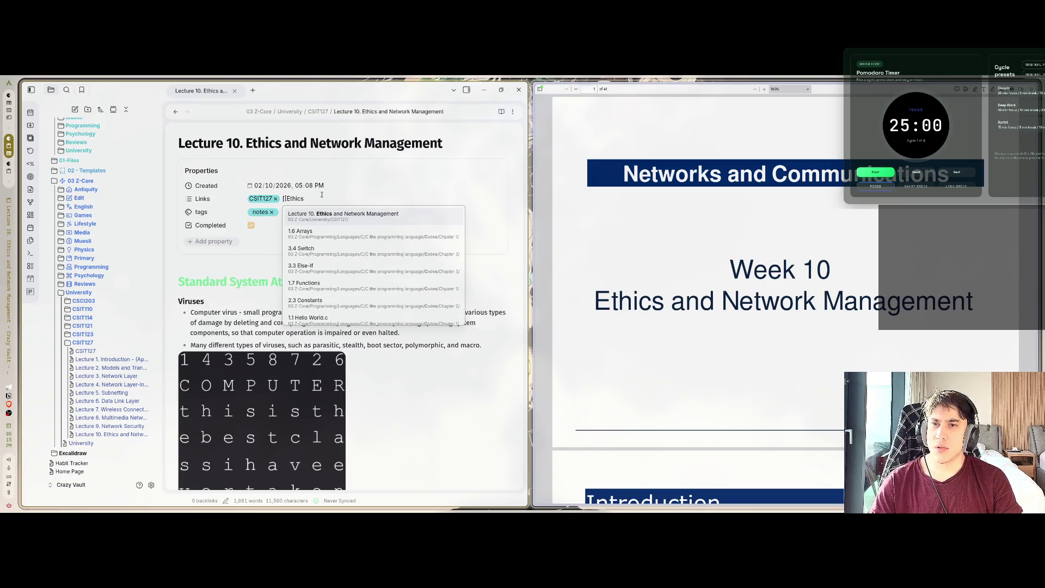
pyautogui.write(')')
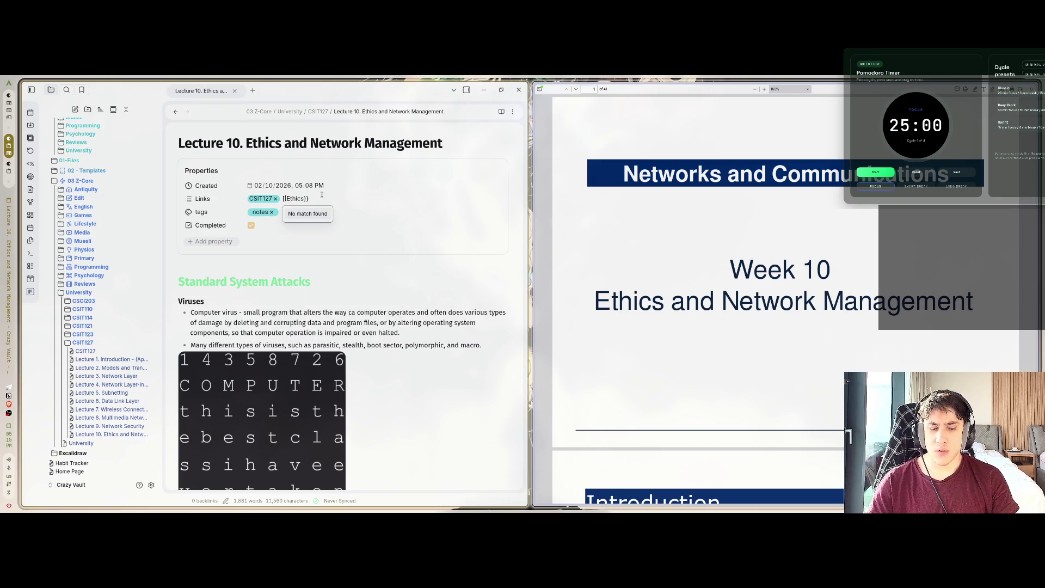
pyautogui.press('BackSpace')
pyautogui.press('BackSpace')
pyautogui.write(']]')
pyautogui.click(316, 284)
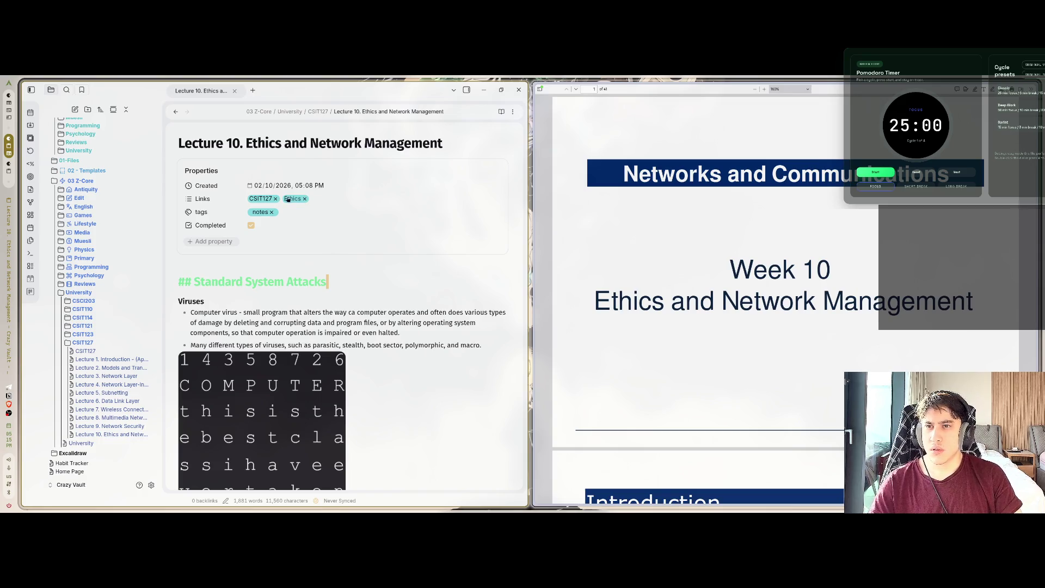
# Create the Ethics note from its link and move it into the Reviews folder
pyautogui.click(293, 198)
pyautogui.hotkey('alt', 'Left')
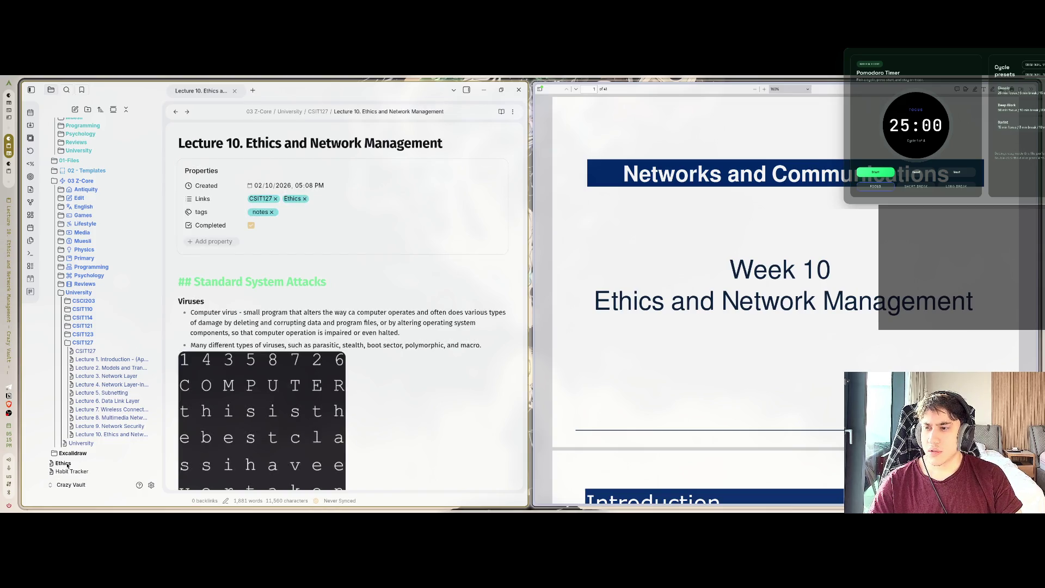
pyautogui.moveTo(62, 463)
pyautogui.mouseDown()
pyautogui.moveTo(81, 452)
pyautogui.moveTo(100, 359)
pyautogui.moveTo(84, 283)
pyautogui.moveTo(82, 292)
pyautogui.moveTo(90, 268)
pyautogui.moveTo(100, 277)
pyautogui.mouseUp()
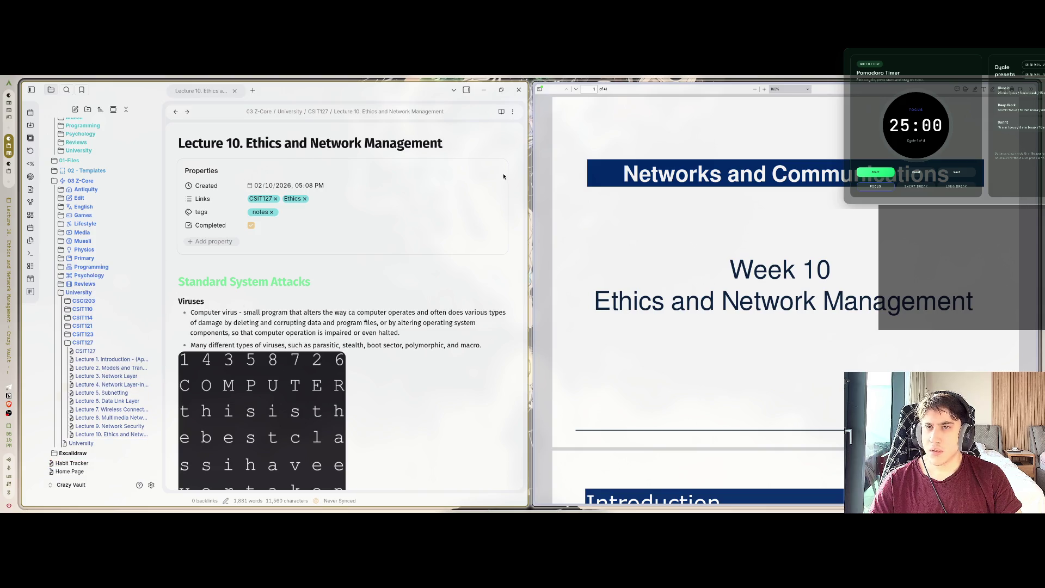
# Delete all the old Lecture 9 content from the new note's body
pyautogui.click(432, 136)
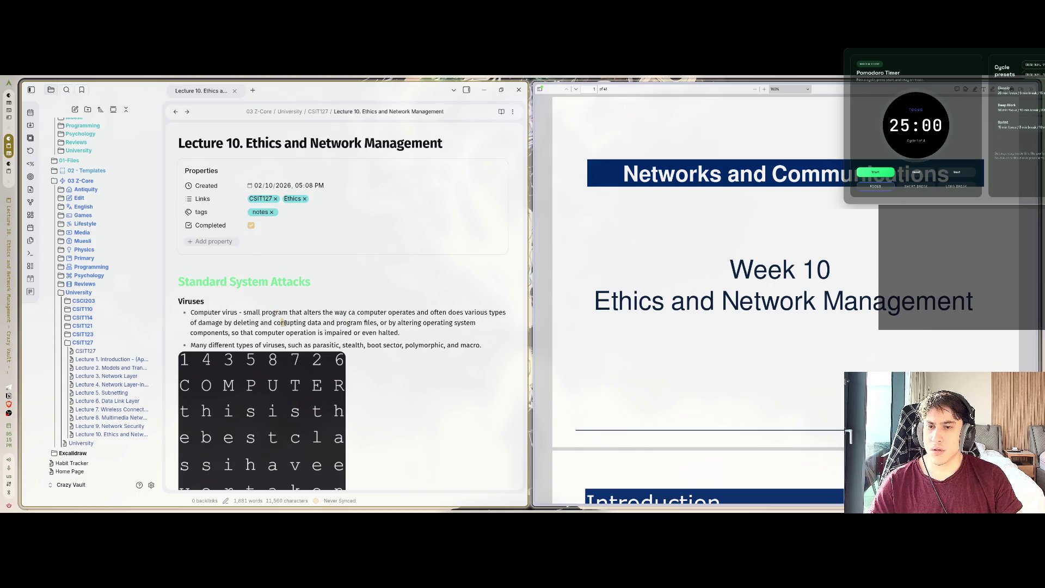
pyautogui.hotkey('ctrl', 'a')
pyautogui.press('BackSpace')
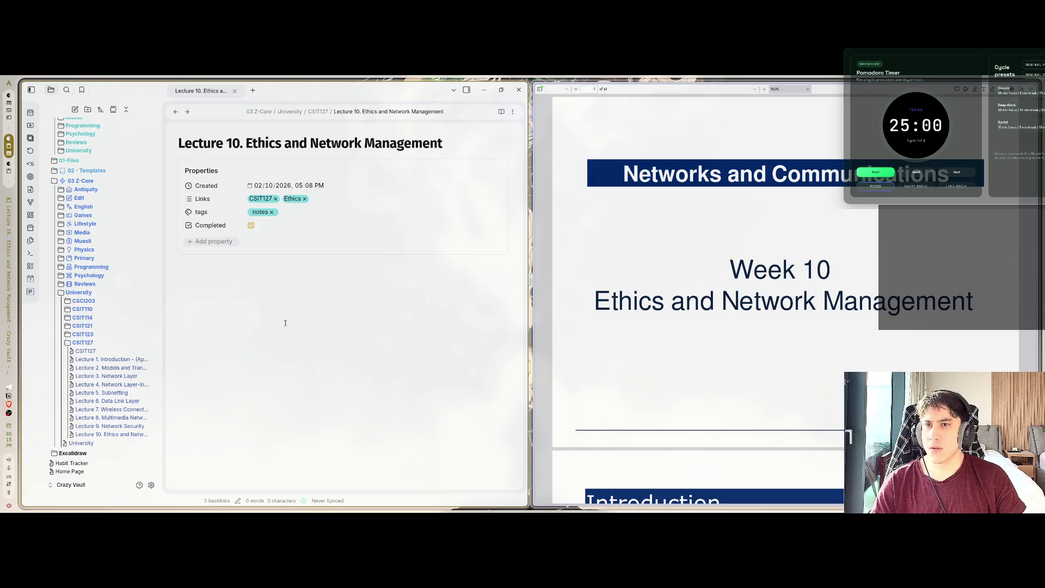
# Hide the file list and scroll the PDF to the Introduction slide beside the empty note
pyautogui.click(31, 90)
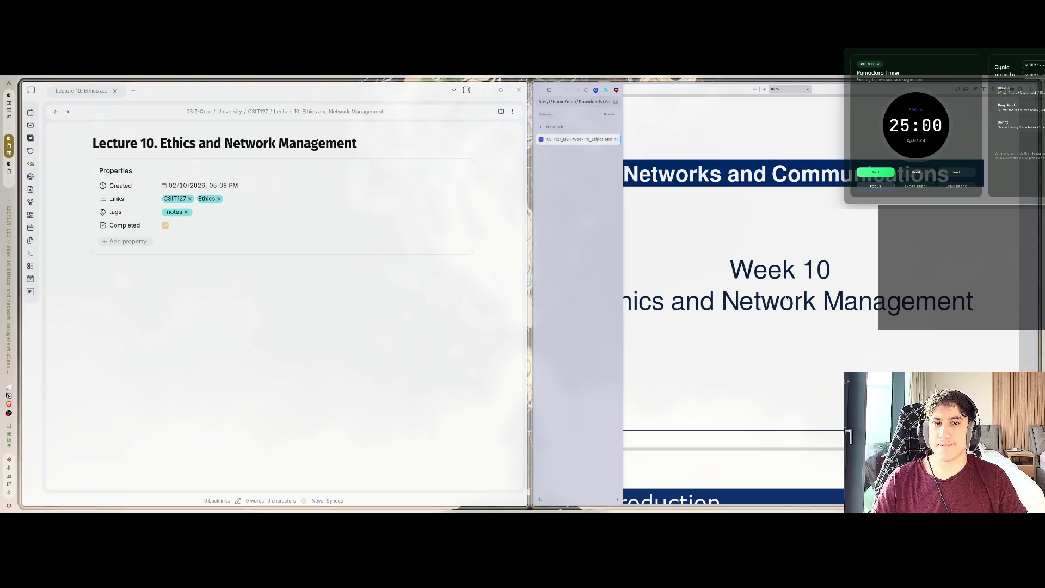
pyautogui.scroll(-1, 786, 297)
pyautogui.scroll(-10, 786, 297)
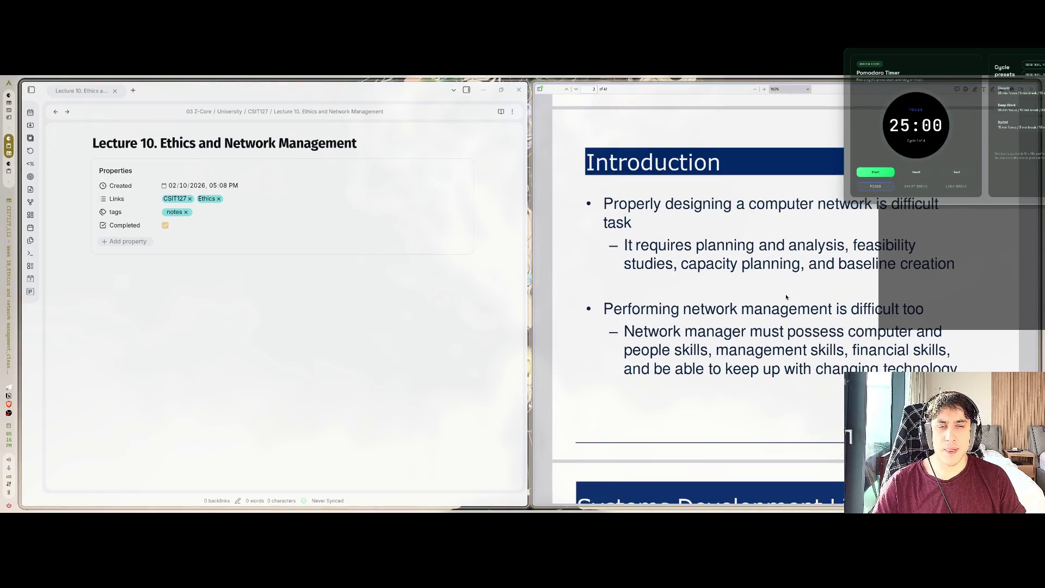
pyautogui.click(131, 374)
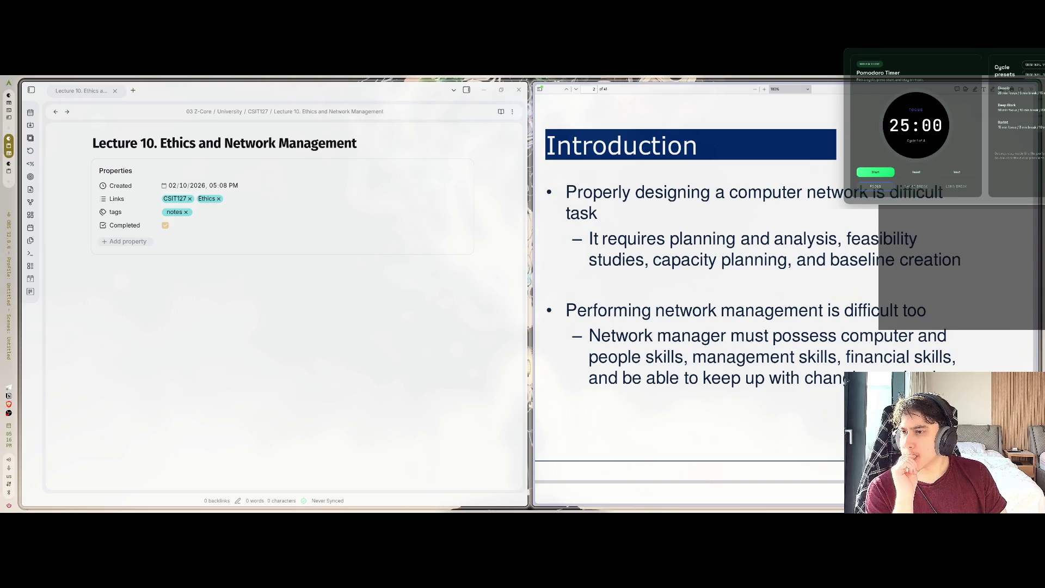
# Quit Brave from its tray icon and move to the browser workspace
pyautogui.rightClick(9, 404)
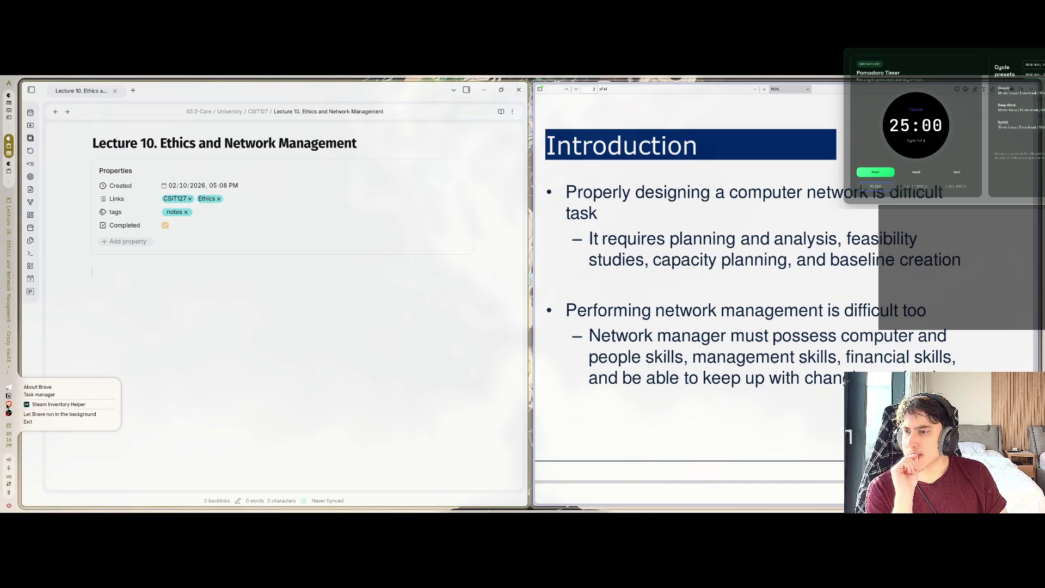
pyautogui.click(30, 421)
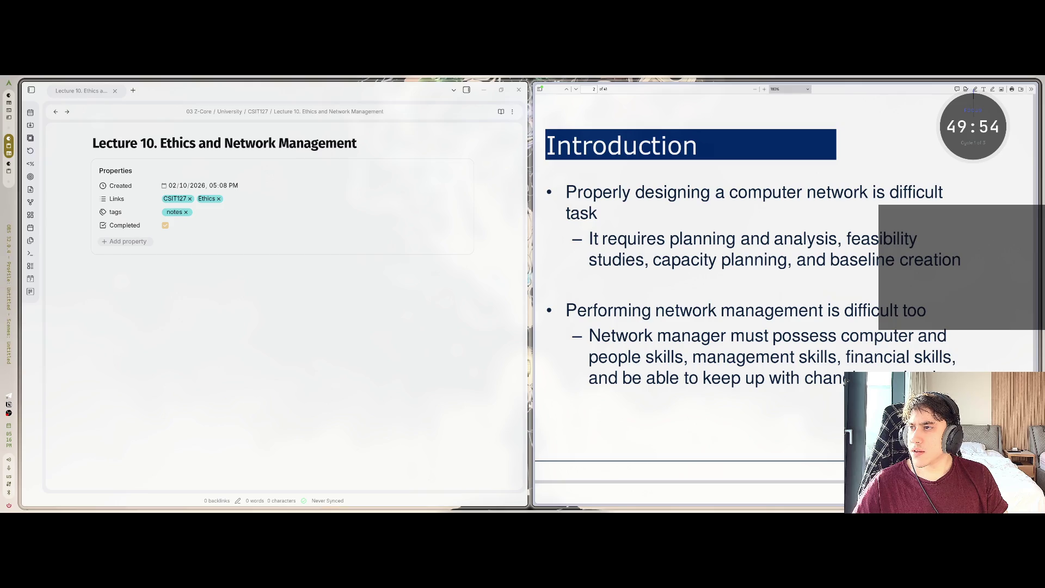
pyautogui.press('super+Left')
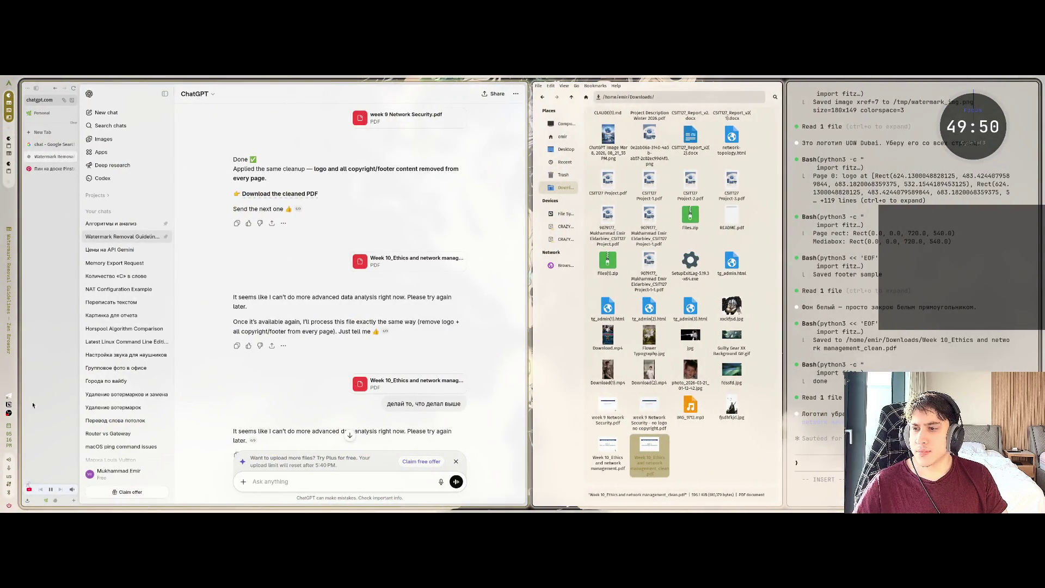
# Pop out the Twitch stream chat, close the popout, and return to the Obsidian workspace
pyautogui.hscroll(2, 53, 251)
pyautogui.click(51, 168)
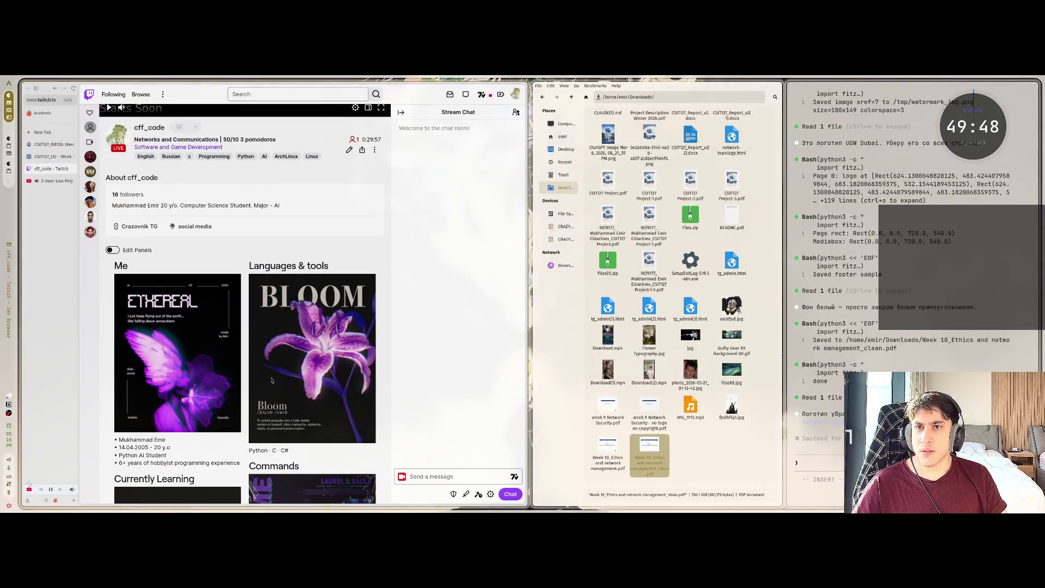
pyautogui.click(490, 493)
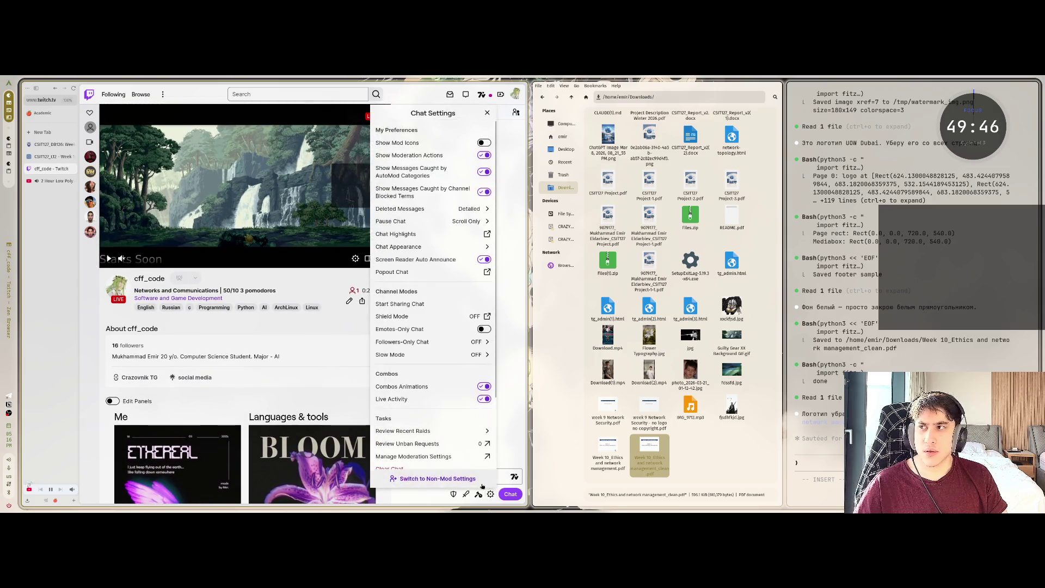
pyautogui.click(451, 271)
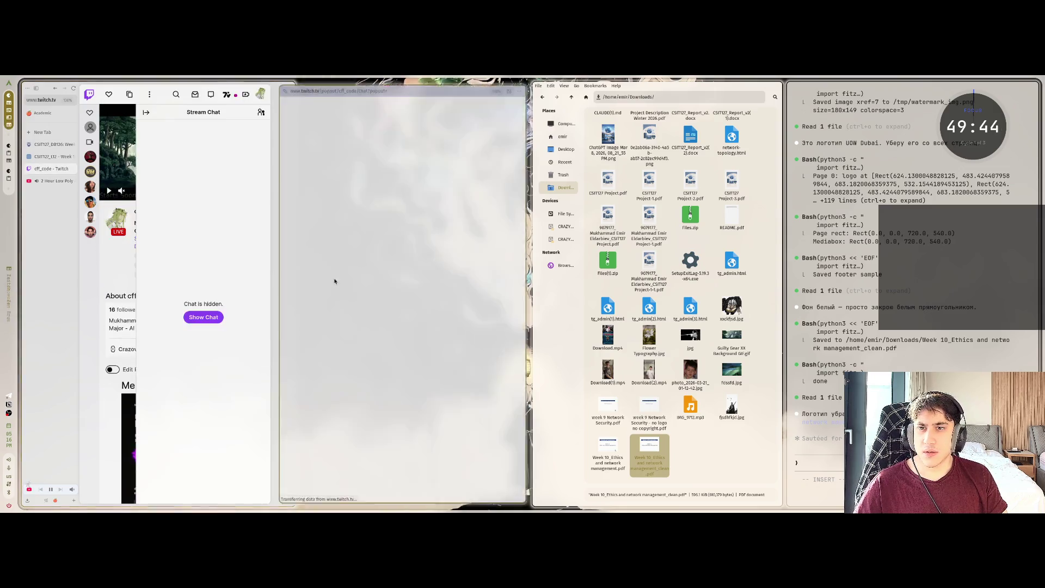
pyautogui.hotkey('ctrl', 'w')
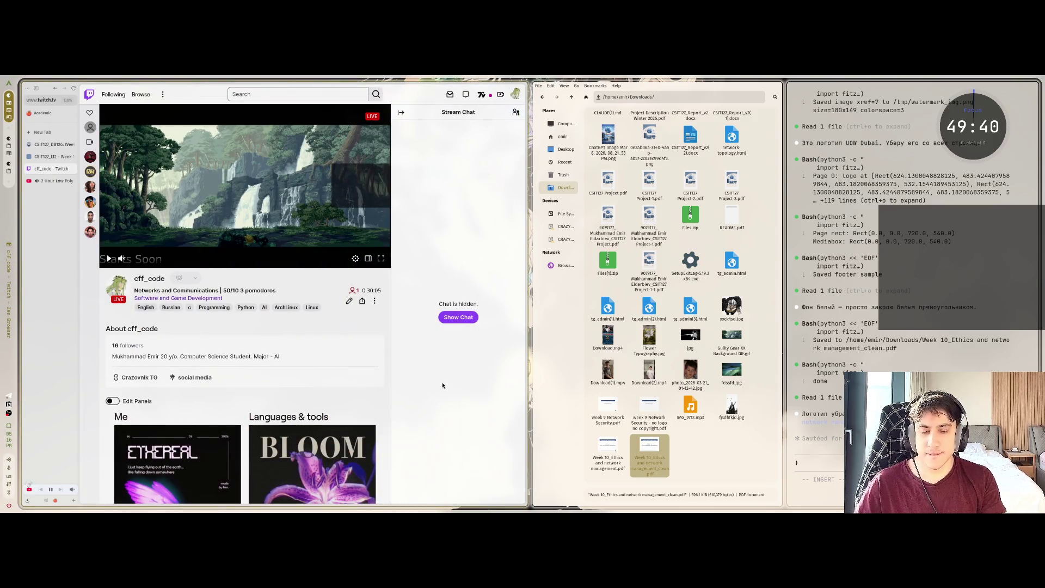
pyautogui.press('super+2')
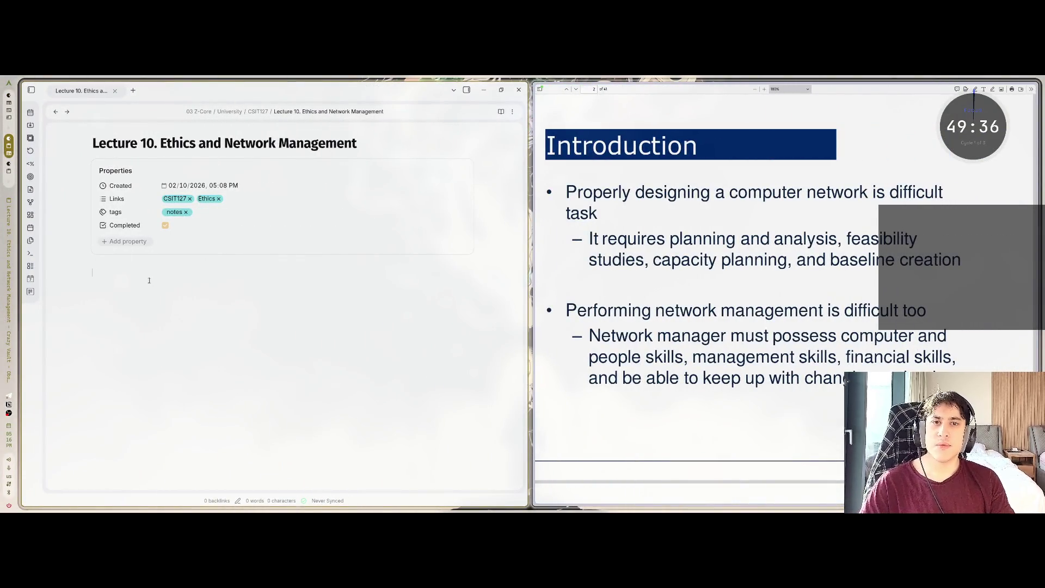
# Add an '## Introduction' heading with a bullet on designing a computer network being a difficult task
pyautogui.write('## Intro')
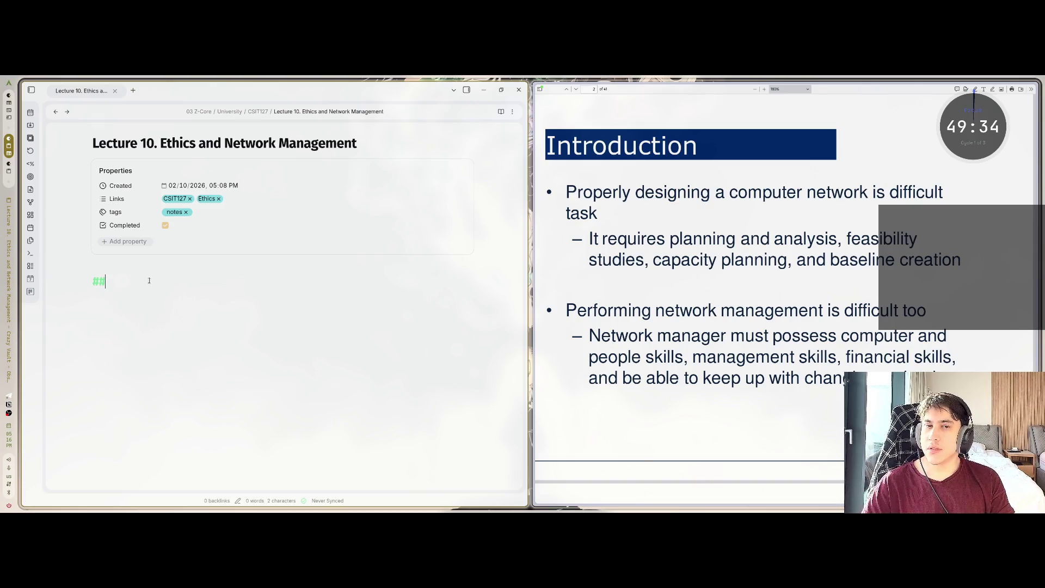
pyautogui.write('duction')
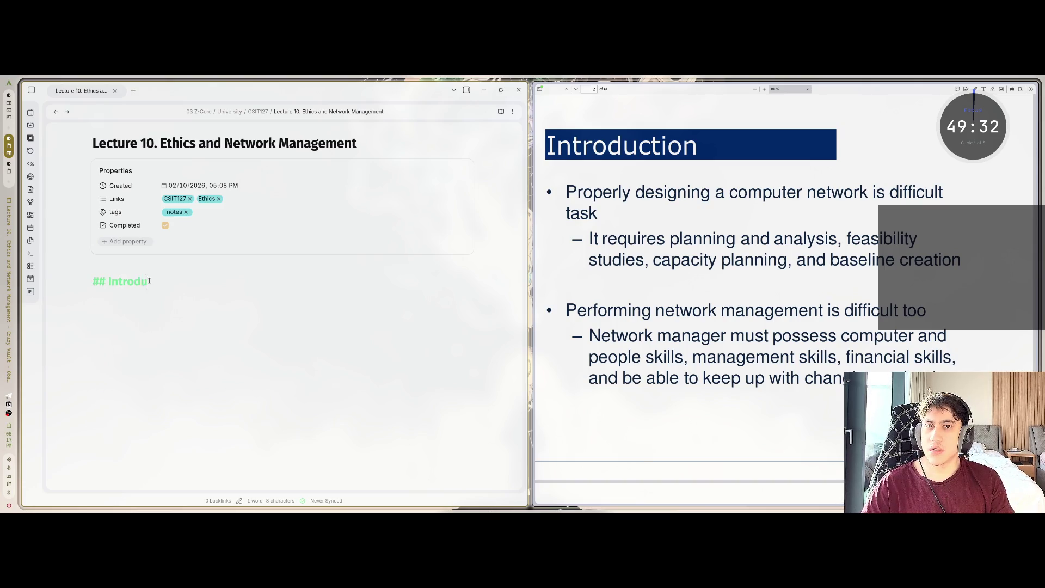
pyautogui.press('Return')
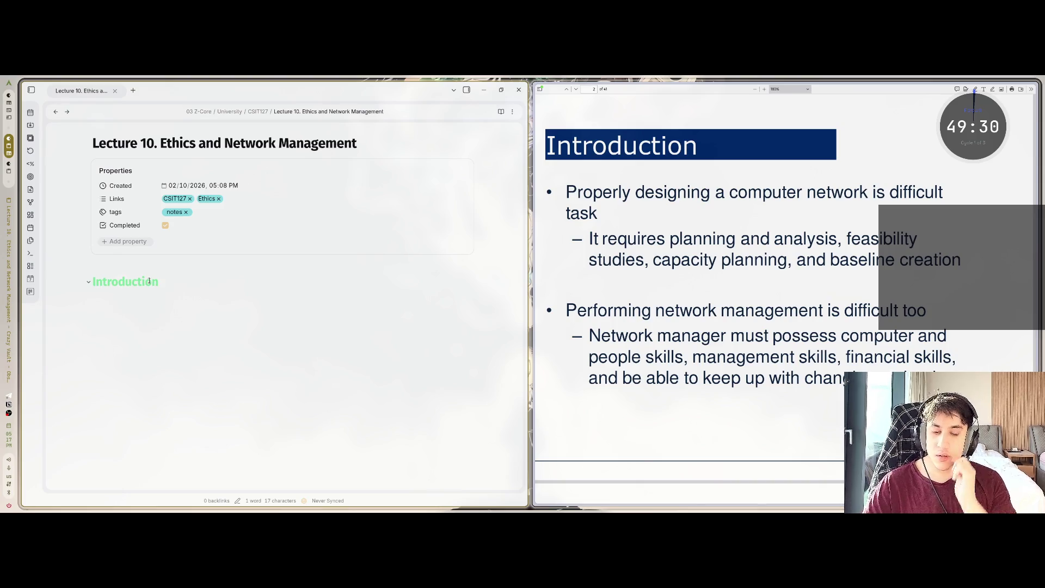
pyautogui.write('P')
pyautogui.write('roper')
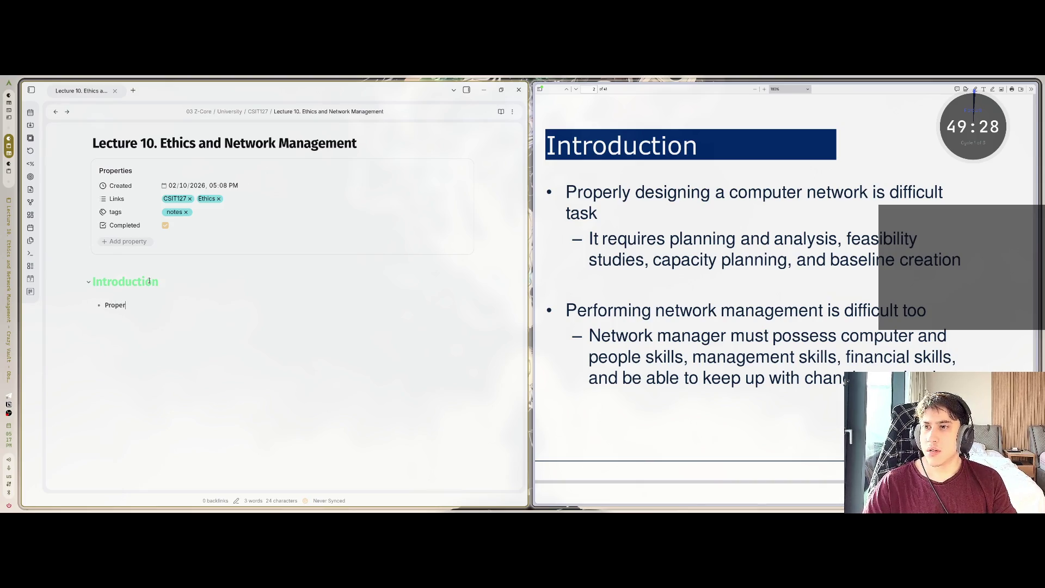
pyautogui.write('ty desi')
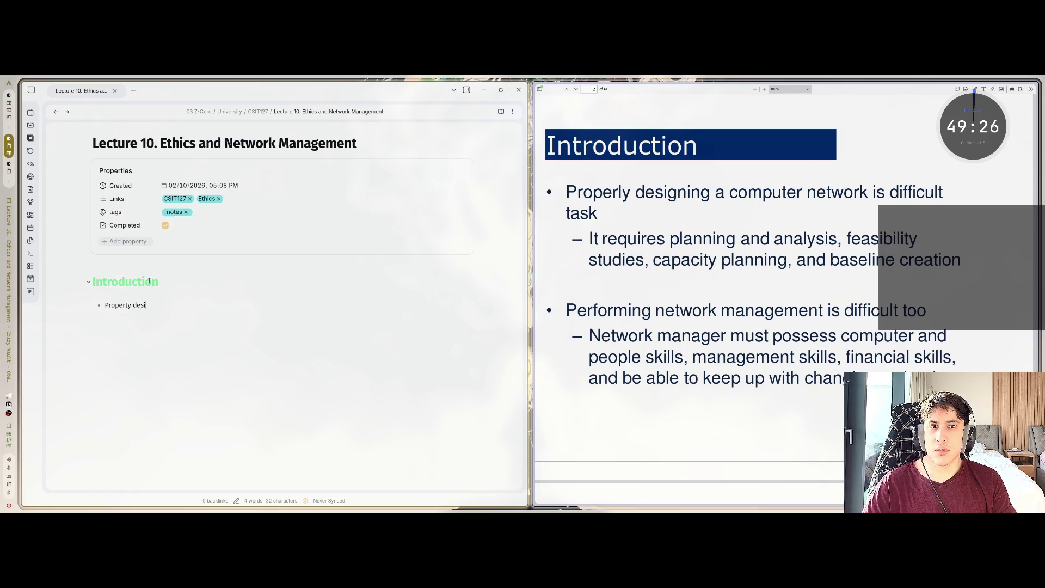
pyautogui.write('gning a compu')
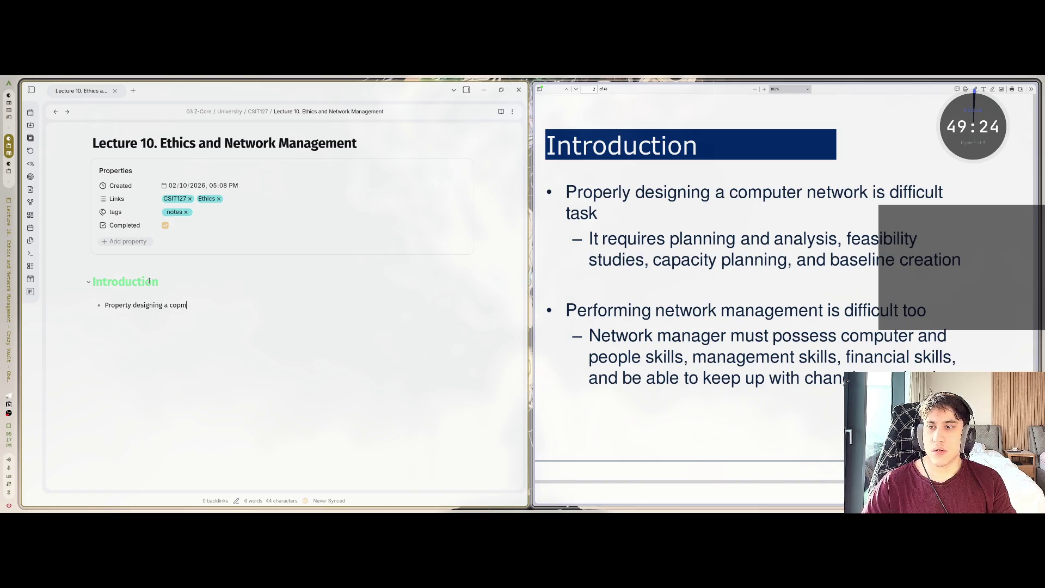
pyautogui.press('BackSpace')
pyautogui.press('BackSpace')
pyautogui.press('BackSpace')
pyautogui.write('mputer c')
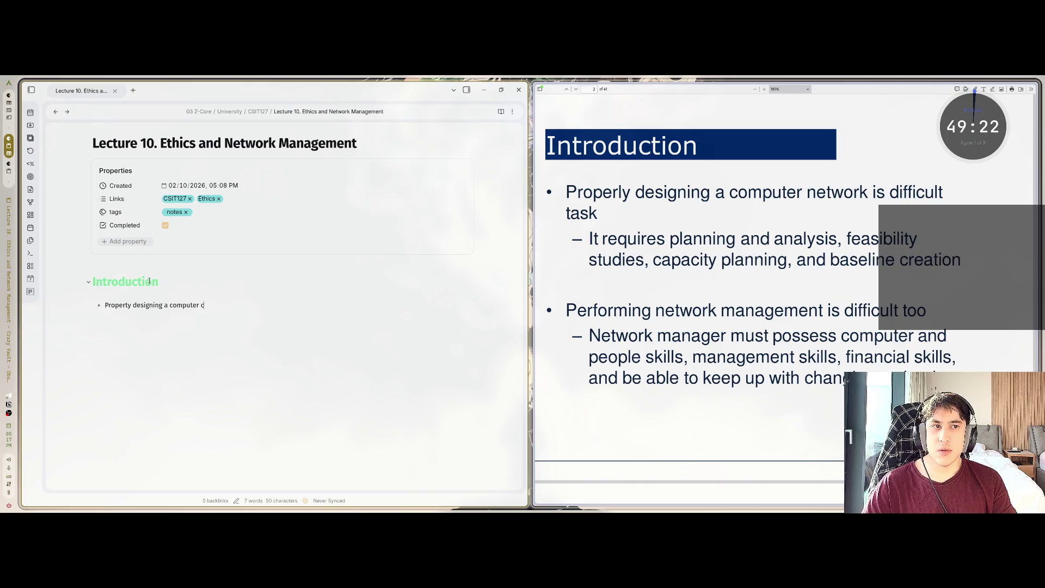
pyautogui.press('BackSpace')
pyautogui.write('network')
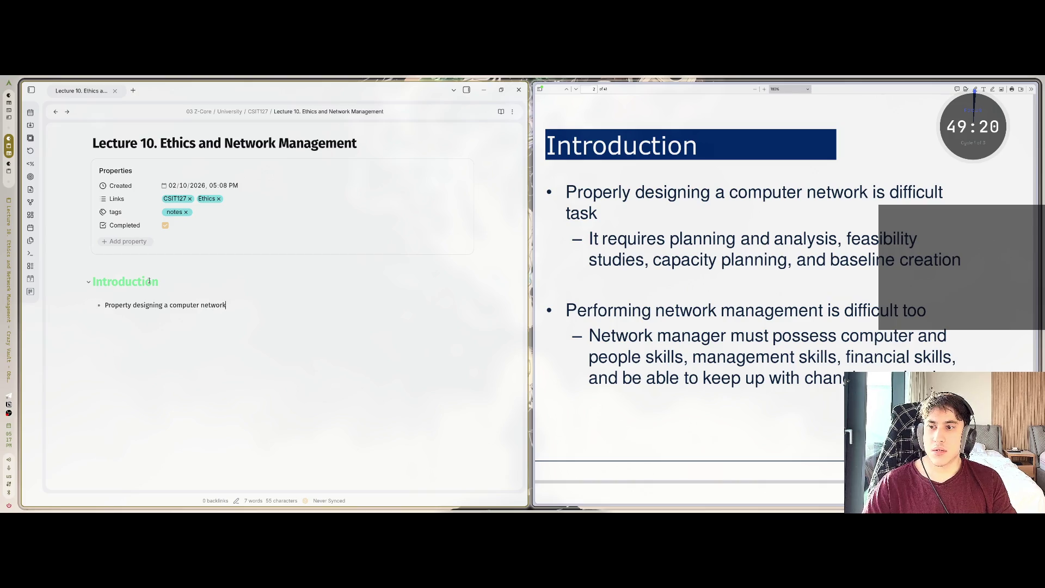
pyautogui.write(' is difficult tak')
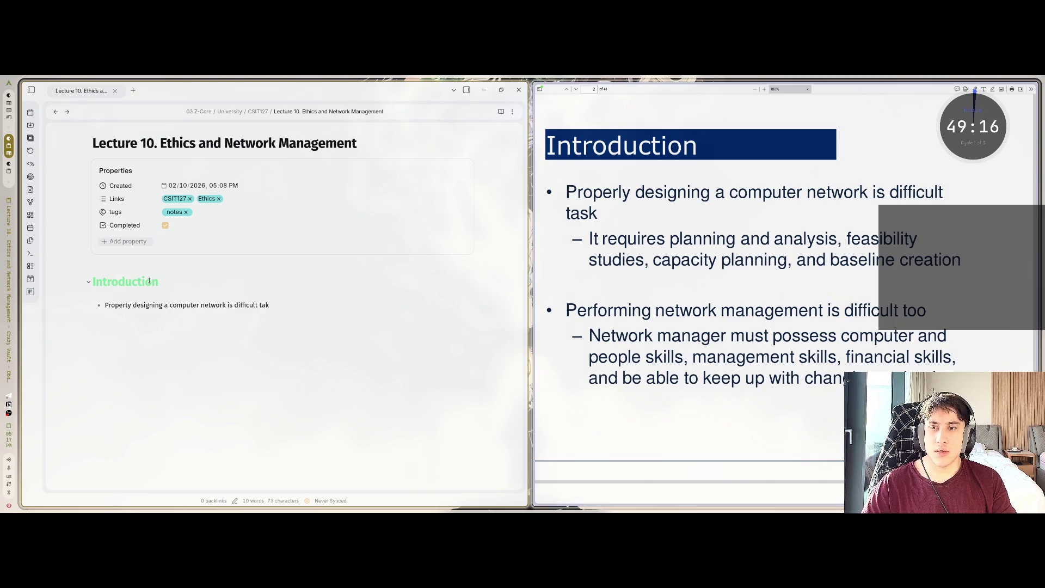
pyautogui.press('BackSpace')
pyautogui.write('sk')
# Add the indented planning sub-point and the bullet 'Performing network management is difficult too'
pyautogui.press('Return')
pyautogui.write('It')
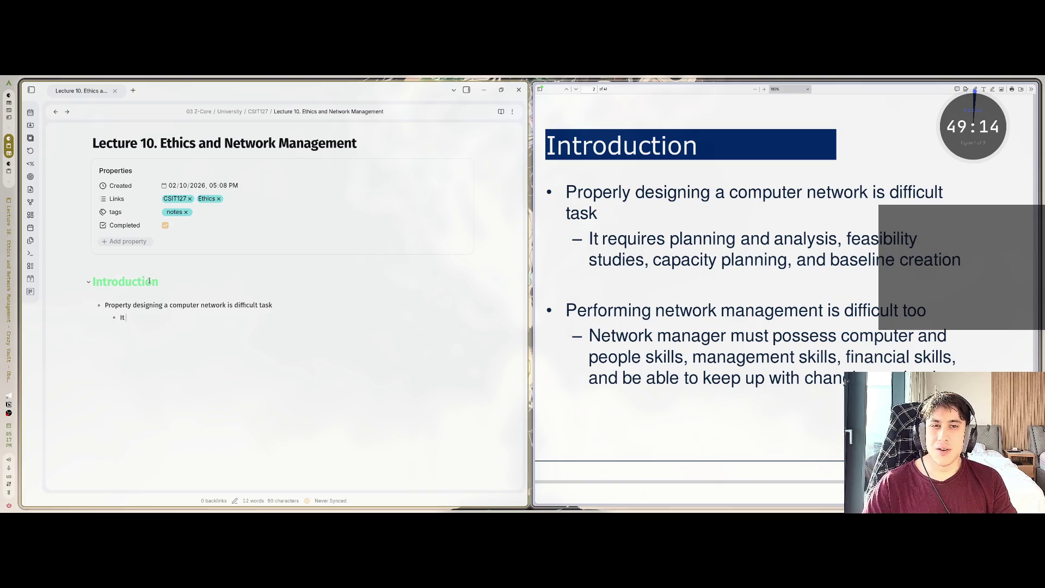
pyautogui.write(' requires plan')
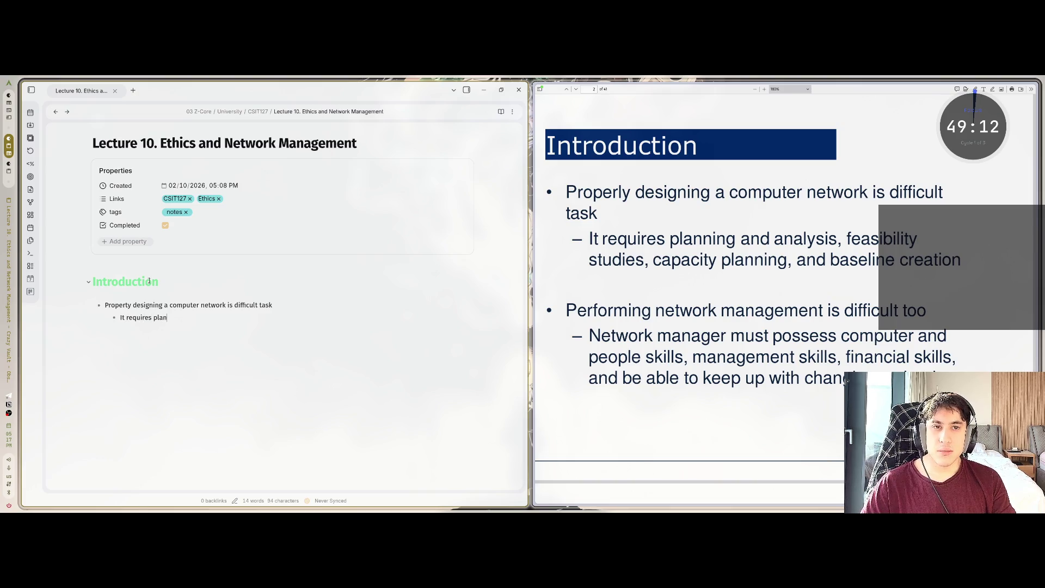
pyautogui.write('ning and anal')
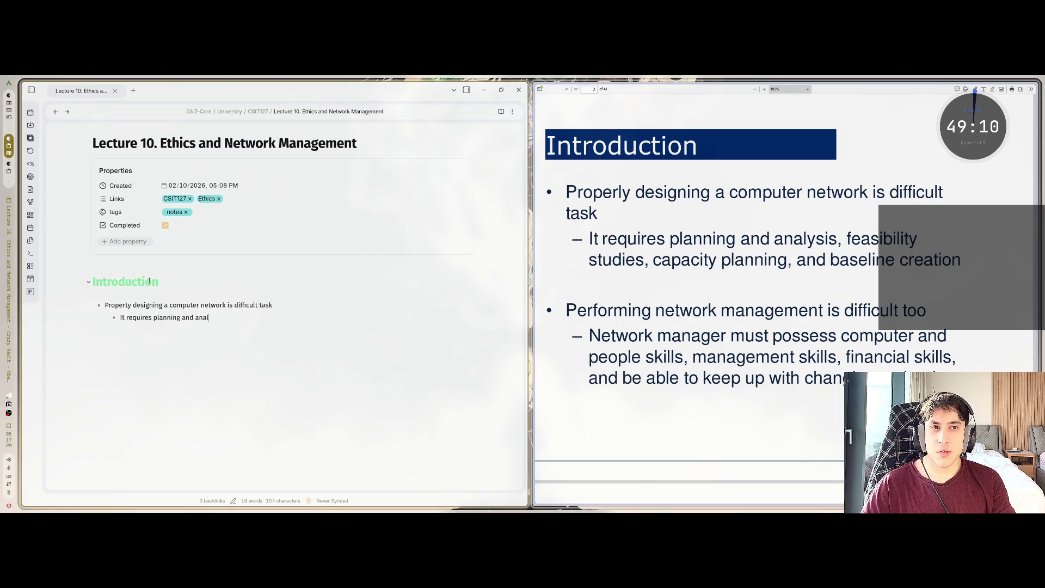
pyautogui.write('ysis, feasibi')
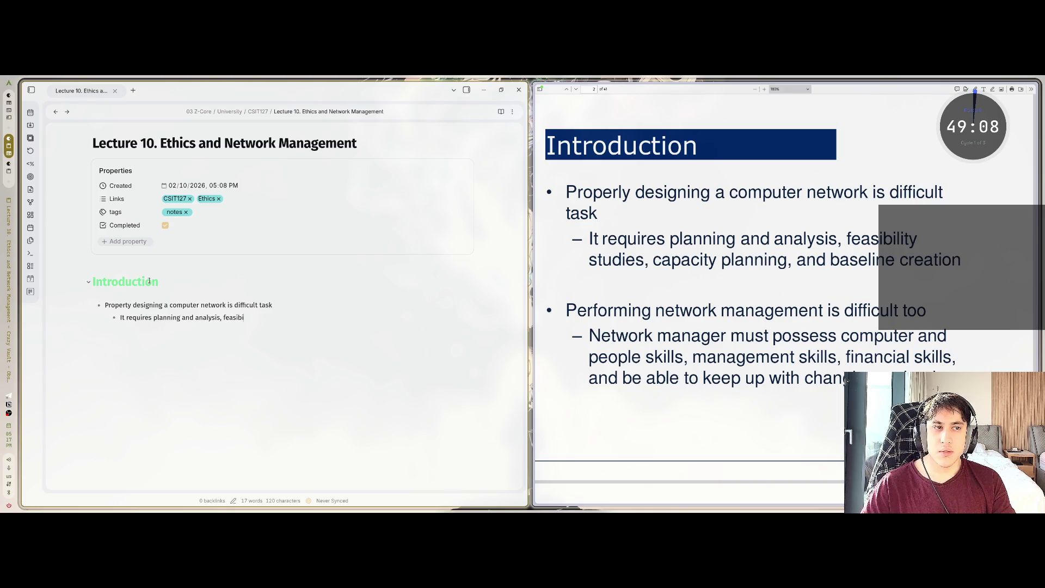
pyautogui.write('lity studies, ')
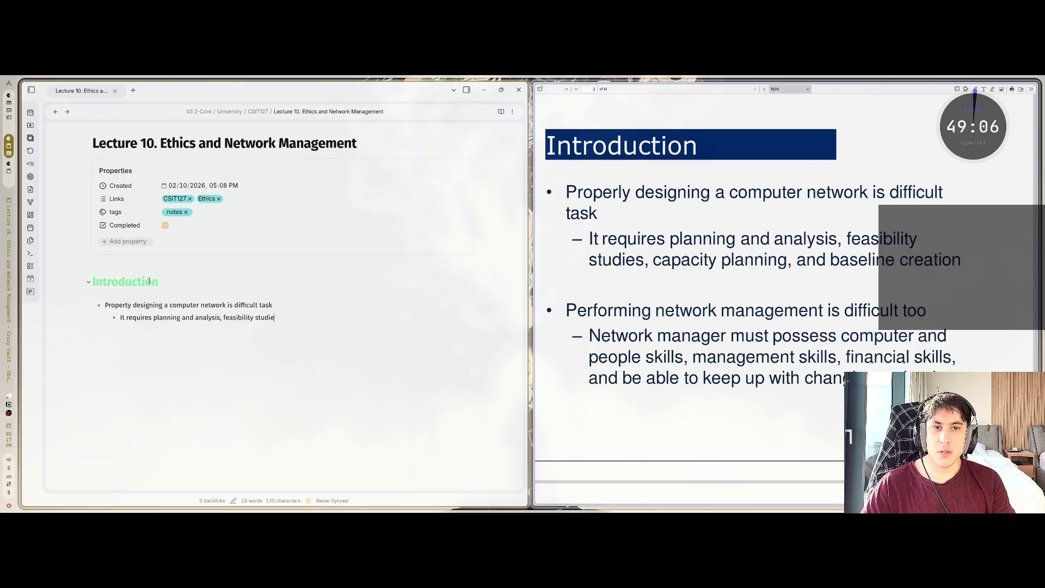
pyautogui.write('capacity planning')
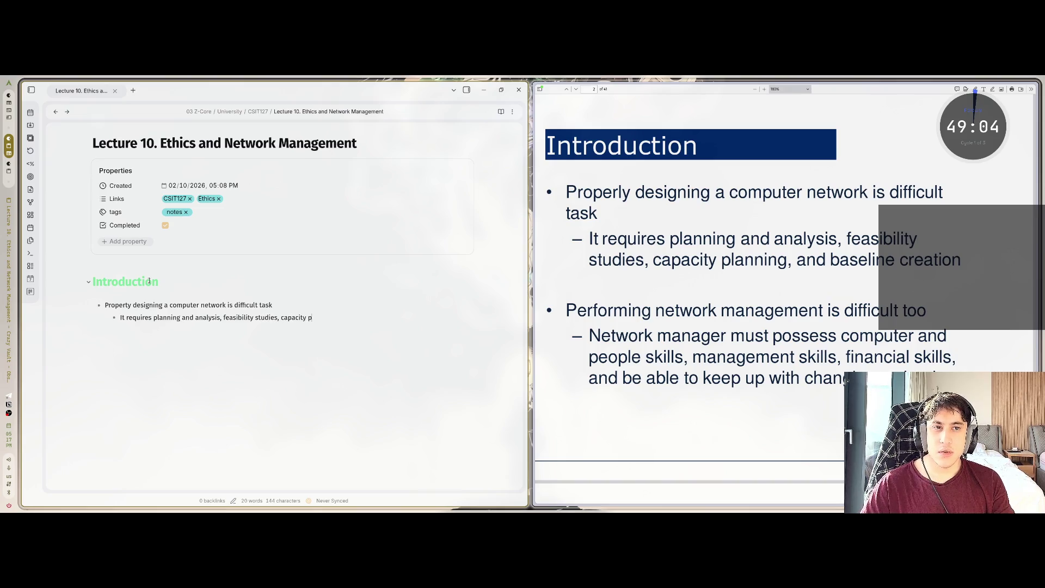
pyautogui.write(',')
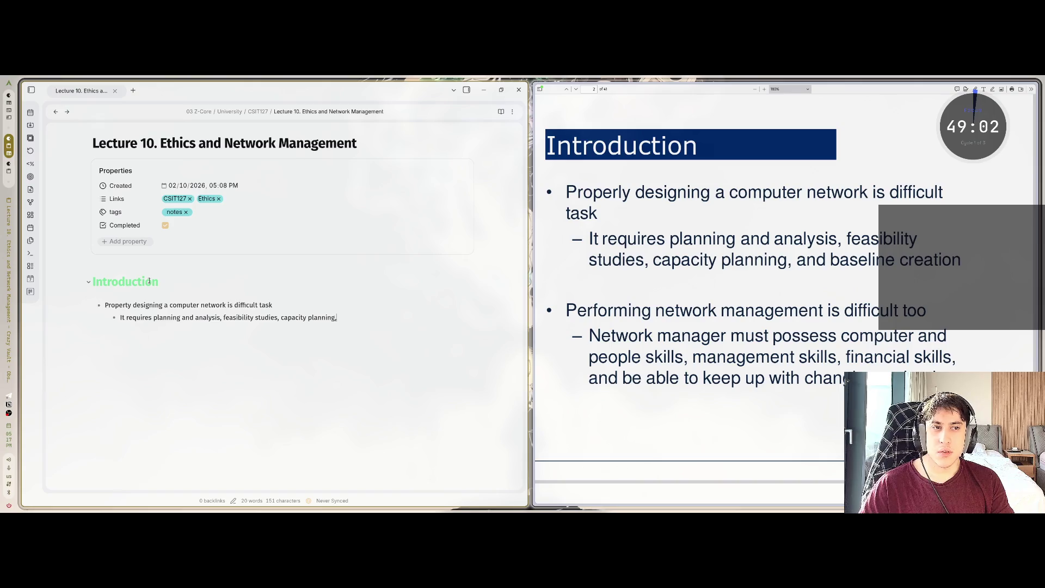
pyautogui.write(' and baseline')
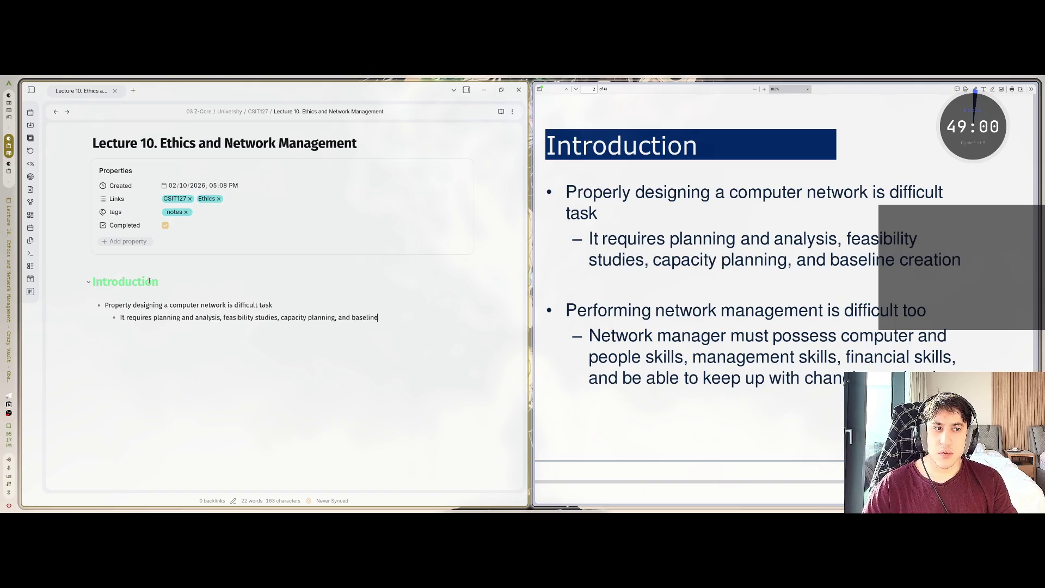
pyautogui.write(' creation')
pyautogui.press('Return')
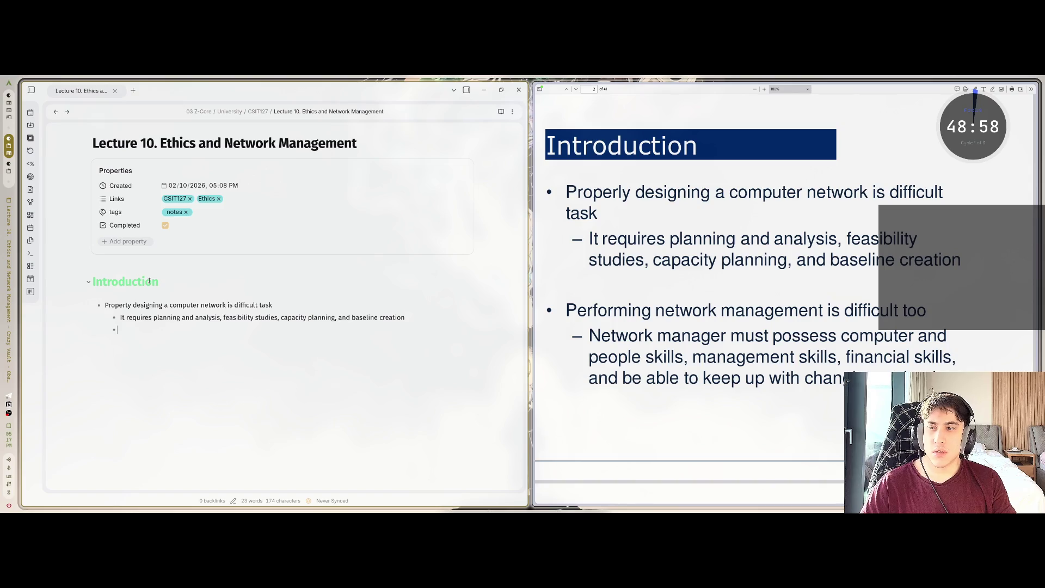
pyautogui.press('BackSpace')
pyautogui.write('- ')
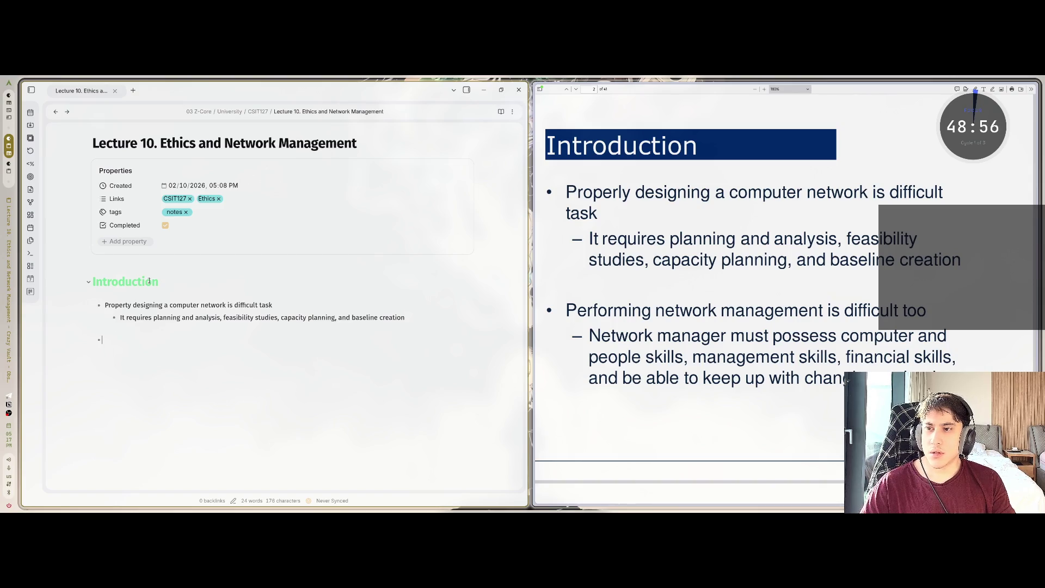
pyautogui.write('erforming net')
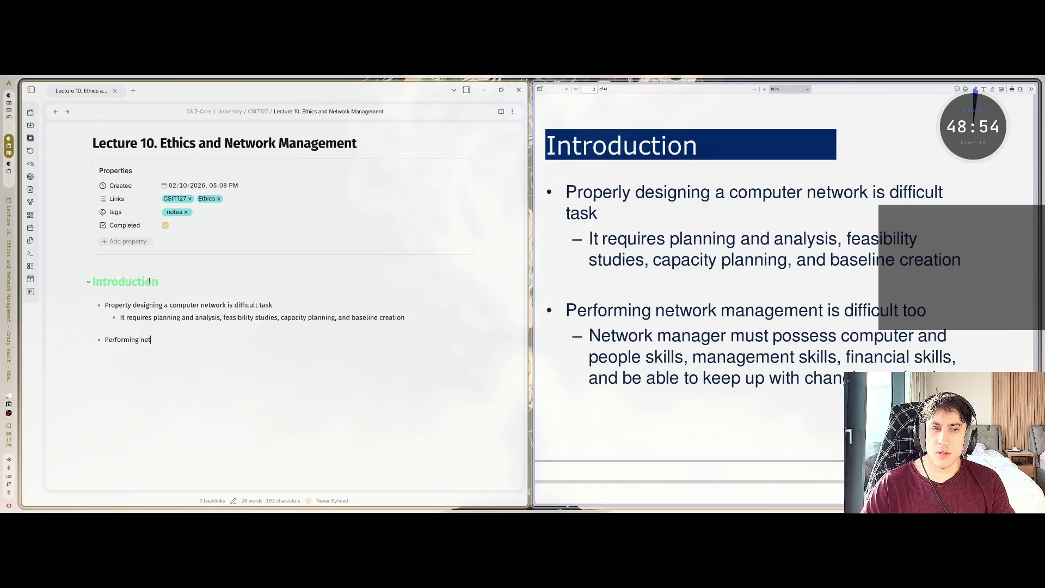
pyautogui.write('work management is')
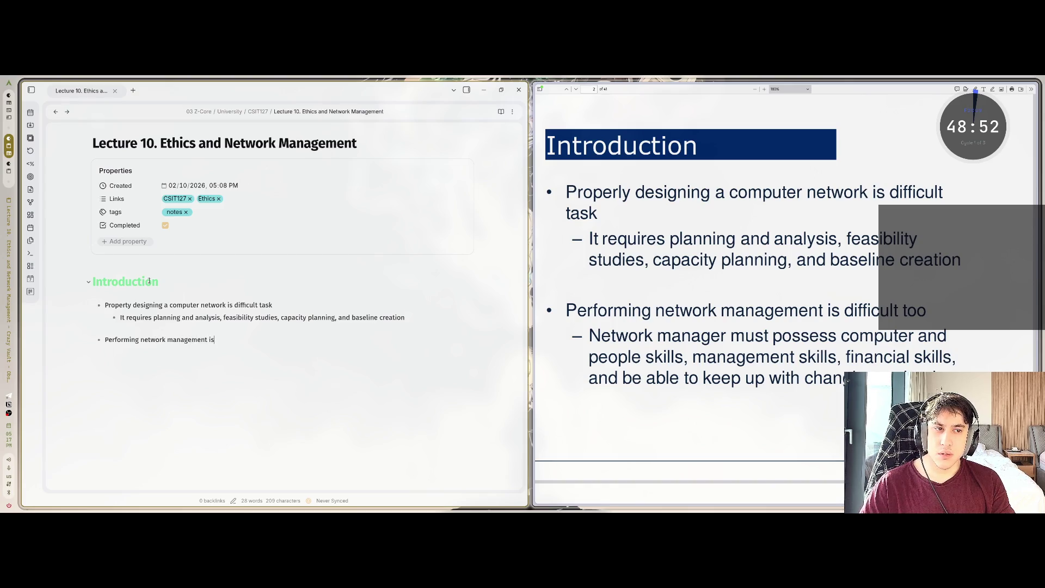
pyautogui.write(' diffuc')
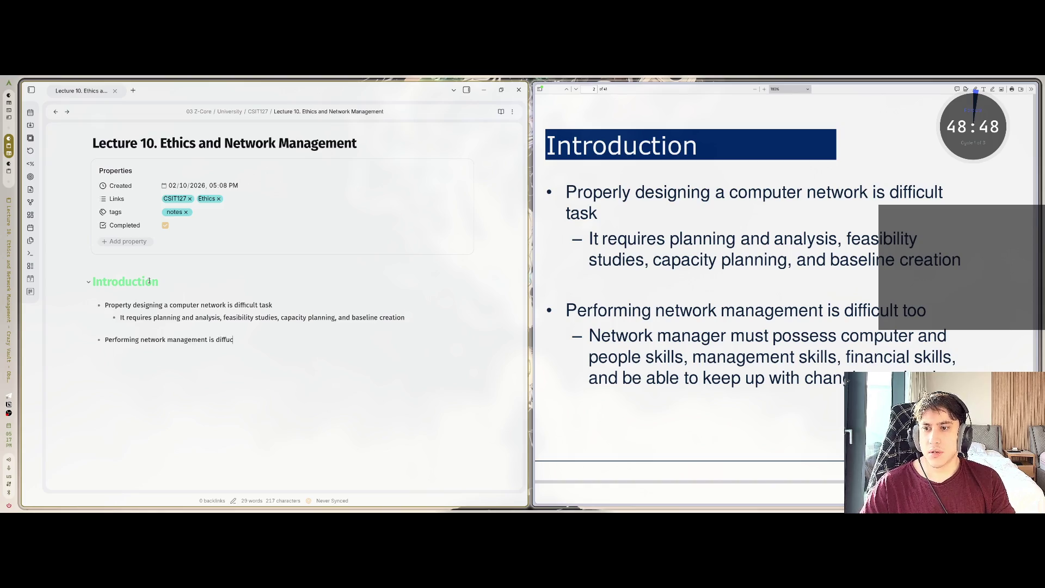
pyautogui.press('BackSpace')
pyautogui.press('BackSpace')
pyautogui.write('ic')
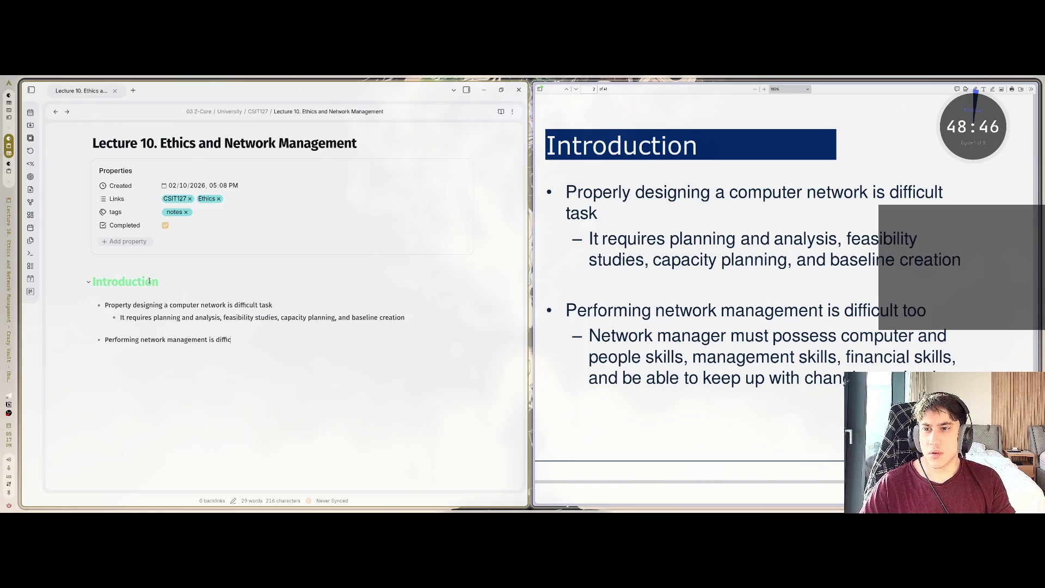
pyautogui.write('ult too')
pyautogui.press('Return')
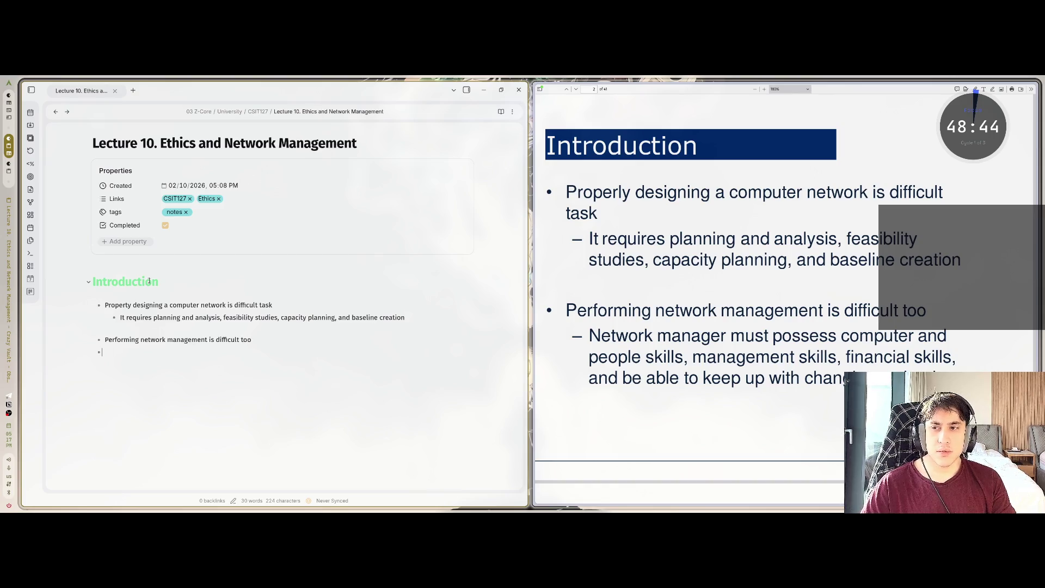
# Type that the network manager must possess computer and people skills, fixing the misspellings
pyautogui.write('network manager')
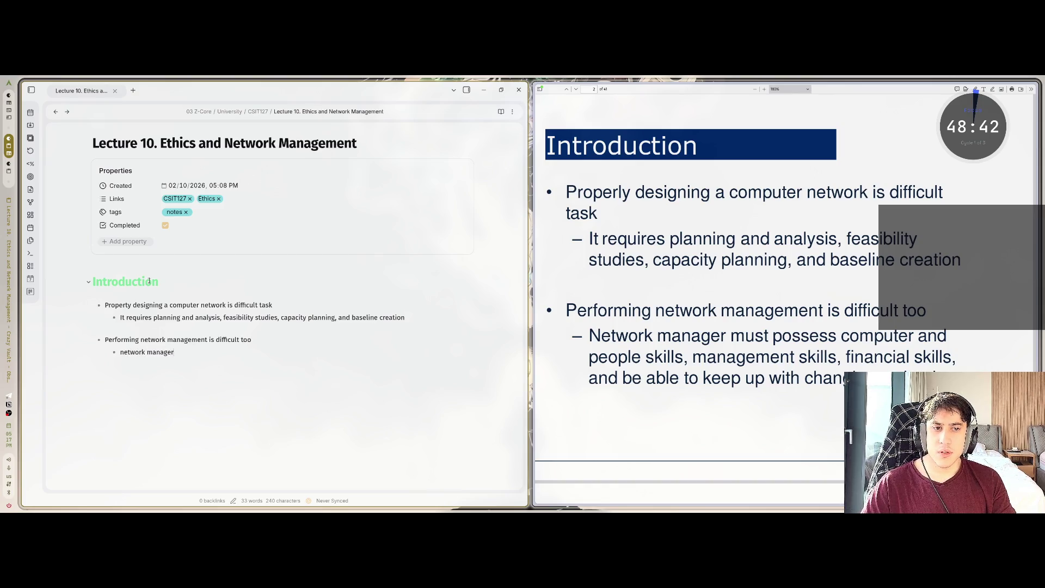
pyautogui.write(' must')
pyautogui.write(' posses')
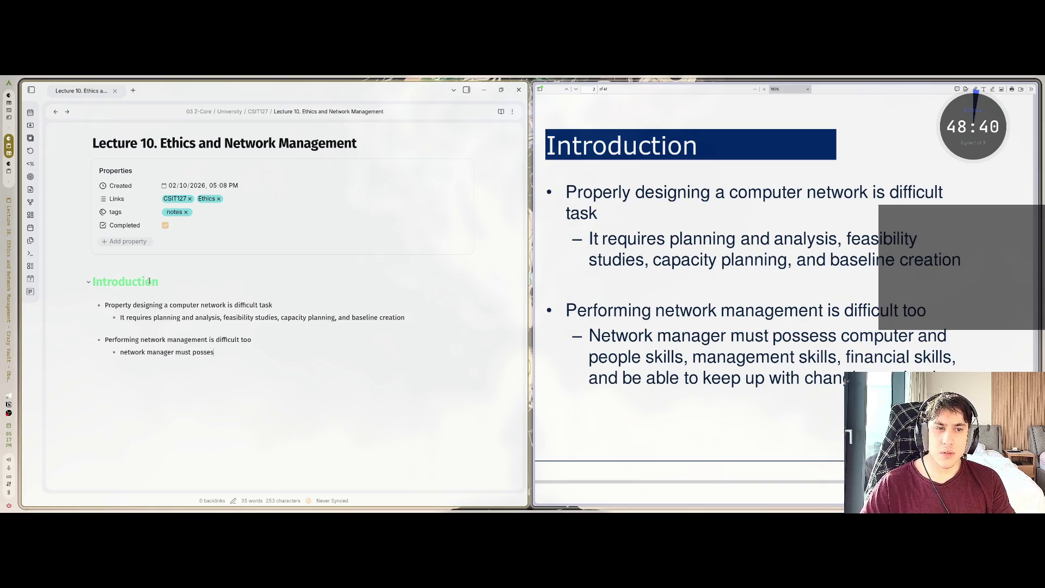
pyautogui.write('s cmoputer and ')
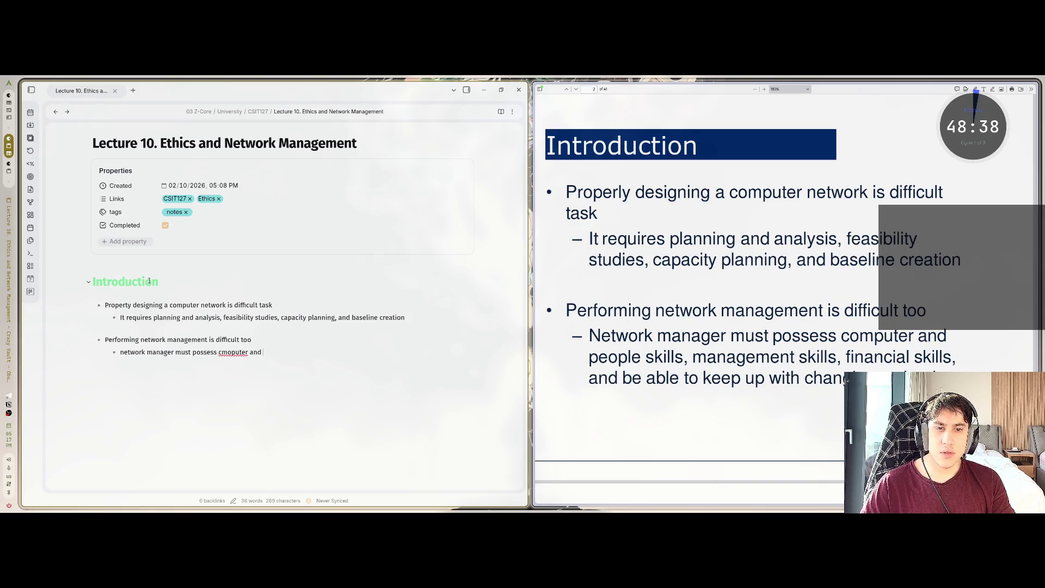
pyautogui.write('people')
pyautogui.press('BackSpace')
pyautogui.press('BackSpace')
pyautogui.press('BackSpace')
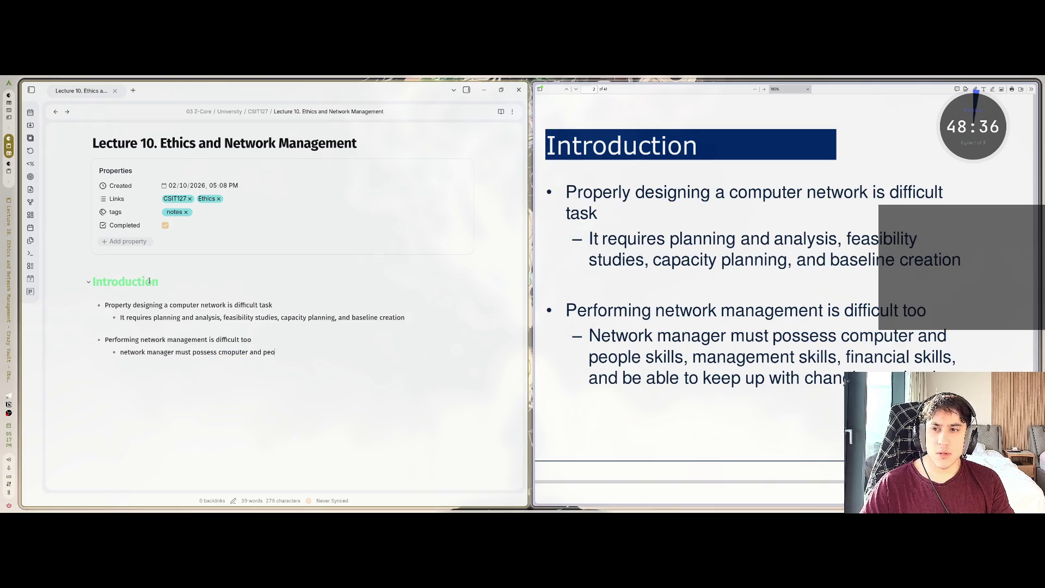
pyautogui.write('computer ')
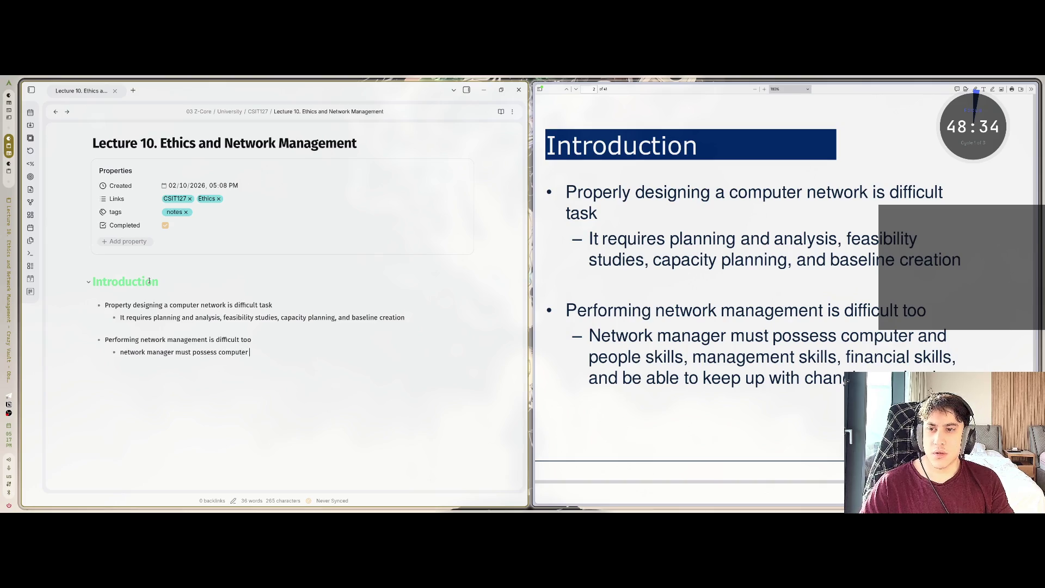
pyautogui.write('and people skills,')
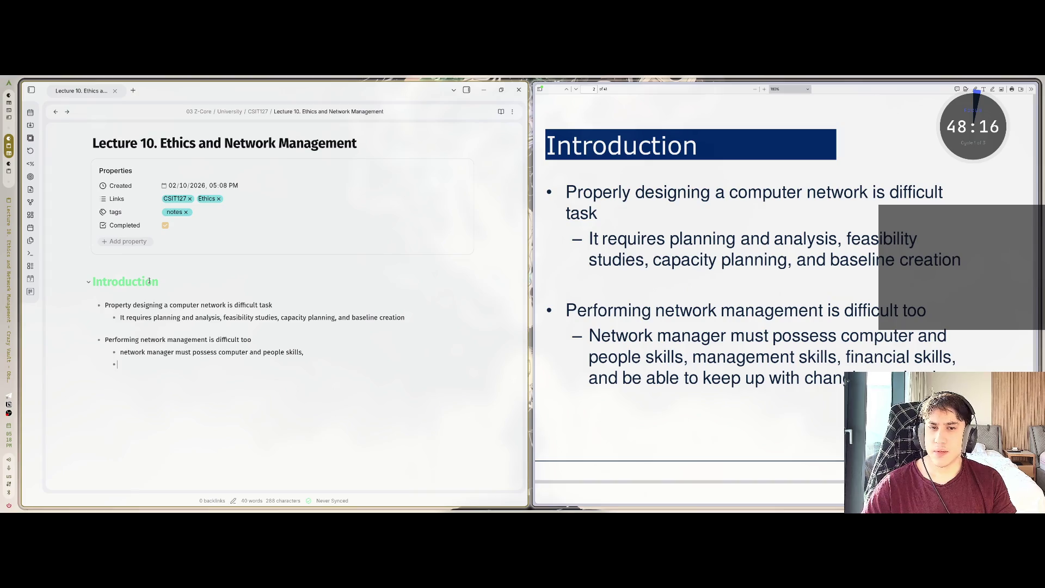
# Remove the empty bullet and append management skills, financial skills, and keeping up with changing technology
pyautogui.press('BackSpace')
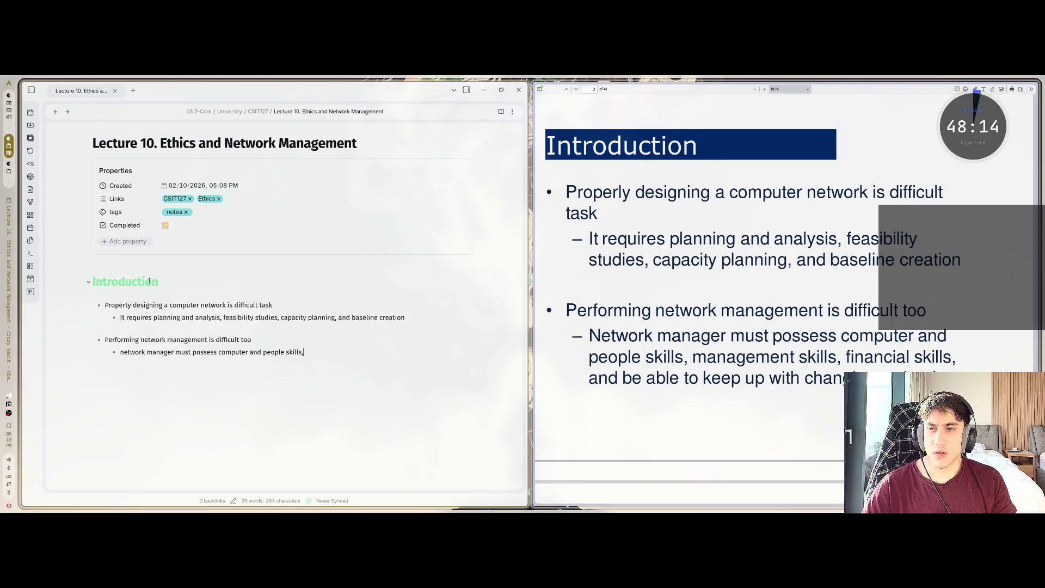
pyautogui.write(' managemnt')
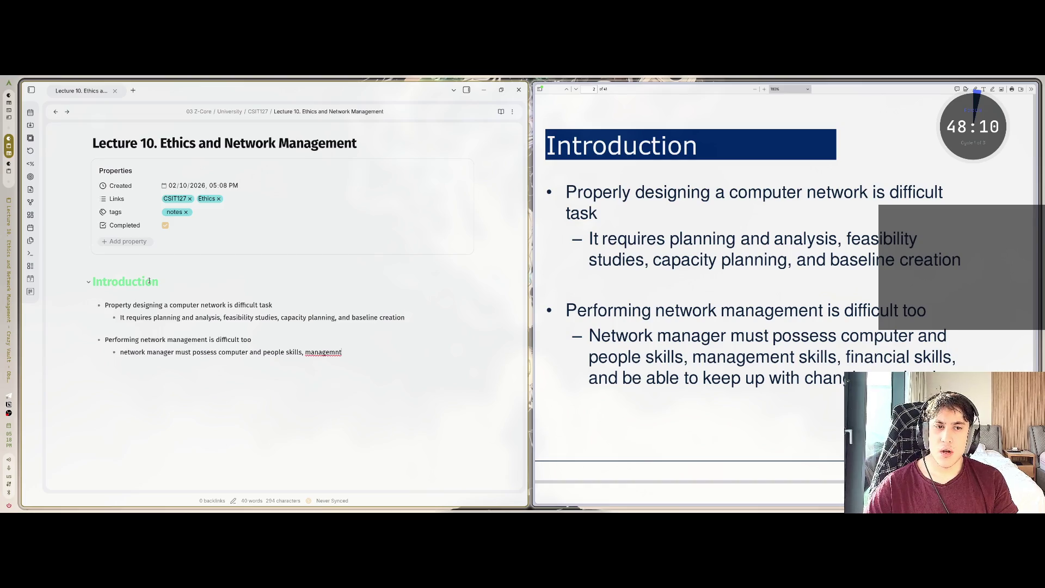
pyautogui.press('BackSpace')
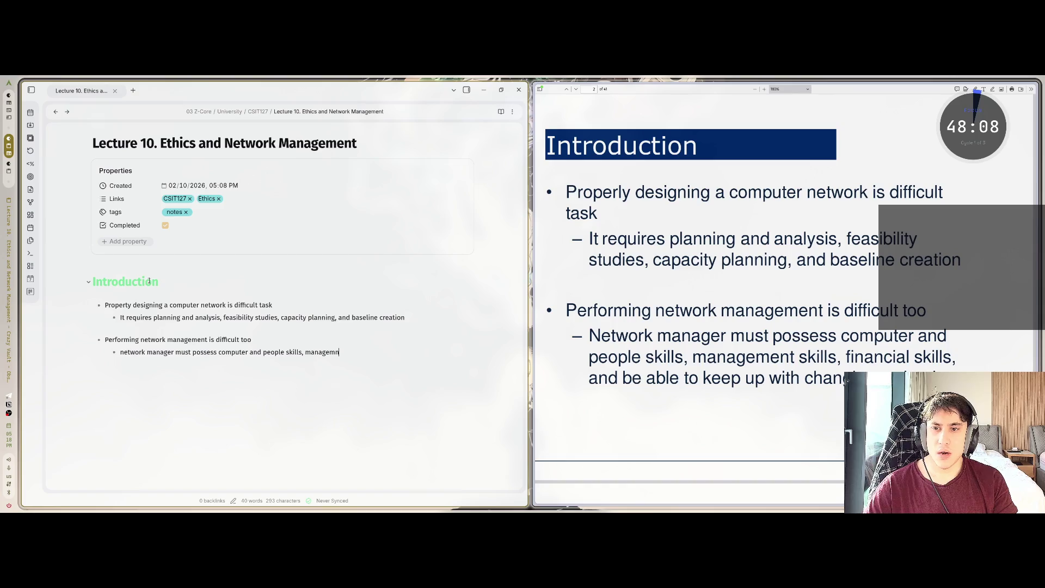
pyautogui.write('ent ski')
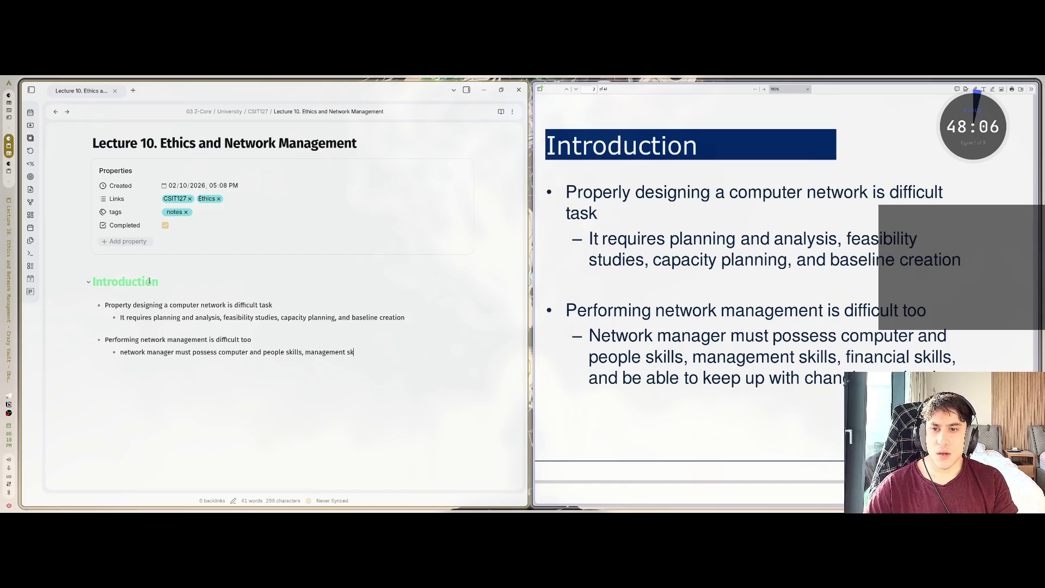
pyautogui.write('lls,')
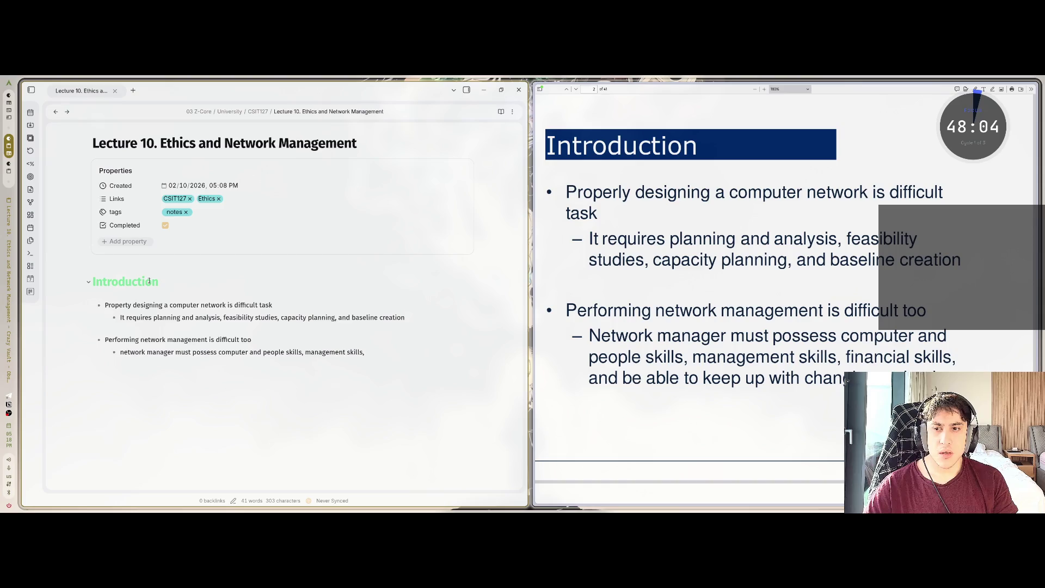
pyautogui.write(' financia')
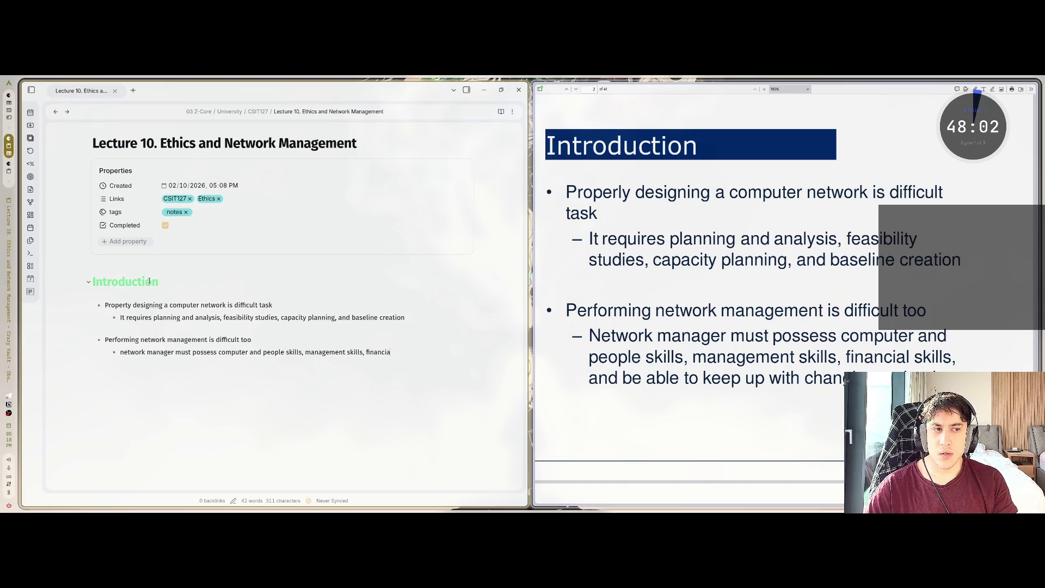
pyautogui.write('l skills, ')
pyautogui.write('and ')
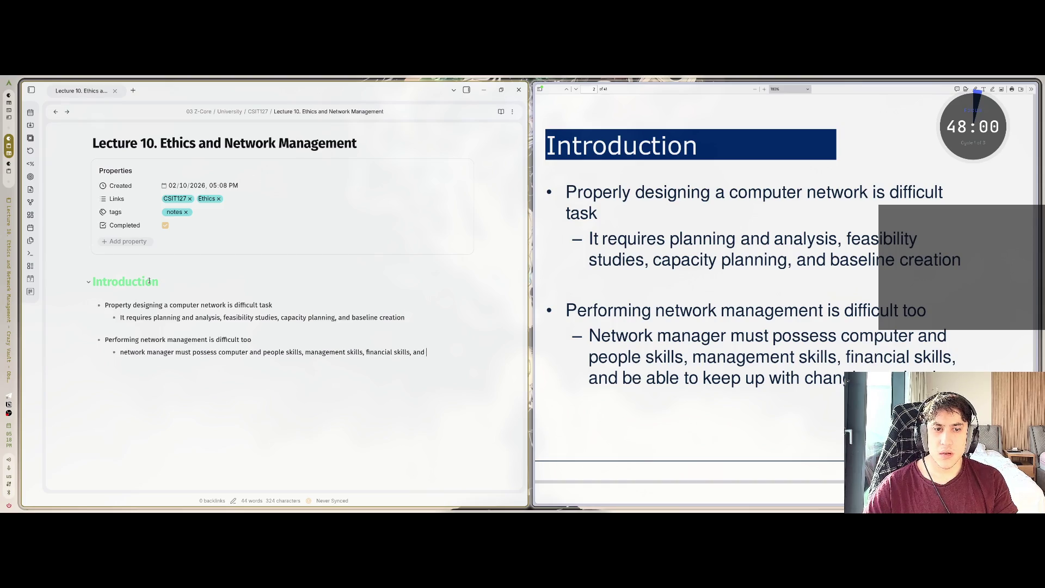
pyautogui.write('be able to keep up with ')
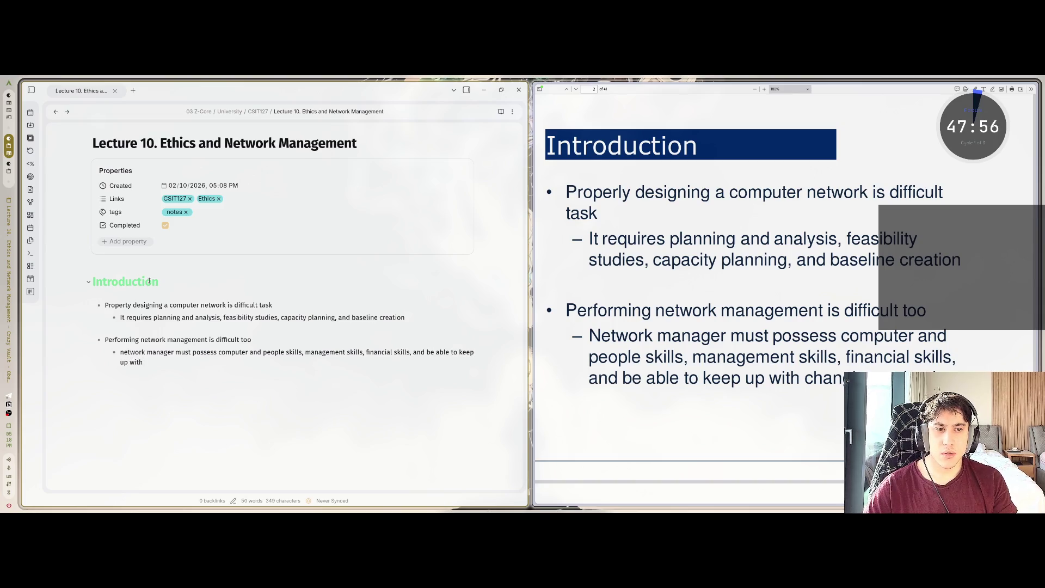
pyautogui.write('chan')
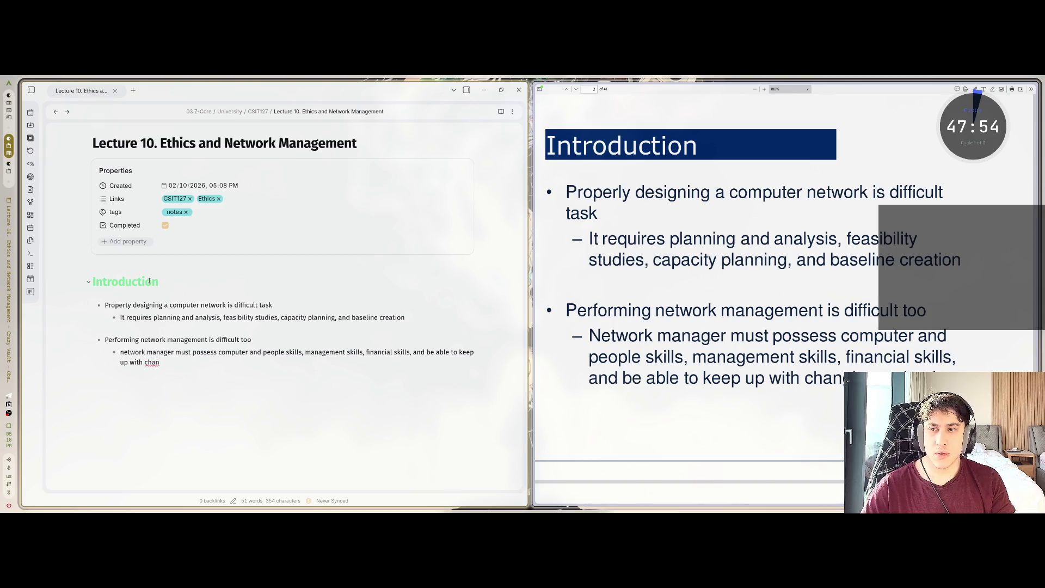
pyautogui.write('ging')
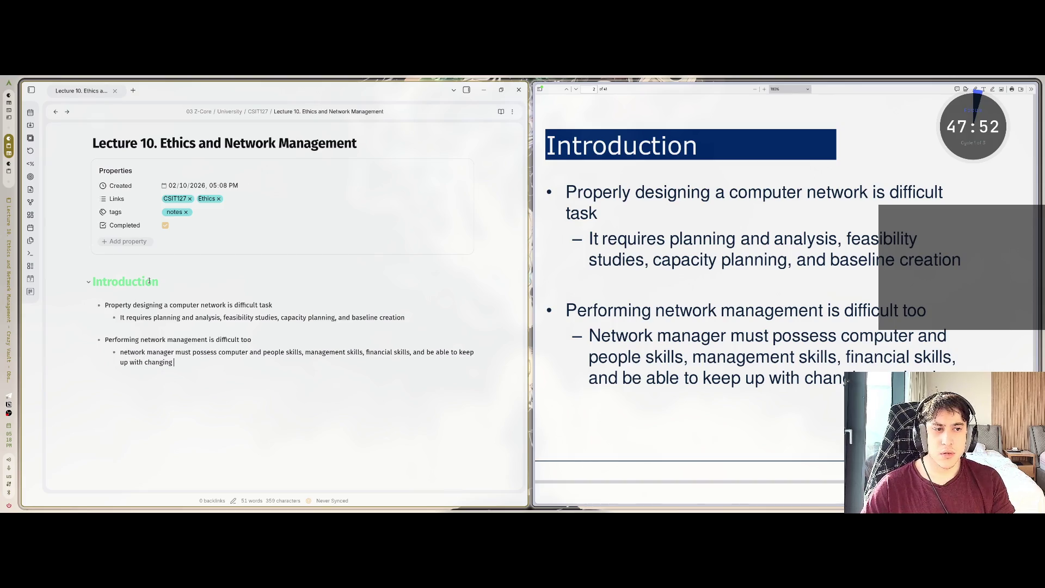
pyautogui.write(' technology')
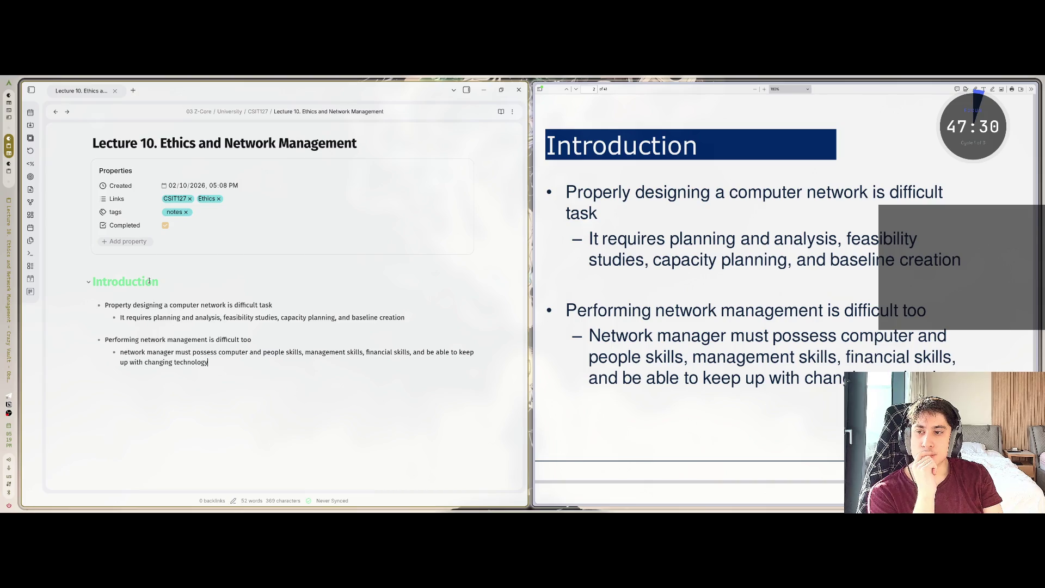
pyautogui.scroll(-5, 785, 295)
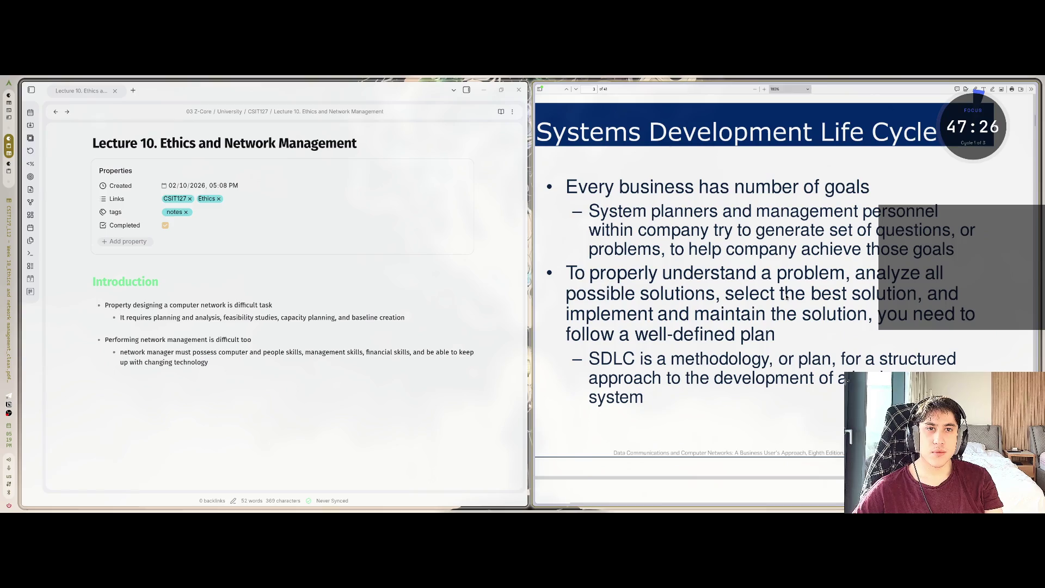
# Add a '## System Development Life Cycle' heading at the note's end and begin a '-' bullet
pyautogui.click(275, 294)
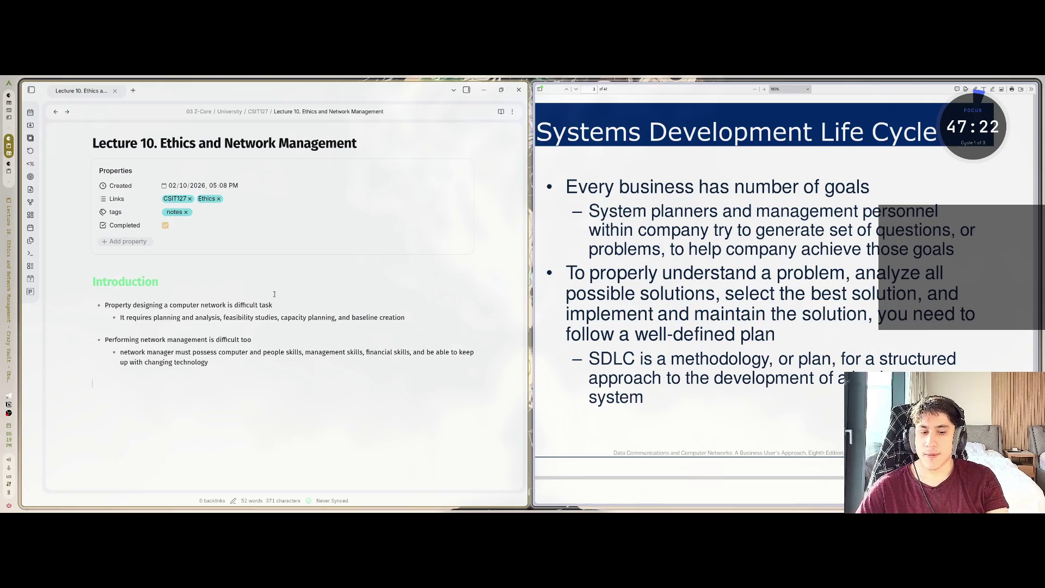
pyautogui.write('##')
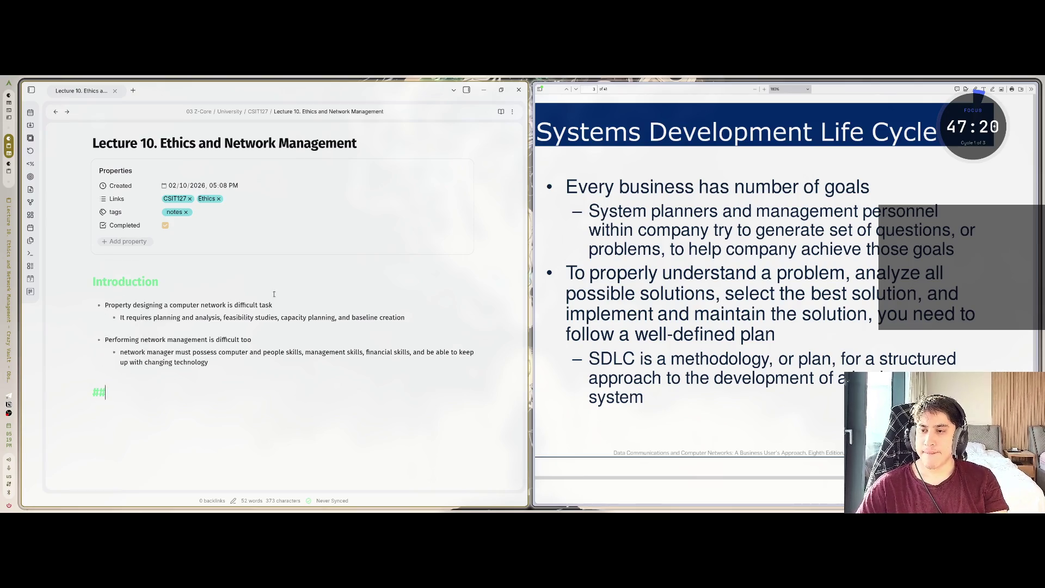
pyautogui.write(' System')
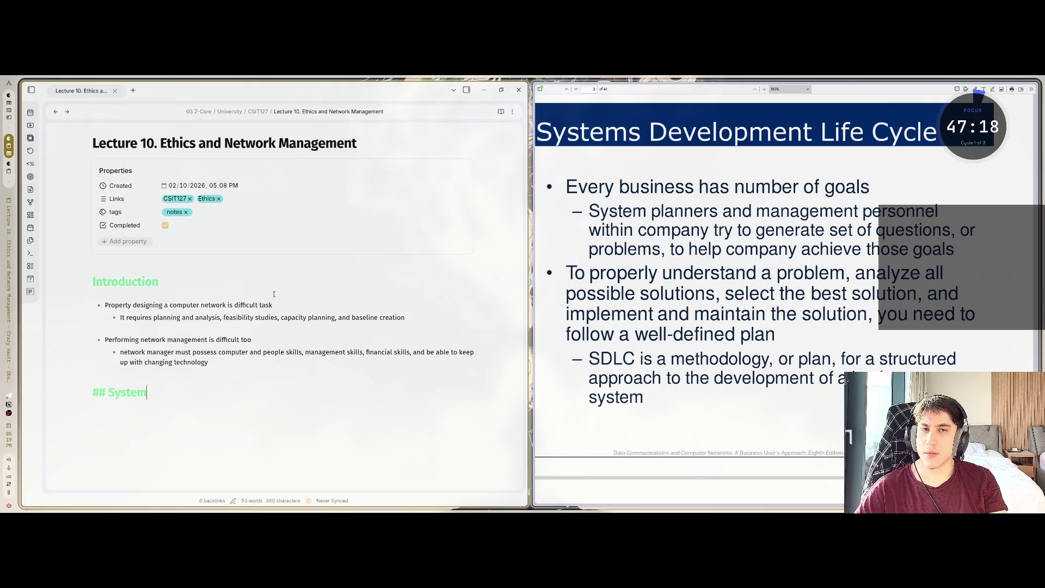
pyautogui.write(' Developme')
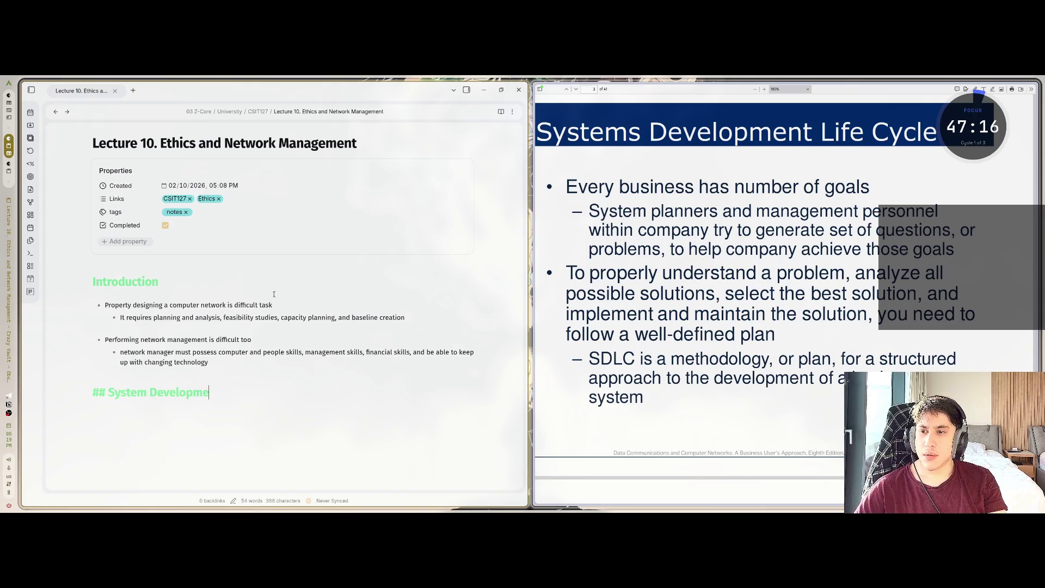
pyautogui.write('nt Life Cycle')
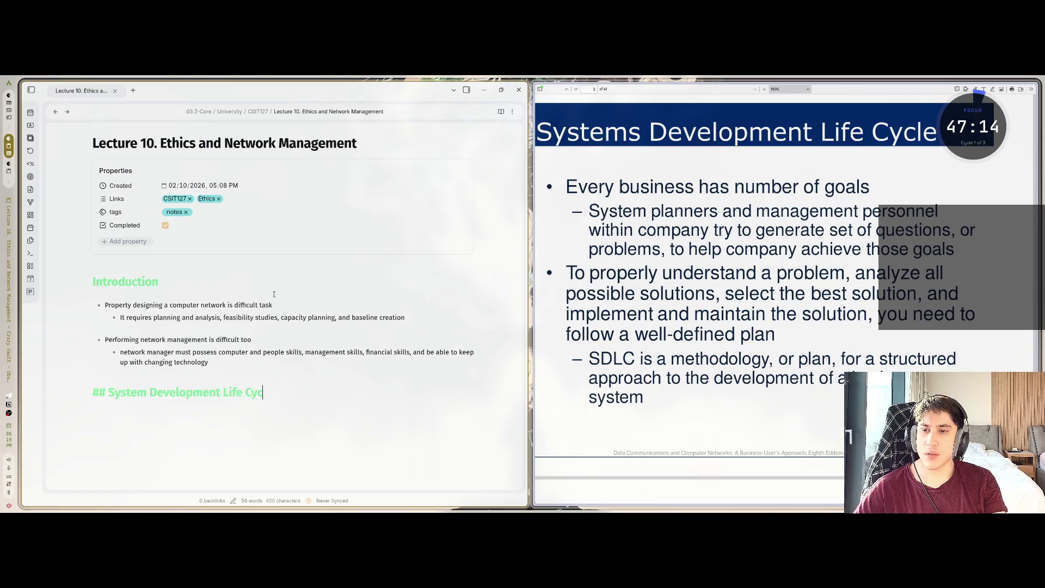
pyautogui.write('-')
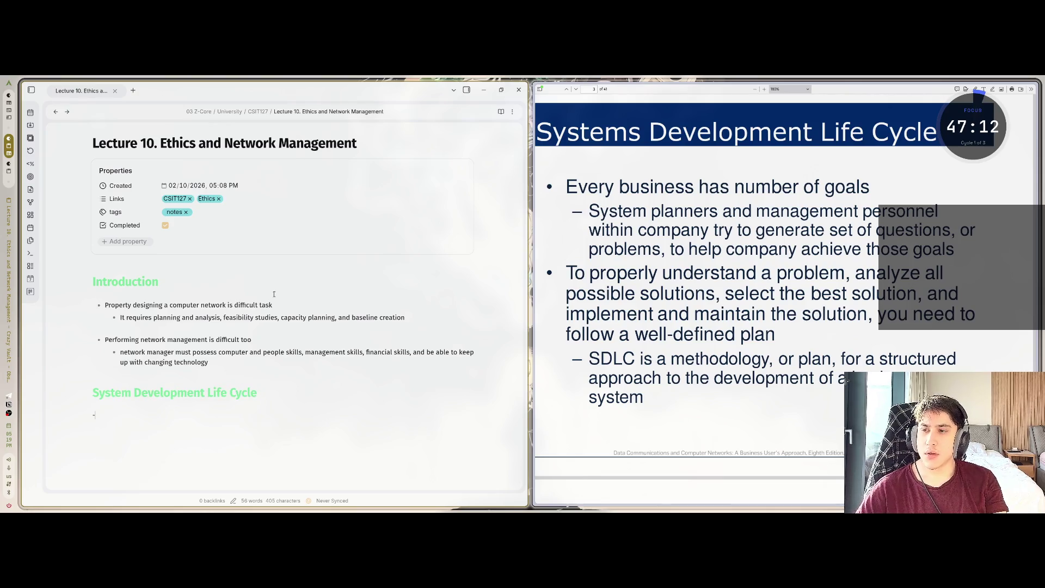
pyautogui.scroll(-3, 274, 294)
pyautogui.write('Eve')
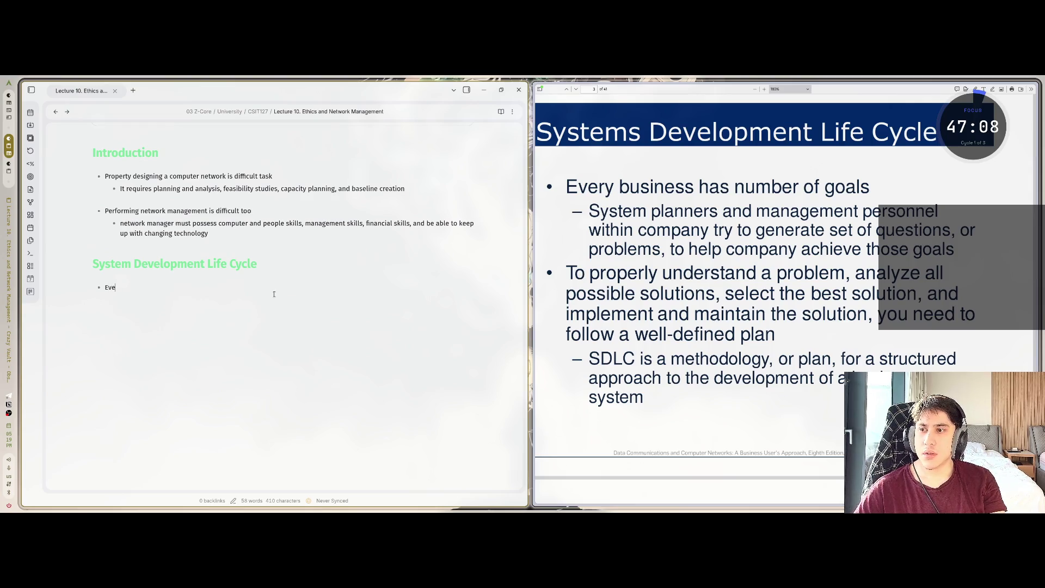
# Write the 'Every business has a number of goals' bullet with an indented planners-questions sub-point
pyautogui.write('ry business has numb')
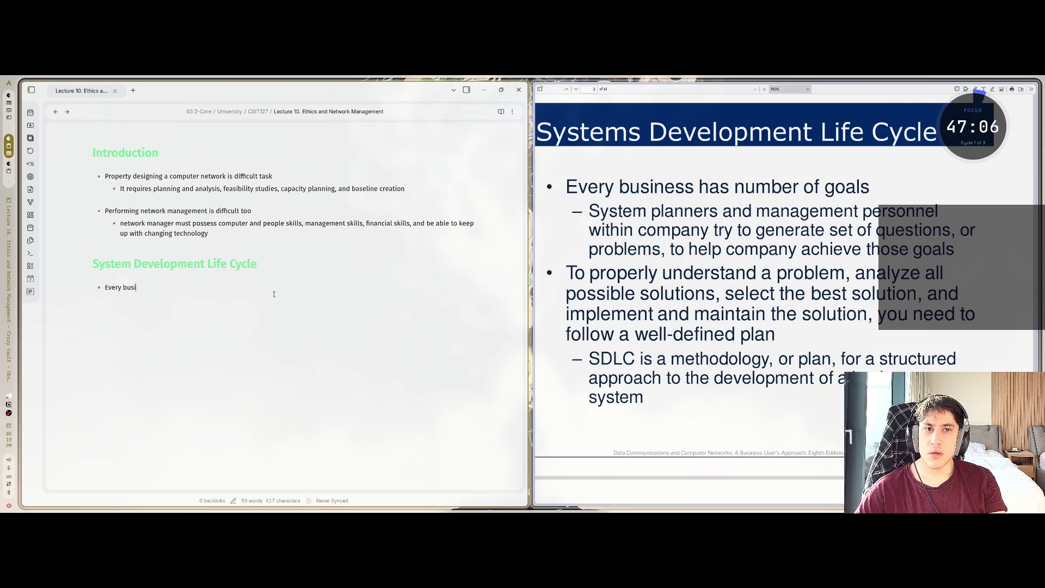
pyautogui.write('er ')
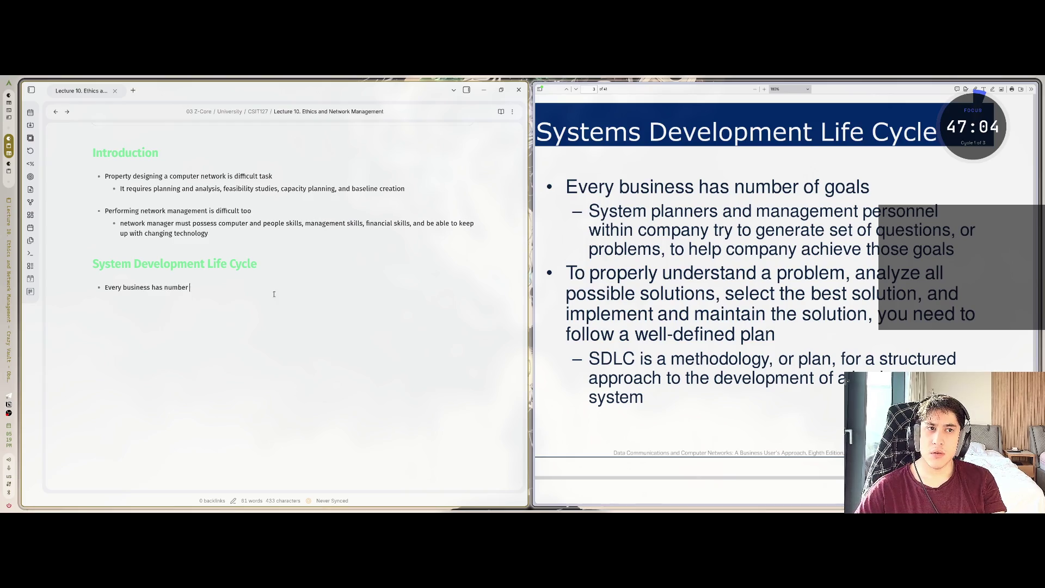
pyautogui.write('of gboals')
pyautogui.press('Return')
pyautogui.press('Tab')
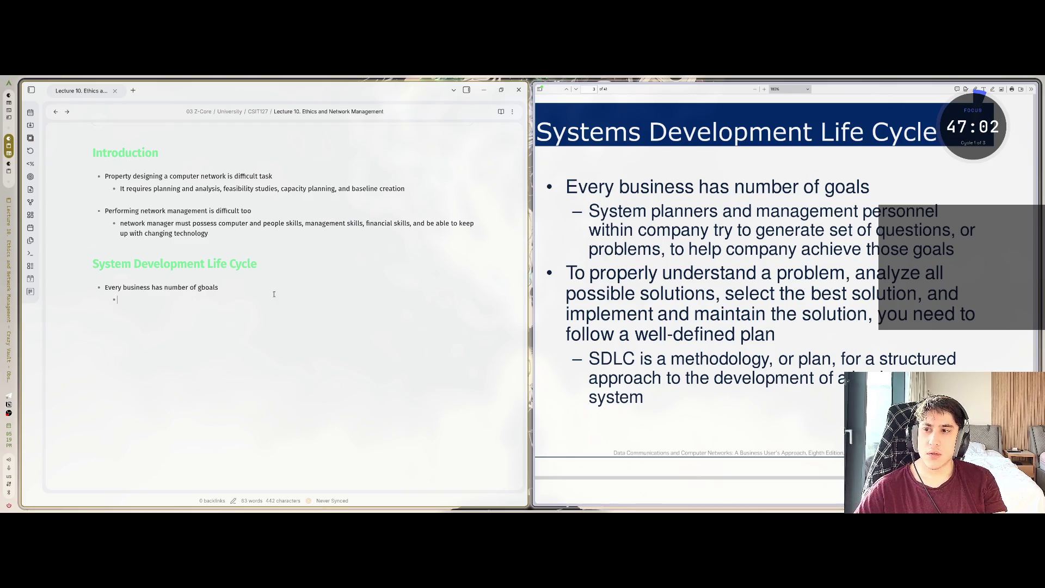
pyautogui.write('Syste')
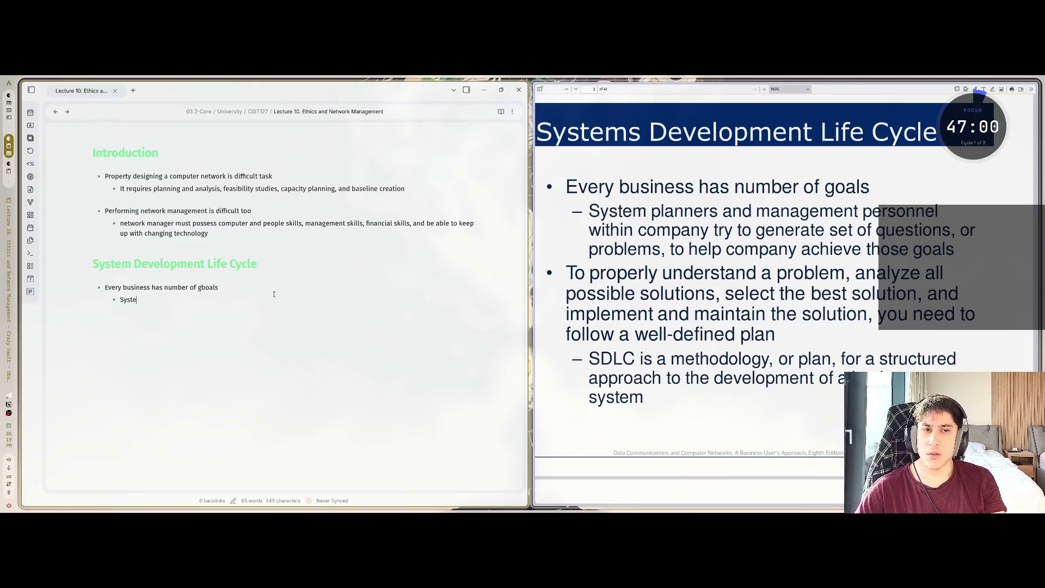
pyautogui.write('m planners and')
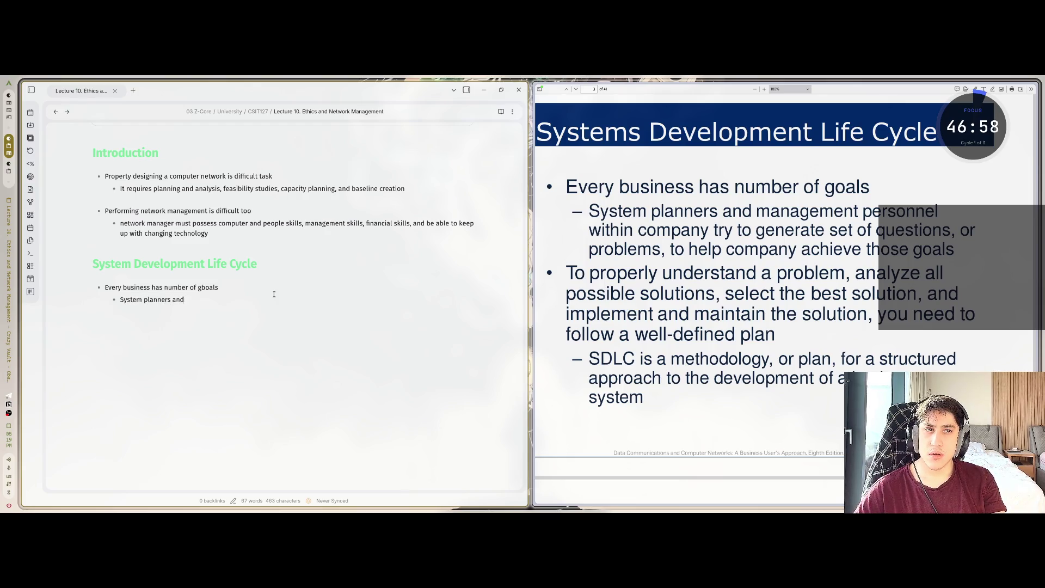
pyautogui.write(' manage')
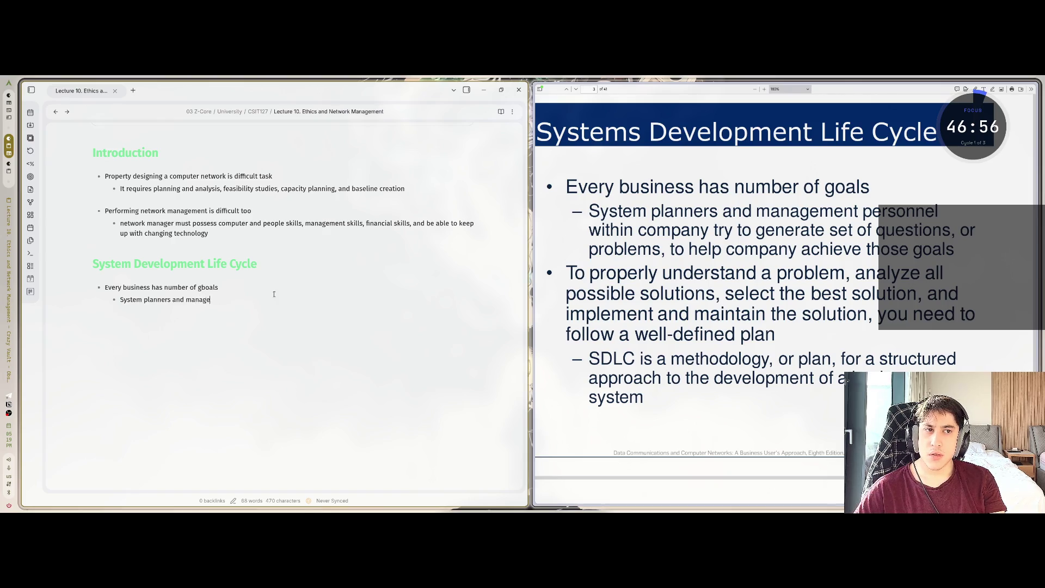
pyautogui.write('ment personne')
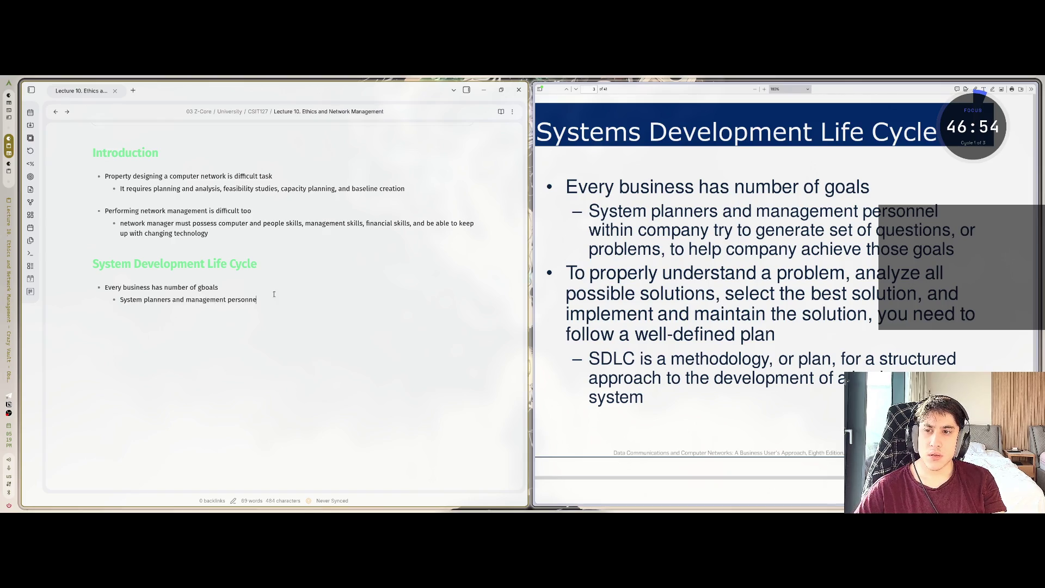
pyautogui.write('l with')
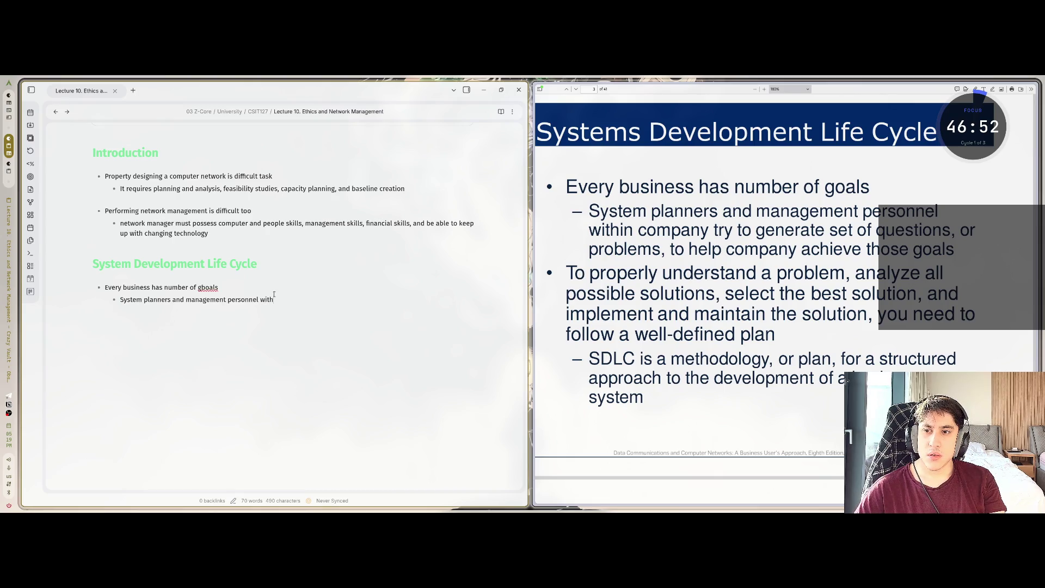
pyautogui.write('in com')
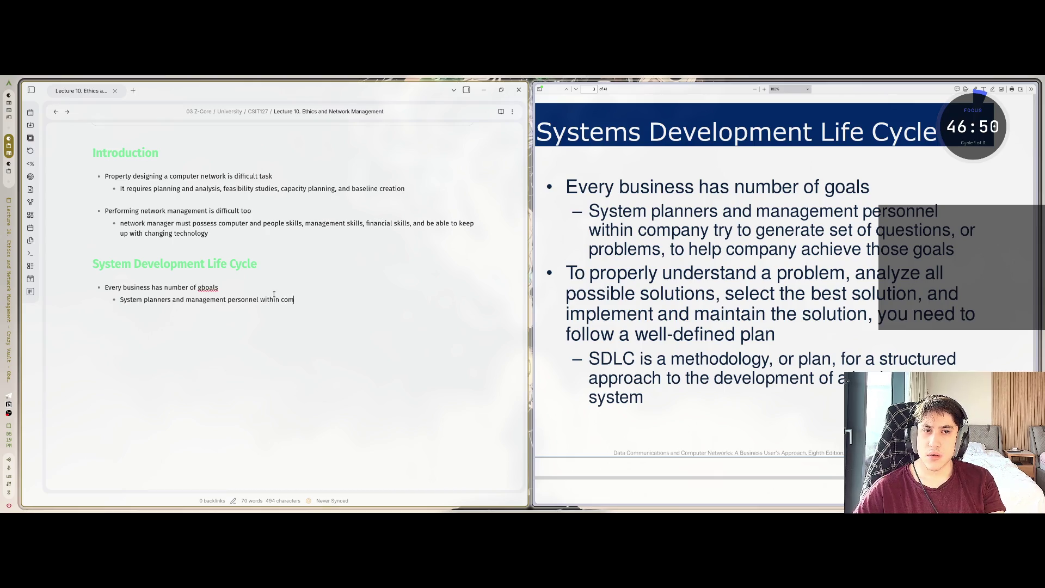
pyautogui.write('pnay try t')
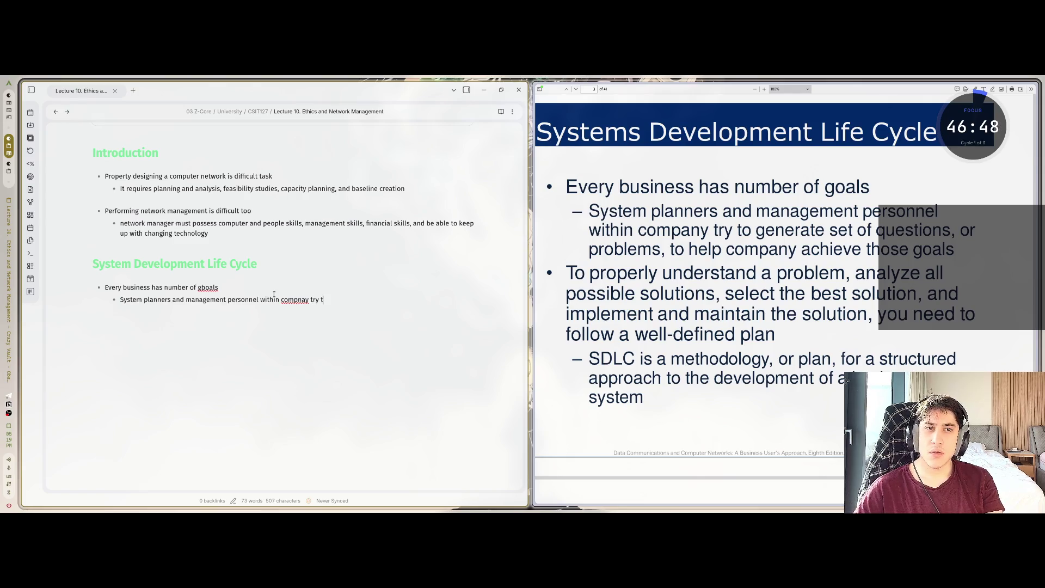
pyautogui.write('o generate set ')
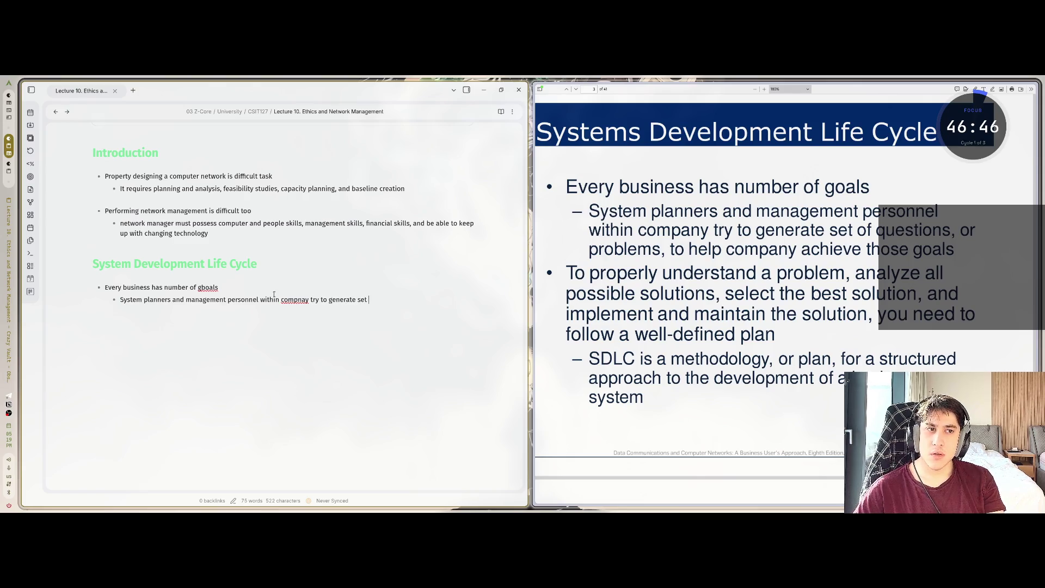
pyautogui.write('of questions, or')
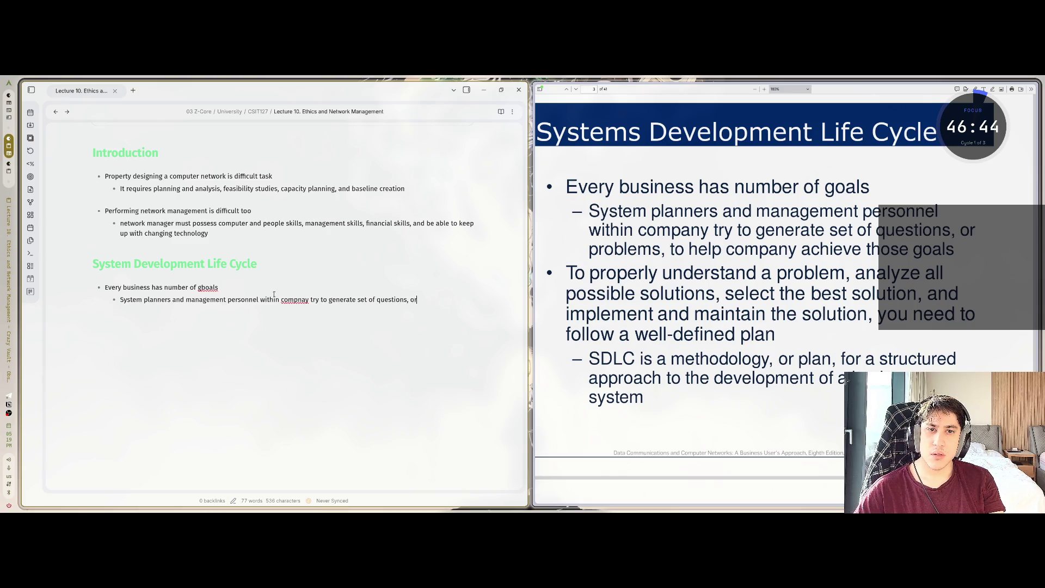
pyautogui.write(' problems')
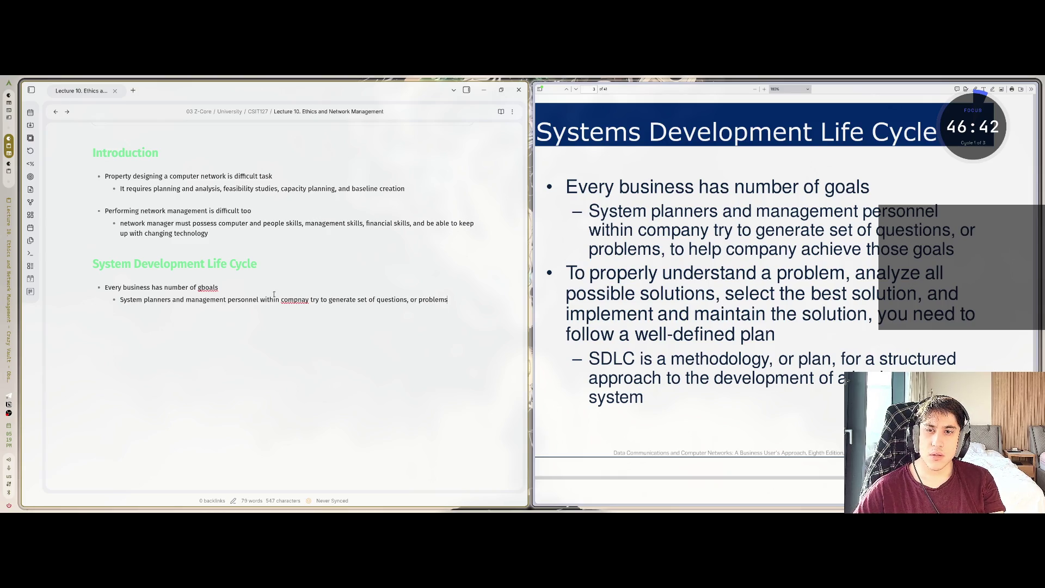
pyautogui.write(', to help co')
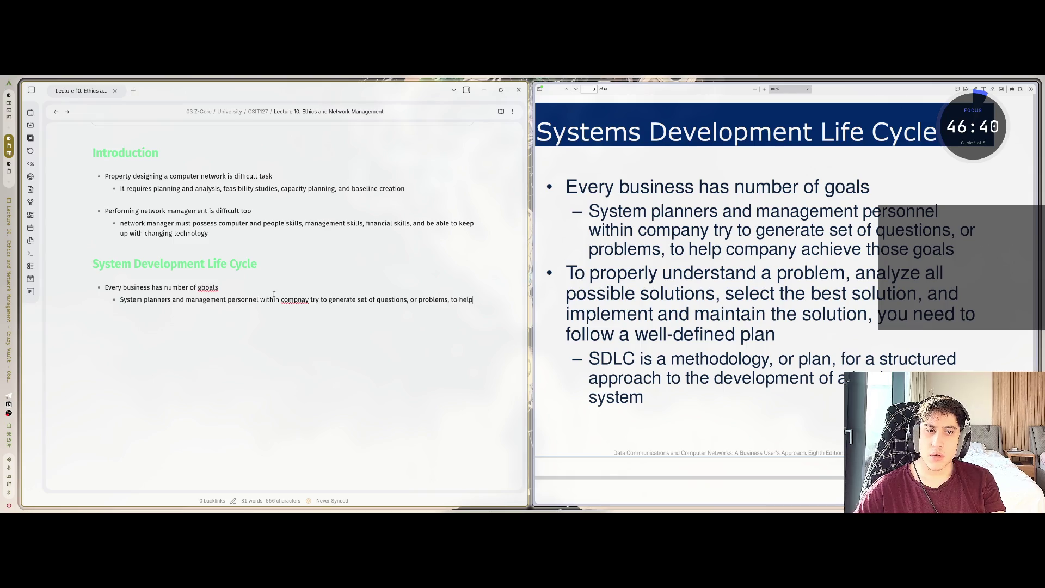
pyautogui.write('mpany achieve')
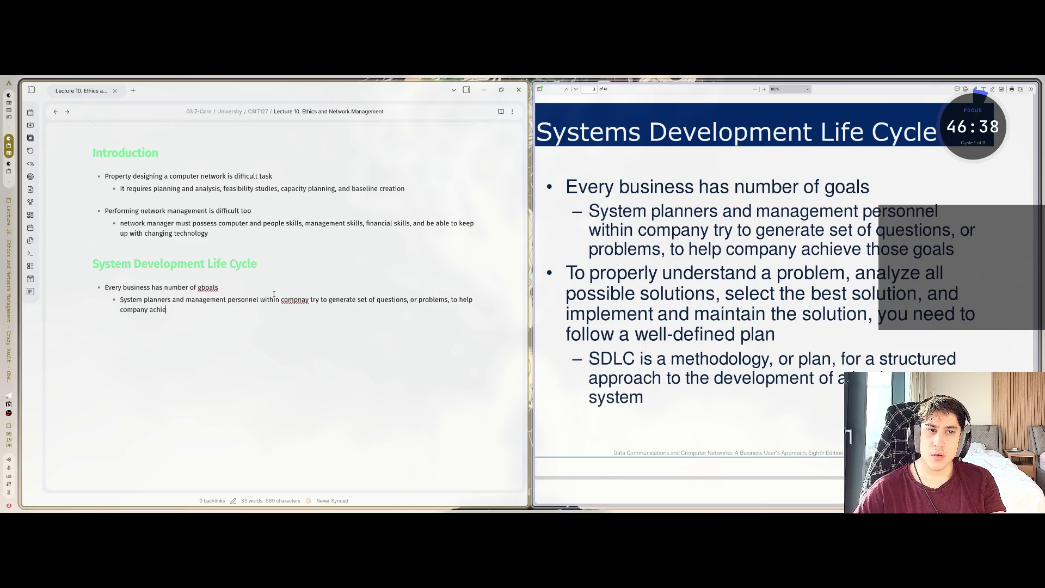
pyautogui.write(' those goals')
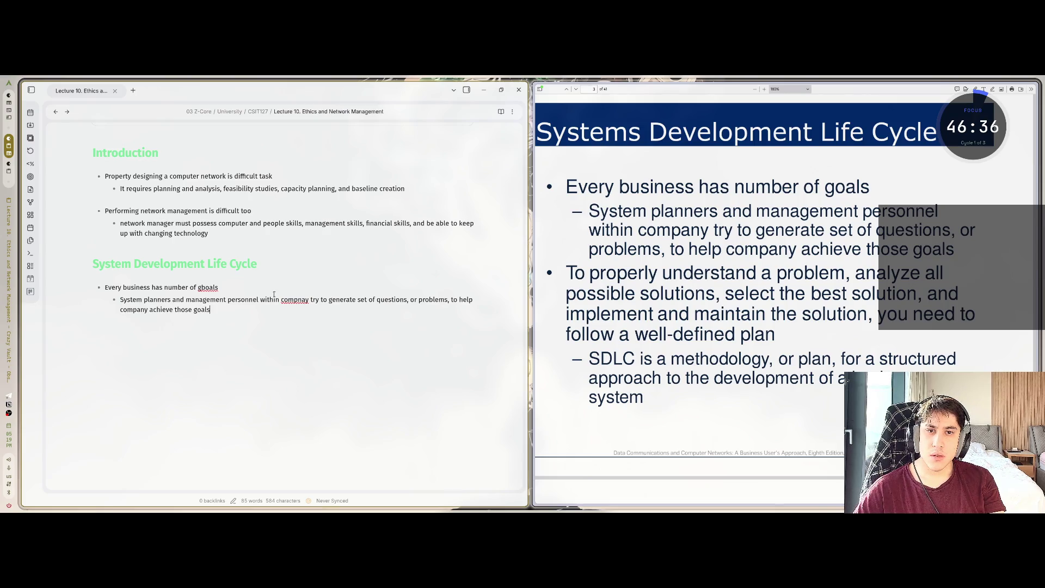
pyautogui.press('Return')
pyautogui.press('BackSpace')
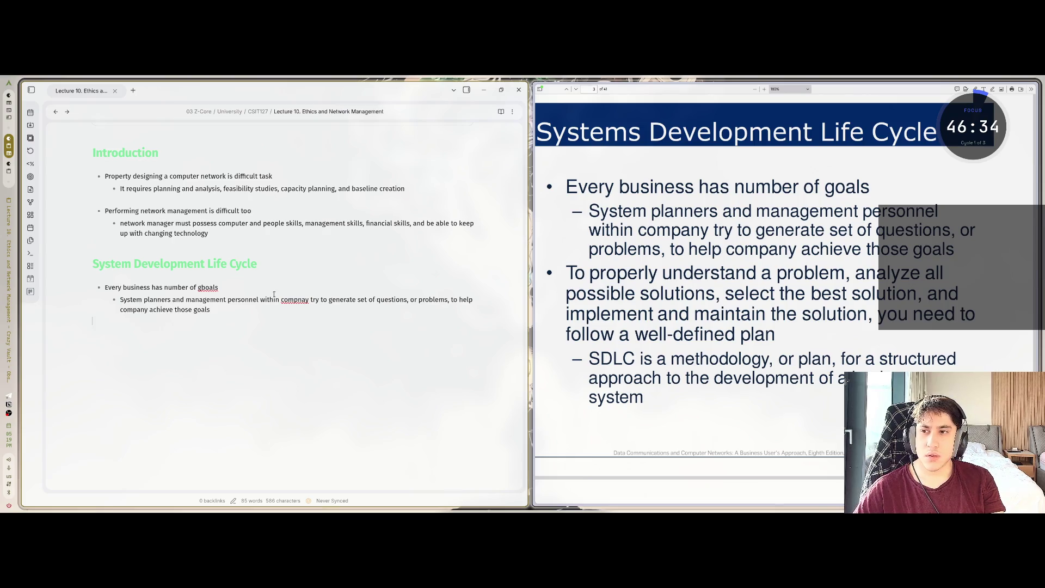
# Type the bullet on analyzing, selecting, implementing and maintaining solutions by following a well-defined plan
pyautogui.write('To prope')
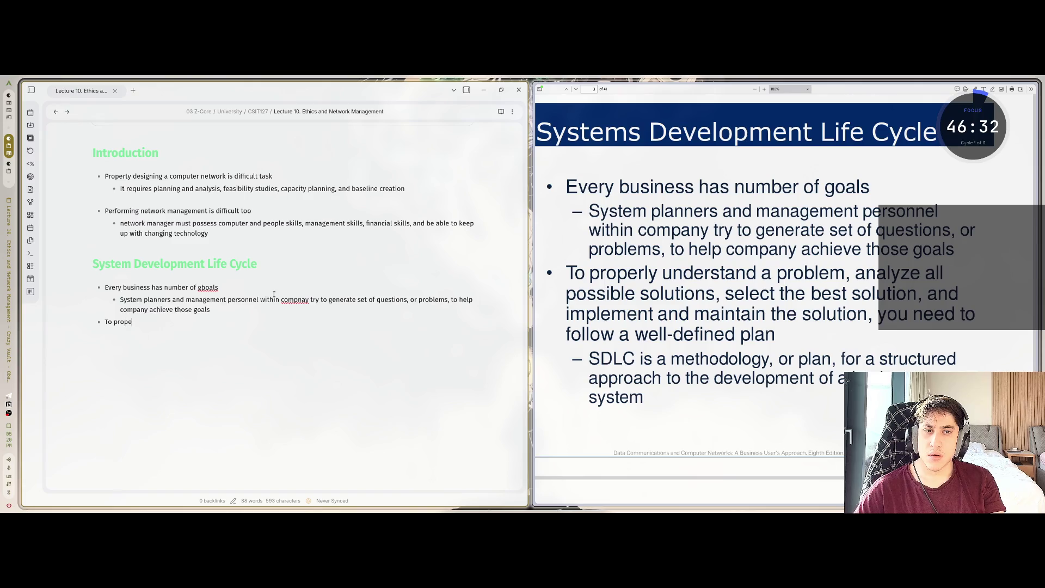
pyautogui.write('rly underst')
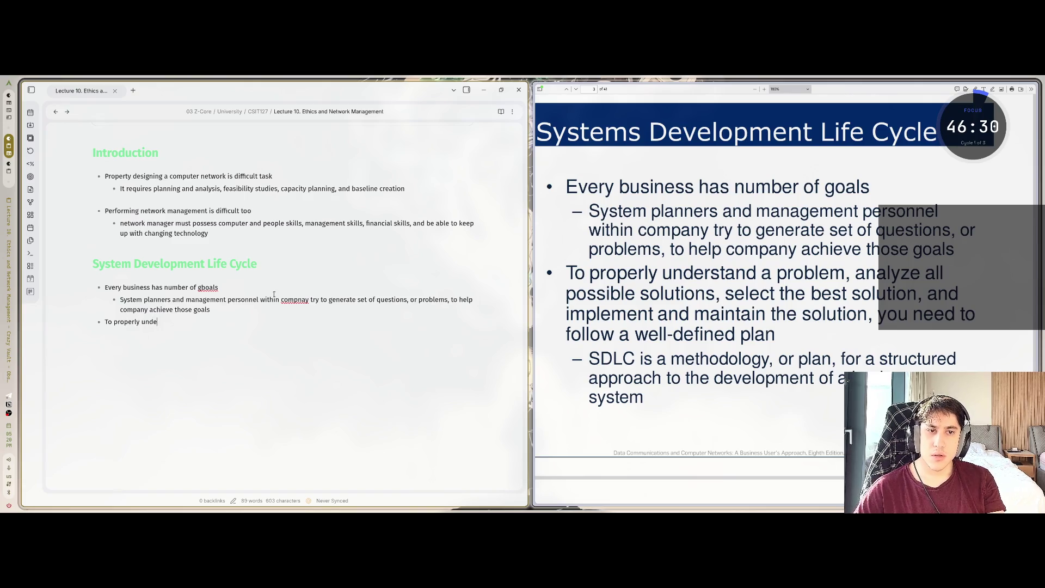
pyautogui.write('and a problem')
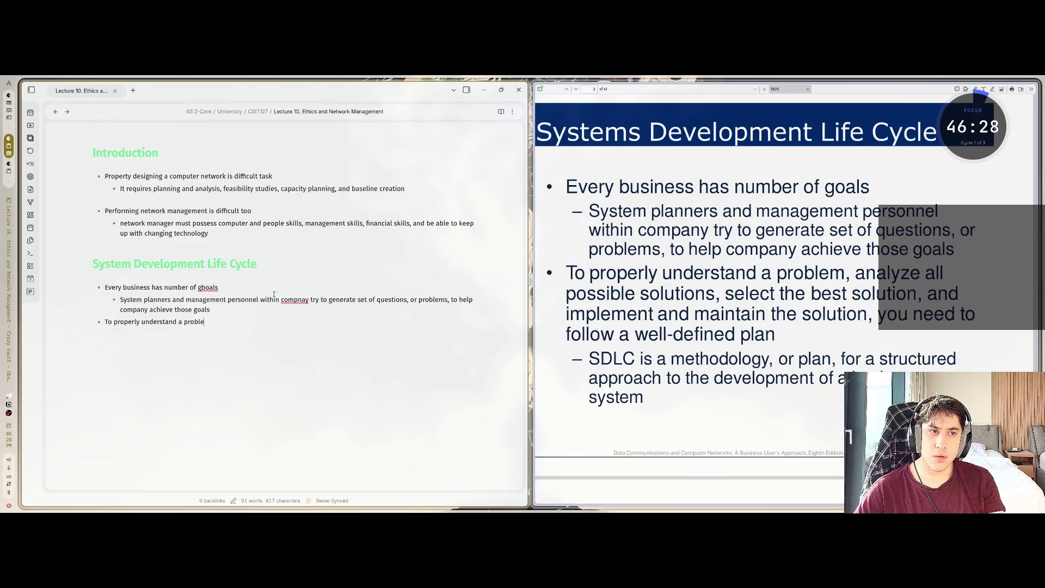
pyautogui.press('BackSpace')
pyautogui.write(', analyze all po')
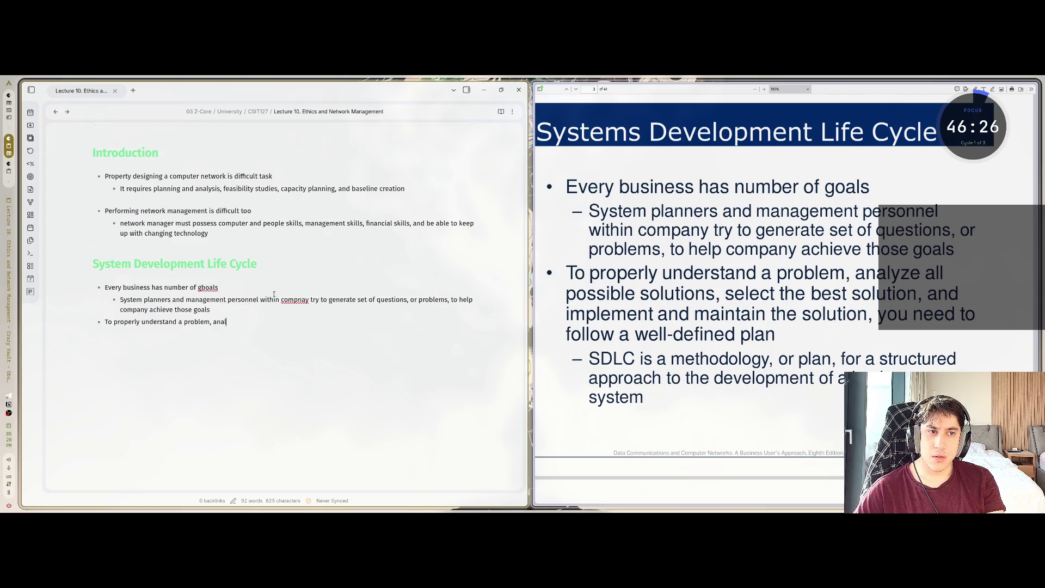
pyautogui.write('ssib')
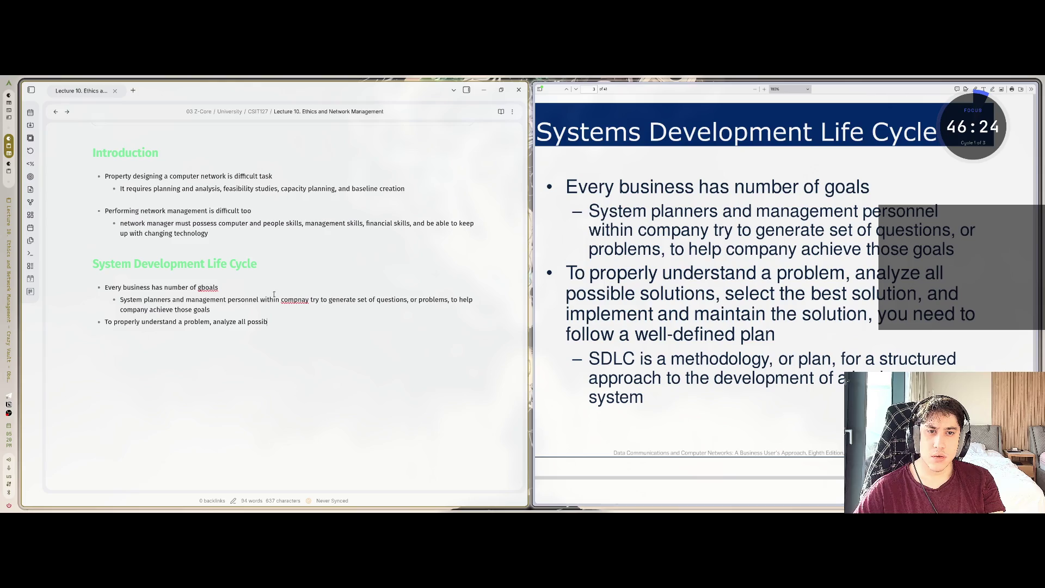
pyautogui.write('le solutions, s')
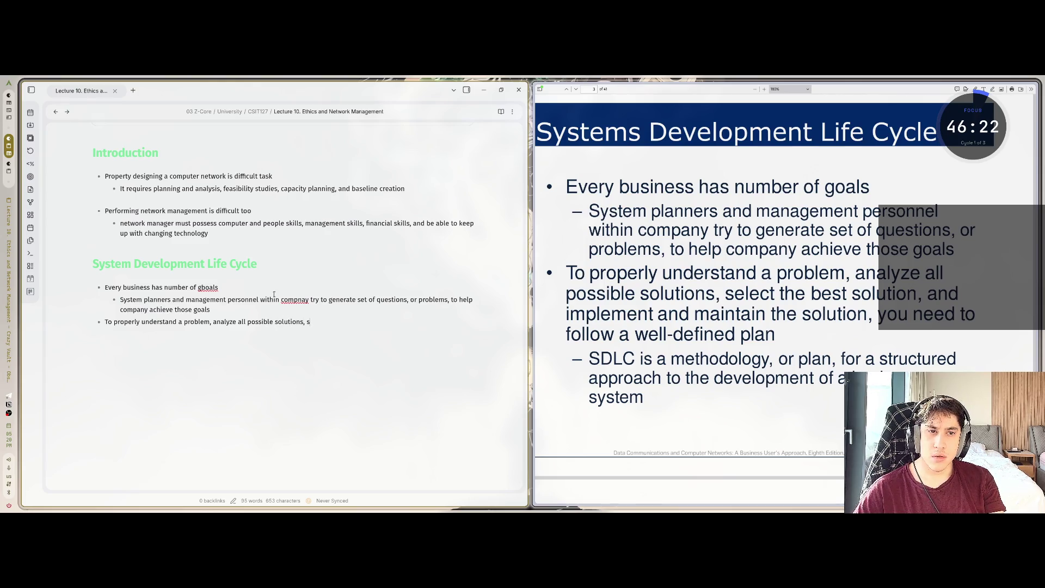
pyautogui.write('elect the best')
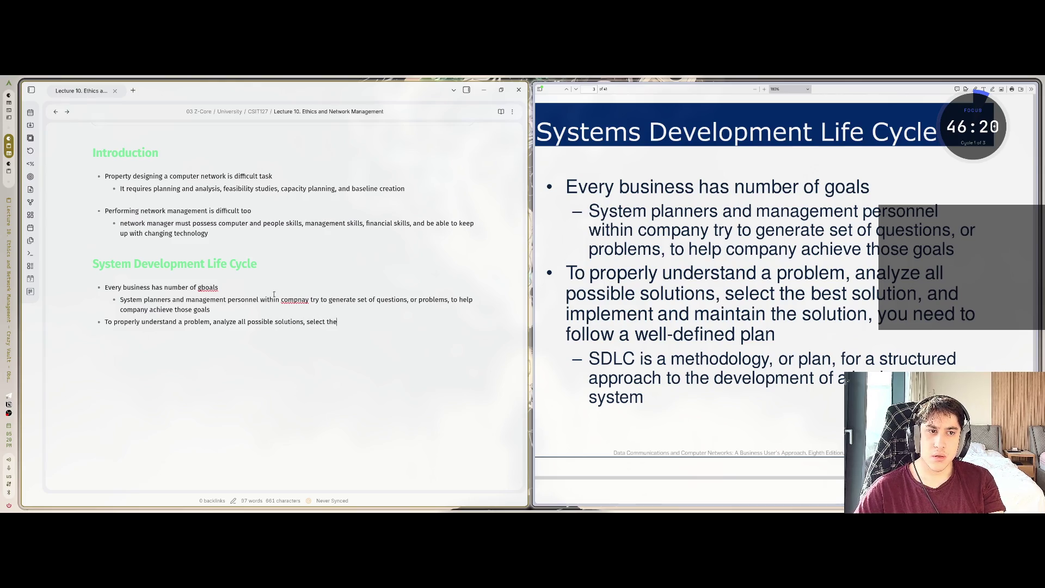
pyautogui.write(' so')
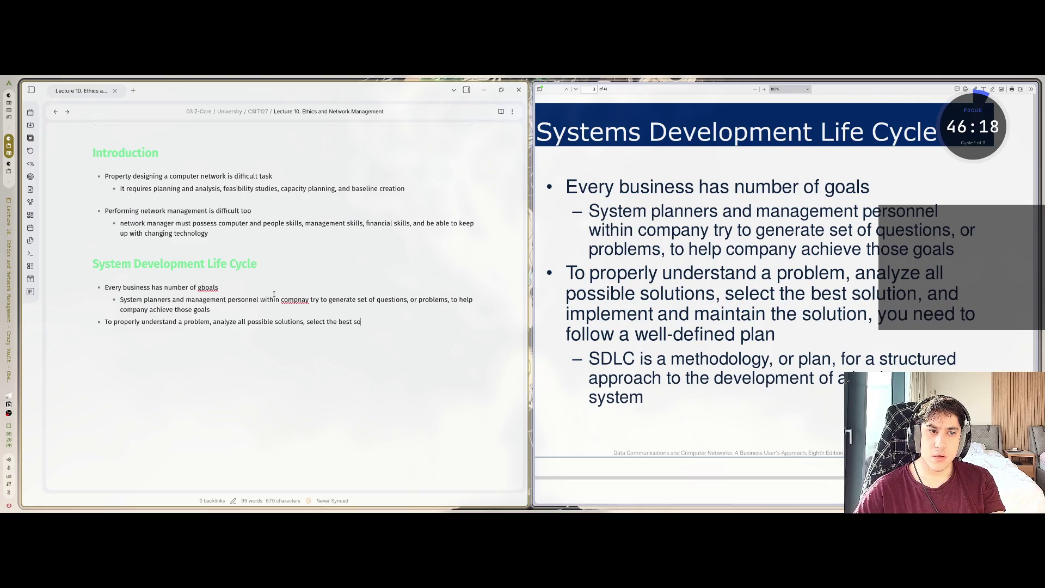
pyautogui.write('lution, and impo')
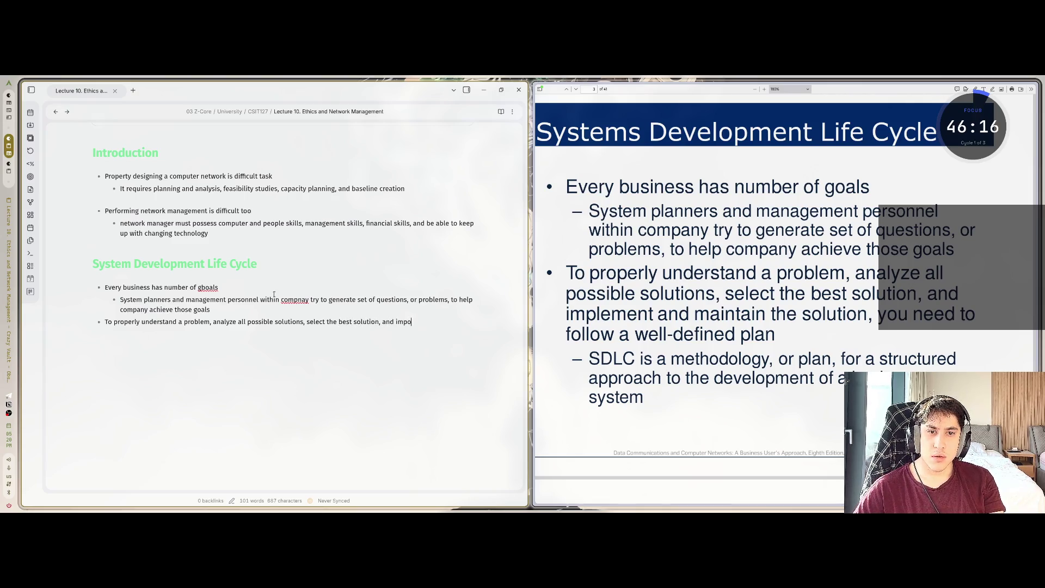
pyautogui.press('BackSpace')
pyautogui.write('ement')
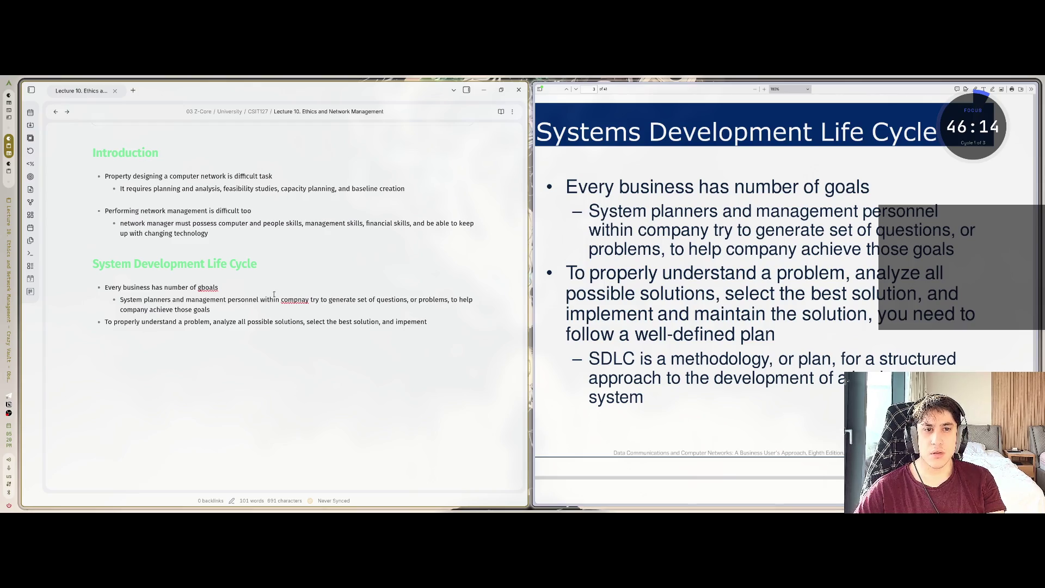
pyautogui.write(' and main')
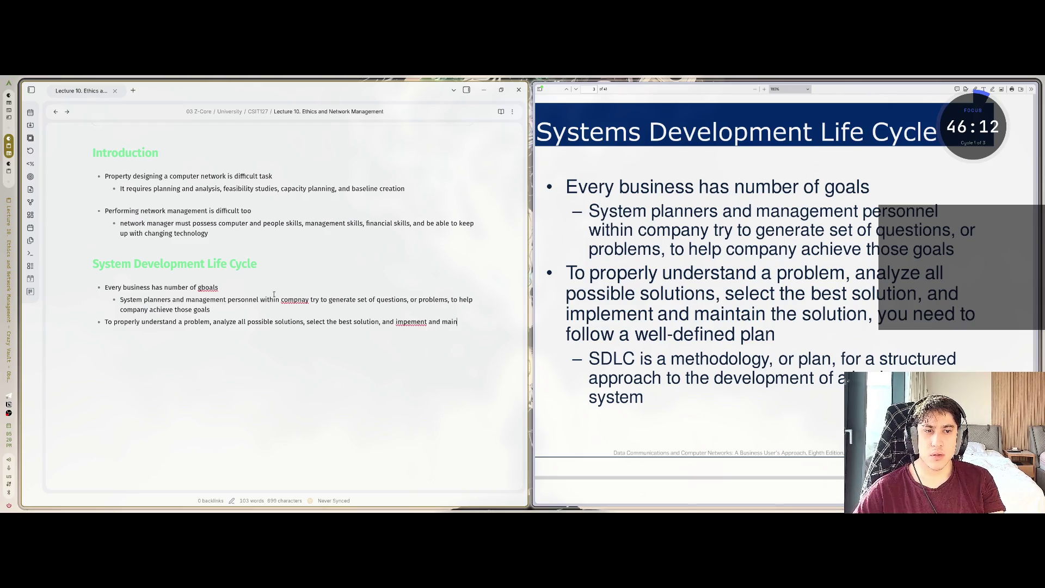
pyautogui.write('tain the solutio')
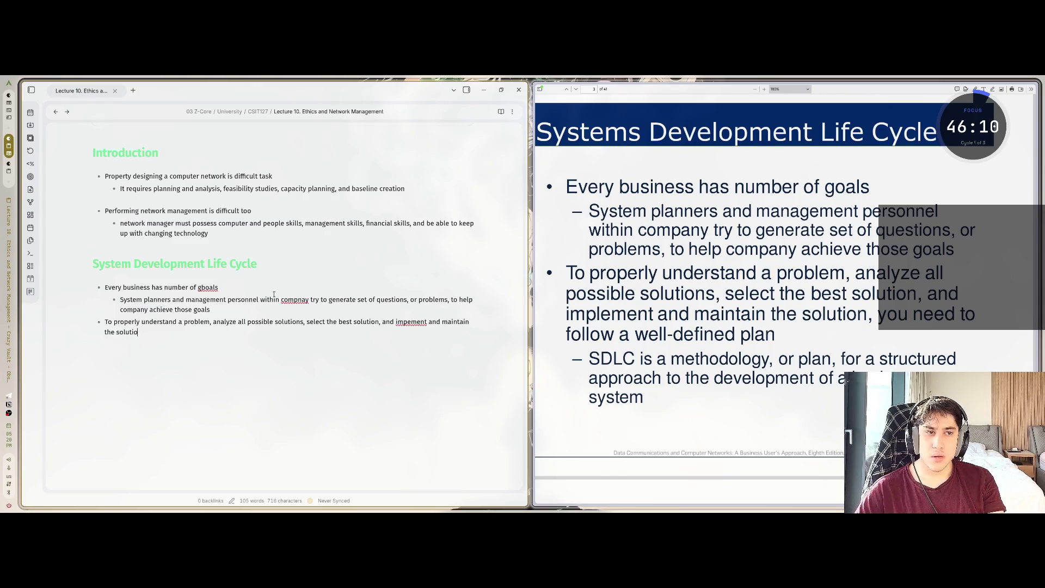
pyautogui.write('n, you need to ')
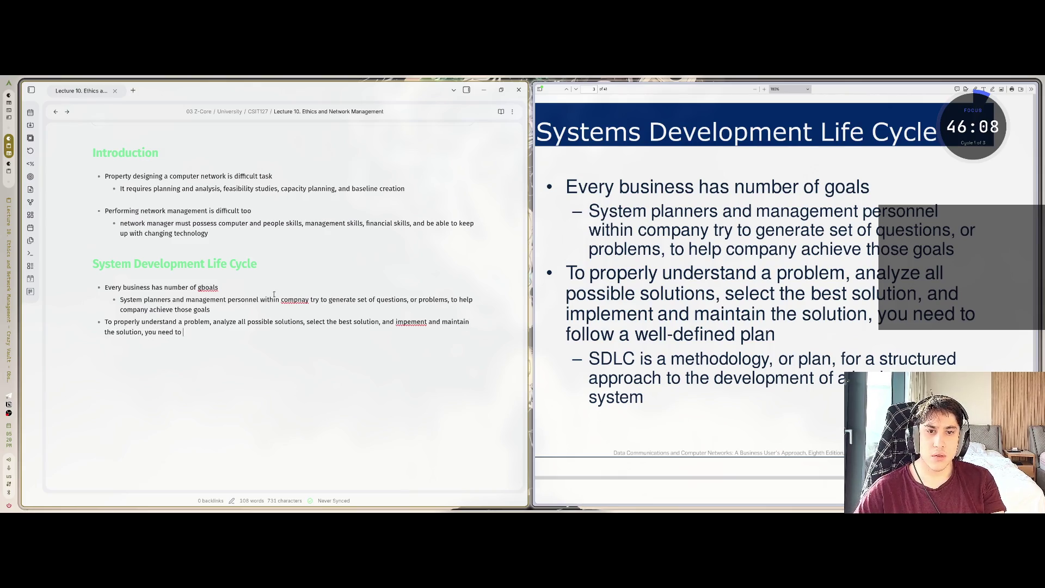
pyautogui.write('follow a well-d')
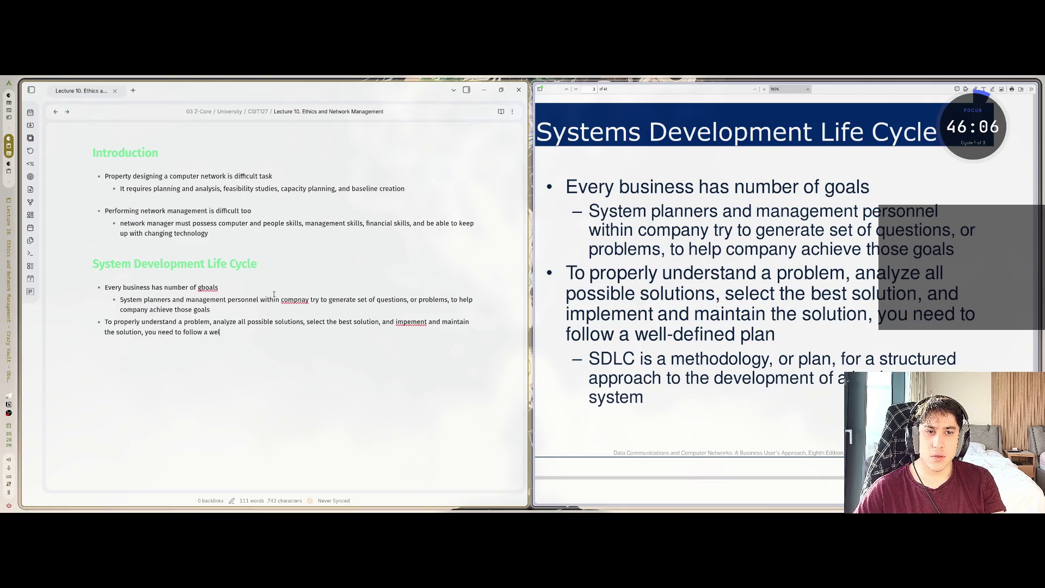
pyautogui.write('efined pla')
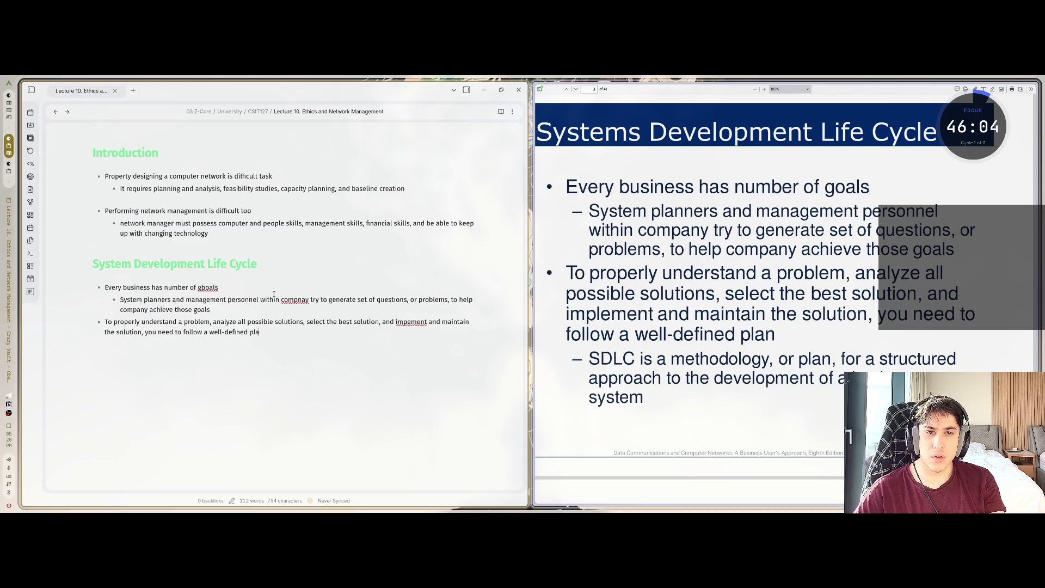
pyautogui.write('n')
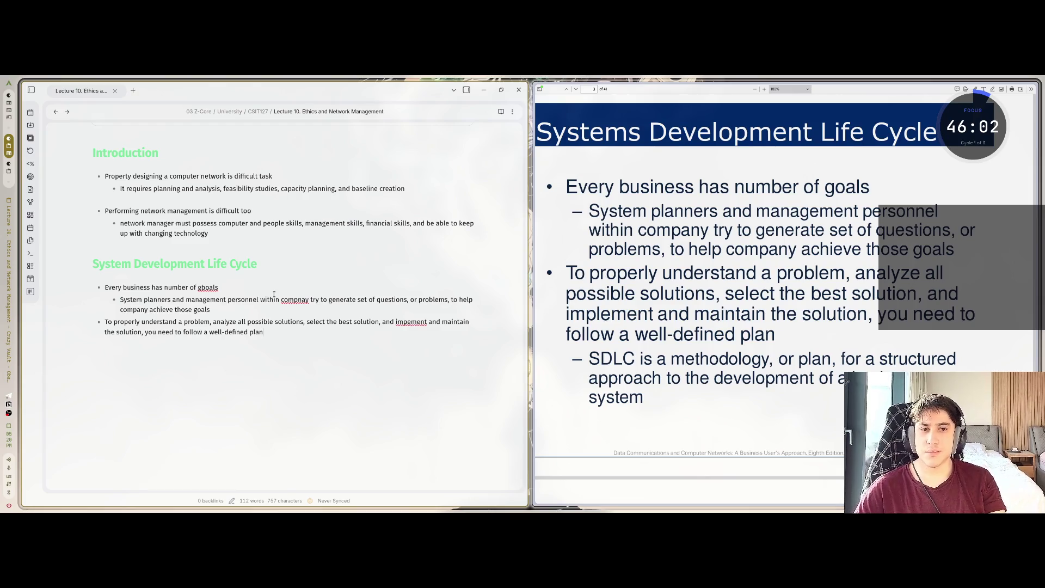
pyautogui.press('Return')
pyautogui.press('Return')
# Add an indented sub-bullet defining SDLC as a methodology for structured business-system development
pyautogui.write('-')
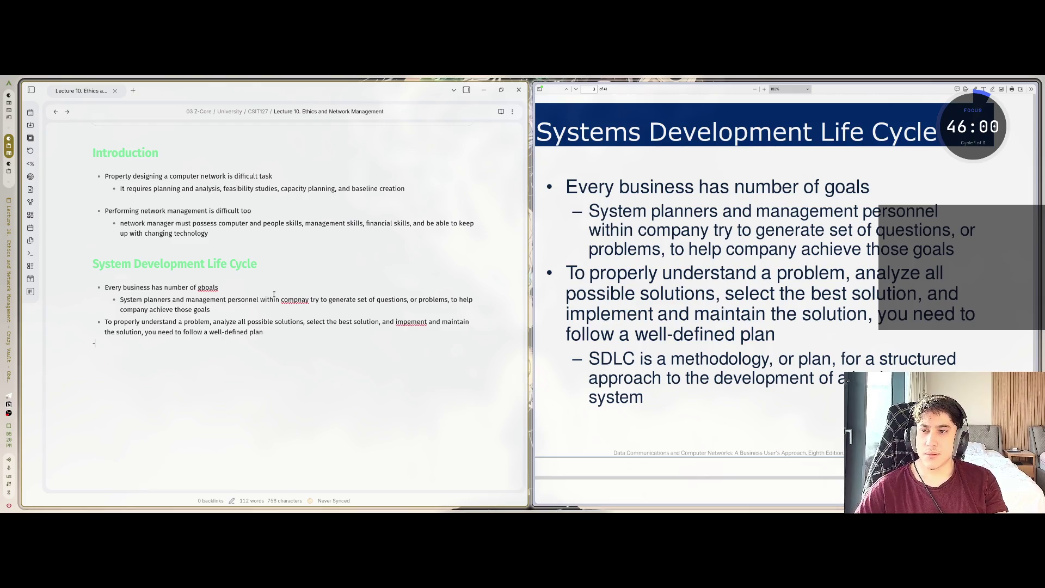
pyautogui.write(' -')
pyautogui.press('Tab')
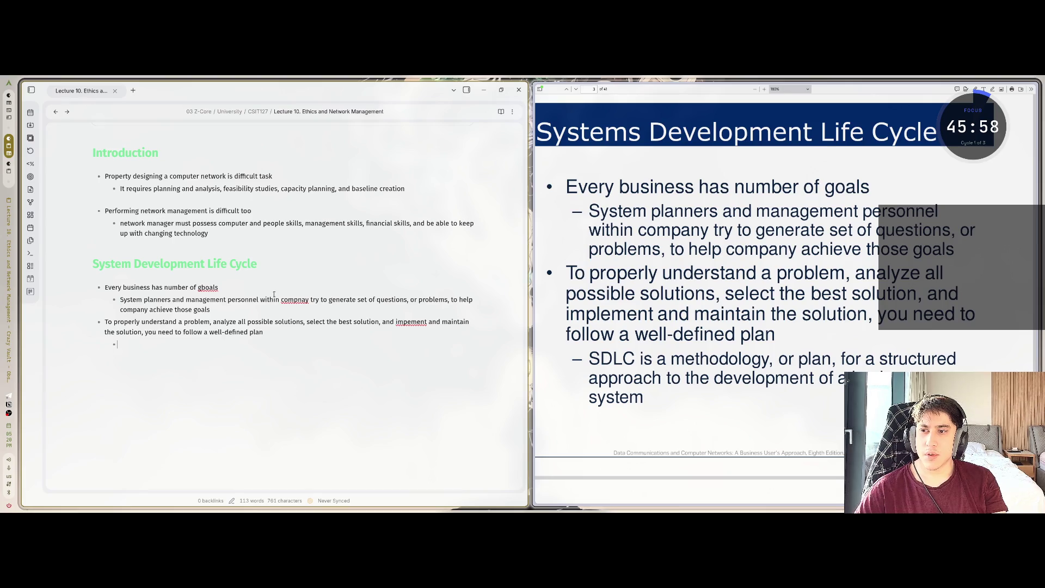
pyautogui.write('SDLC')
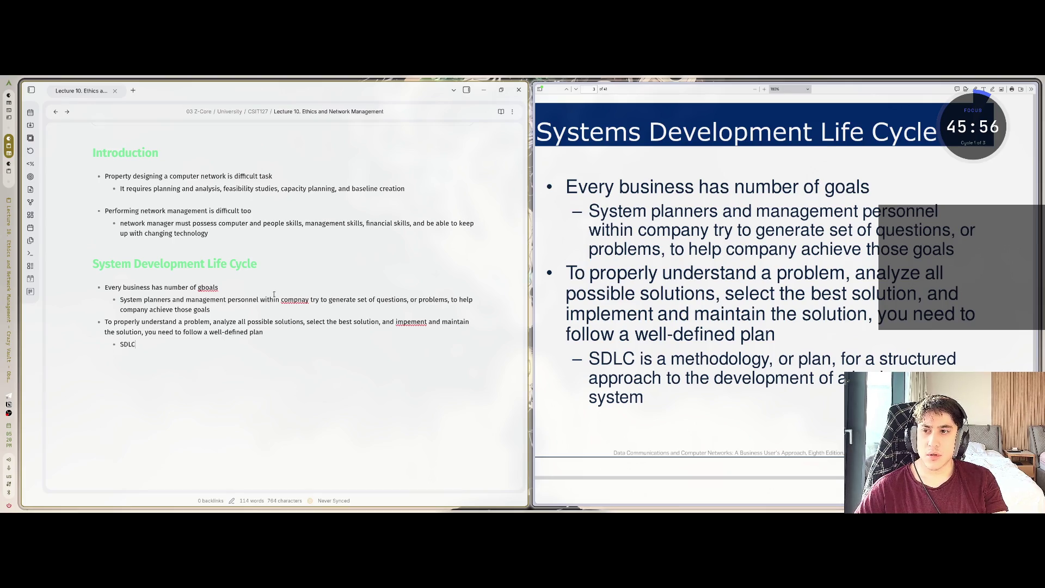
pyautogui.write(' is a methodology,')
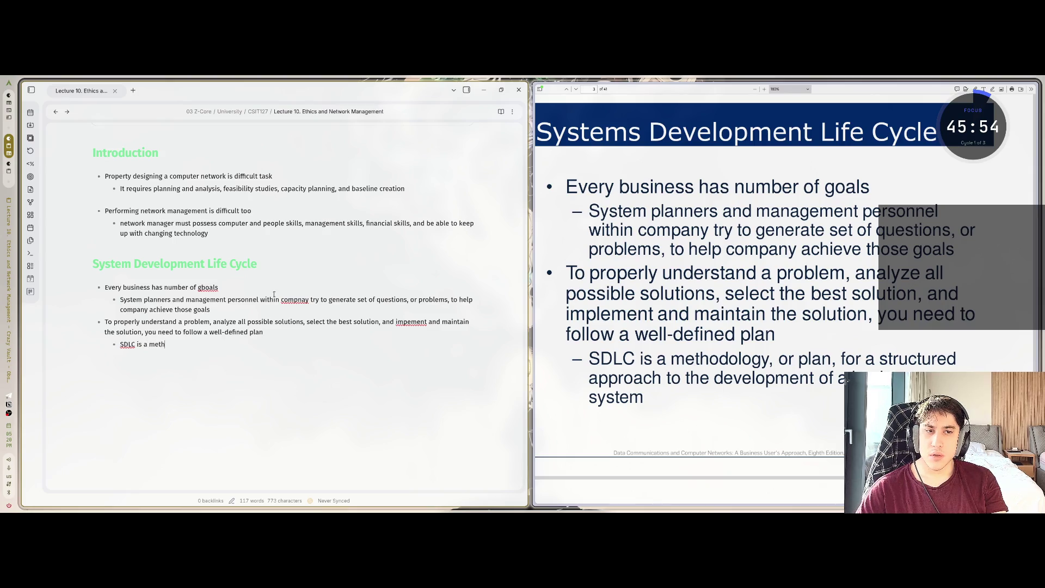
pyautogui.write(' or pl')
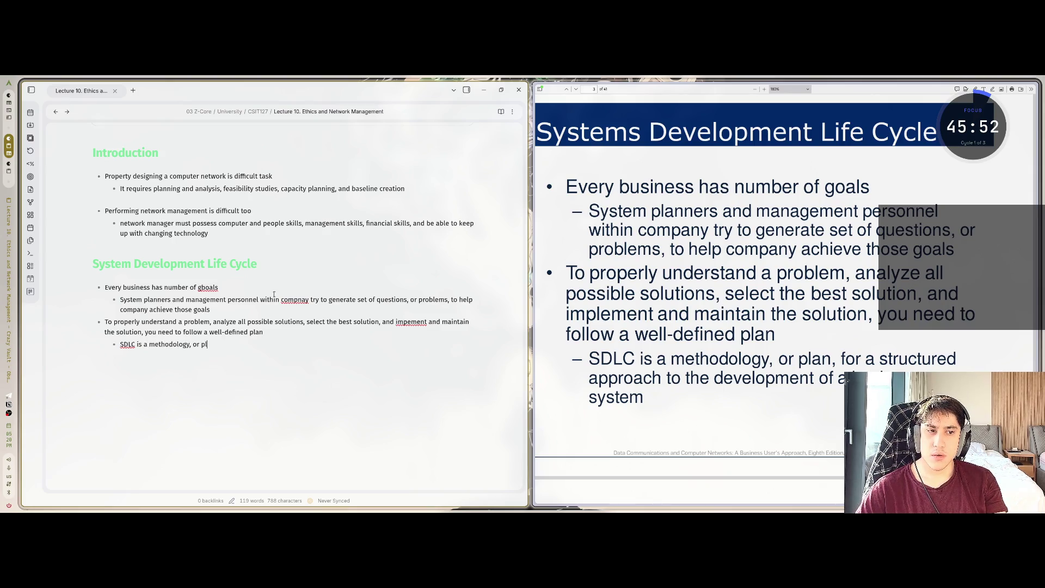
pyautogui.write('an, for a')
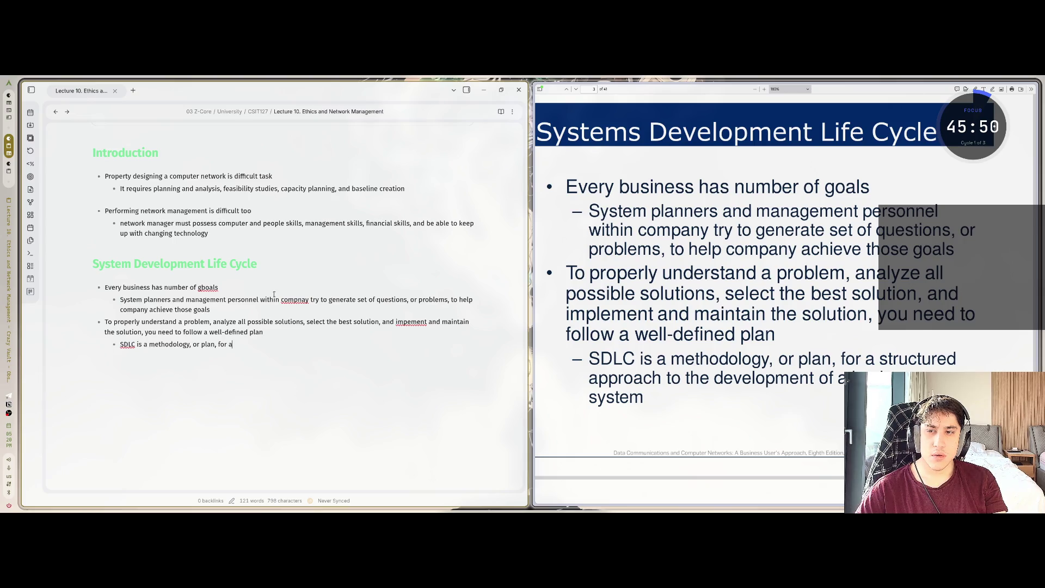
pyautogui.write(' struc')
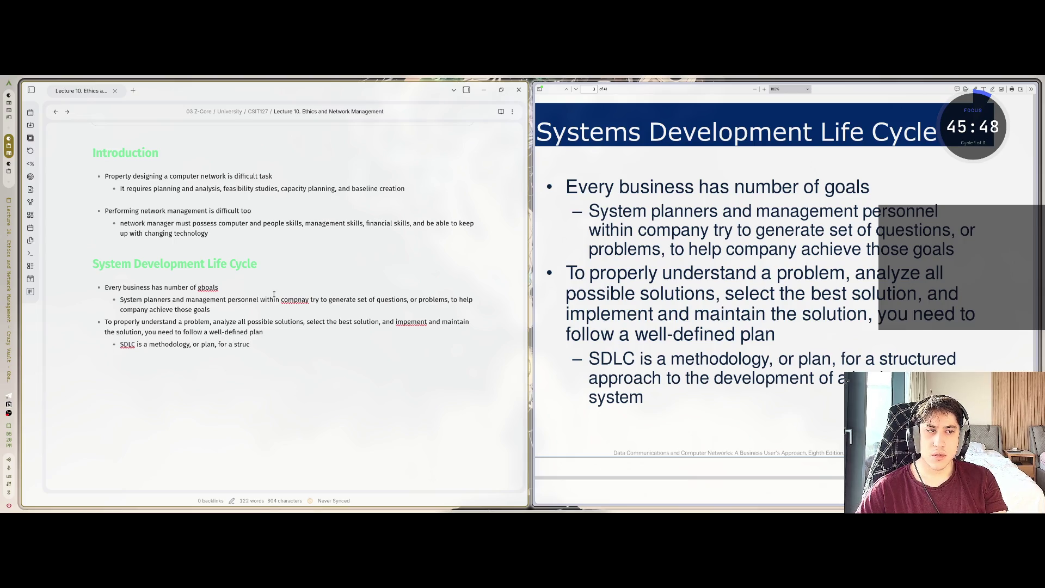
pyautogui.write('tured appro')
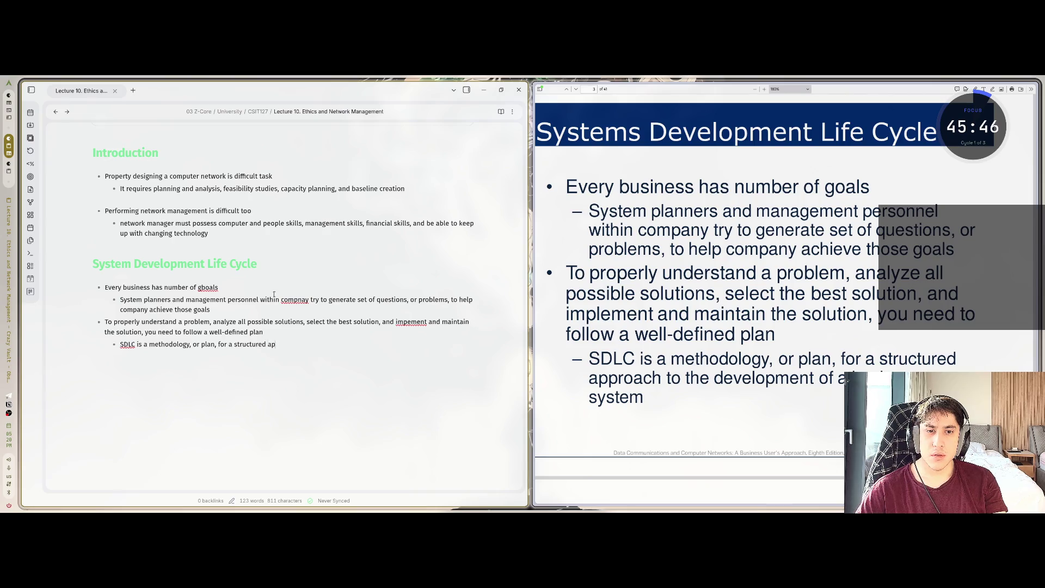
pyautogui.write('ach to the developm')
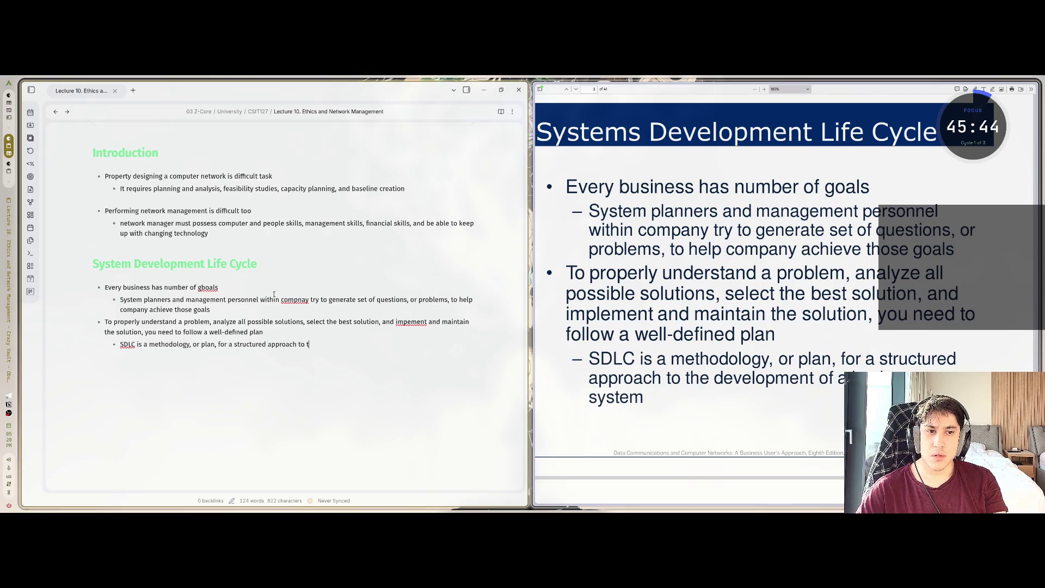
pyautogui.write('ent ')
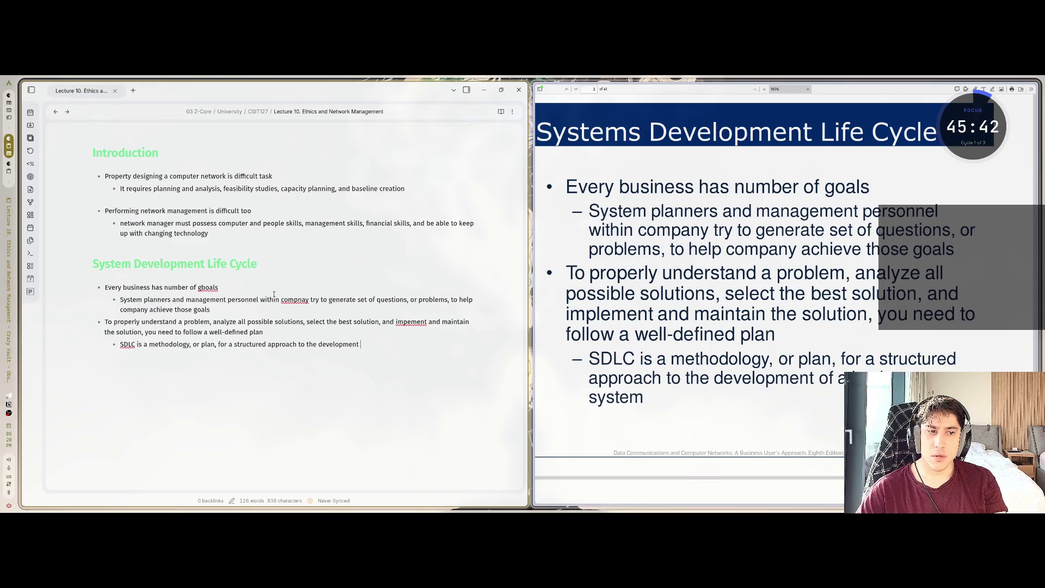
pyautogui.write('of a business system')
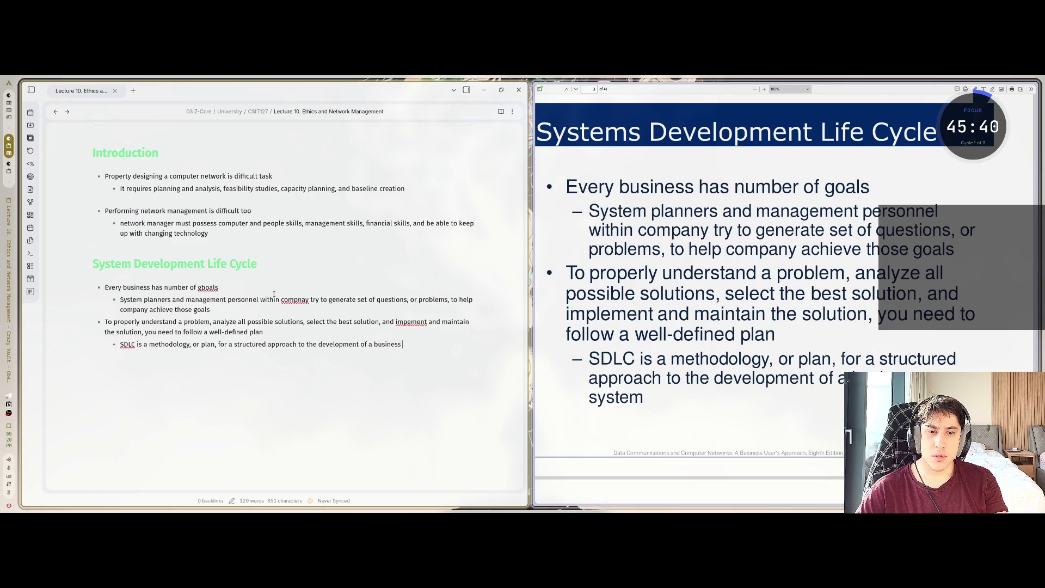
# Correct 'impement' to 'implement' using vim motions
pyautogui.press('k')
pyautogui.press('k')
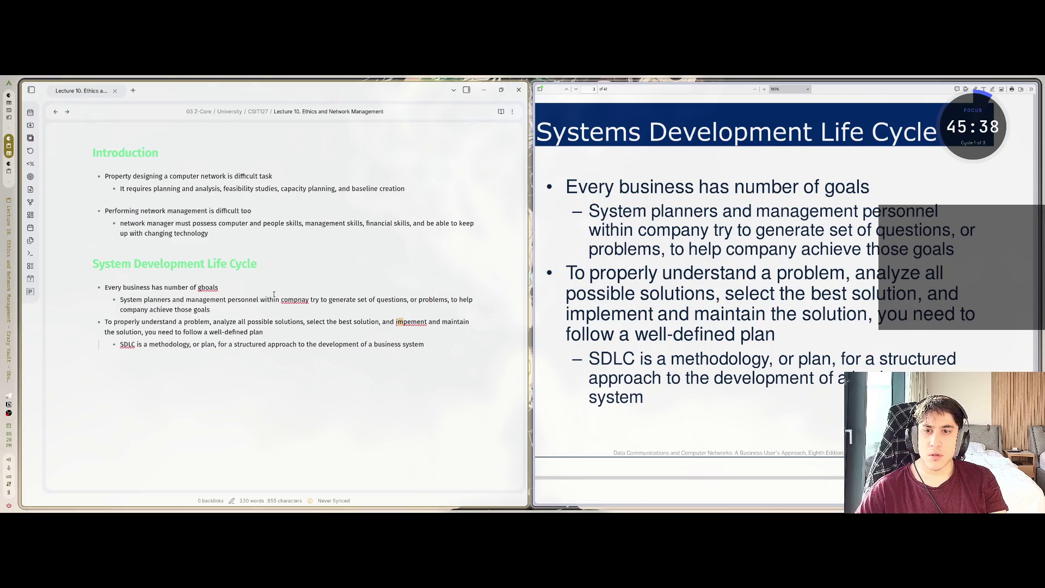
pyautogui.press('l')
pyautogui.press('l')
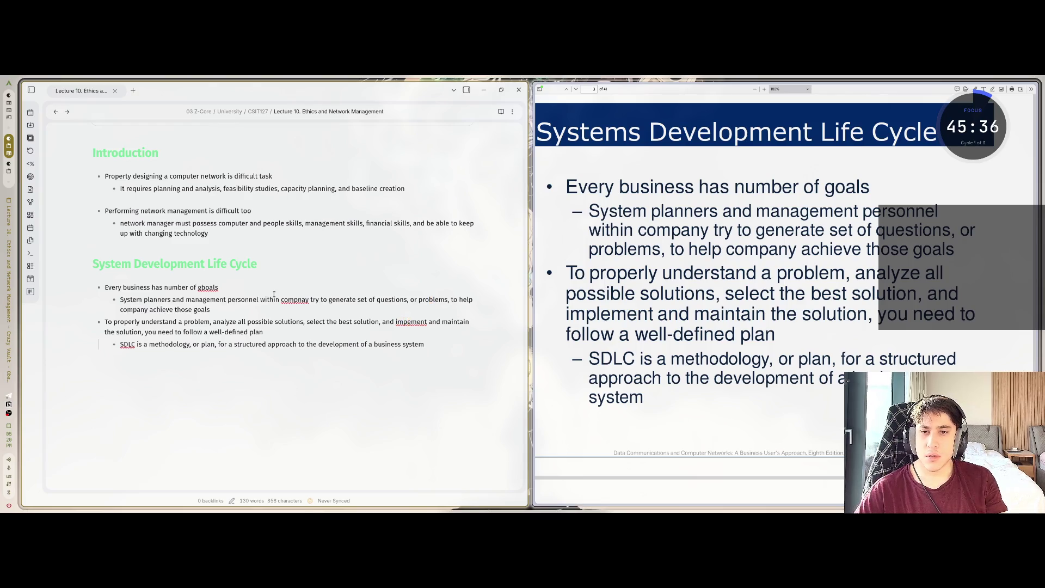
pyautogui.write('ibl')
pyautogui.press('Escape')
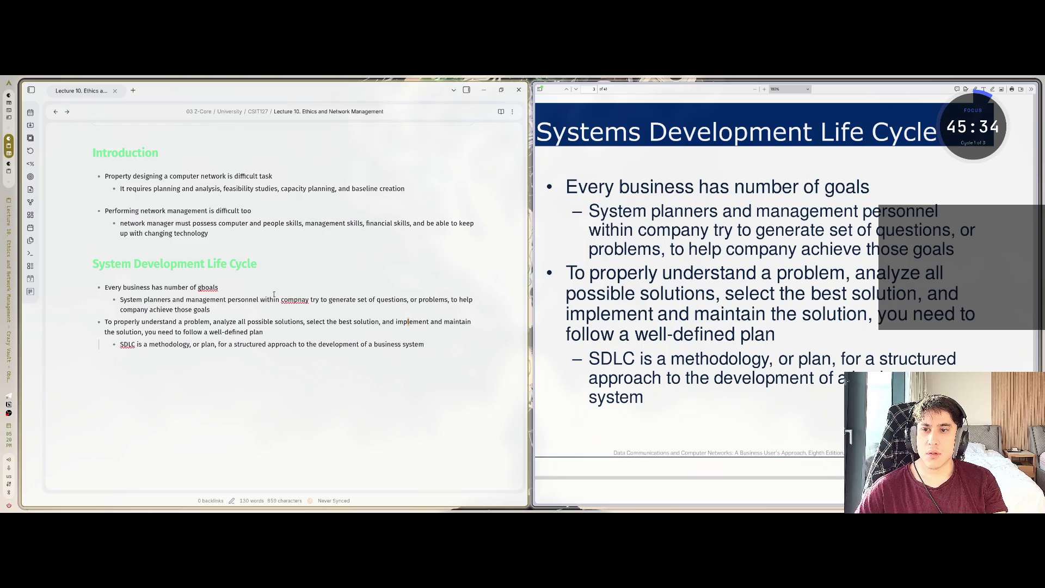
# Delete the stray 'b' so 'gboals' reads 'goals'
pyautogui.press('j')
pyautogui.press('b')
pyautogui.press('b')
pyautogui.press('b')
pyautogui.press('i')
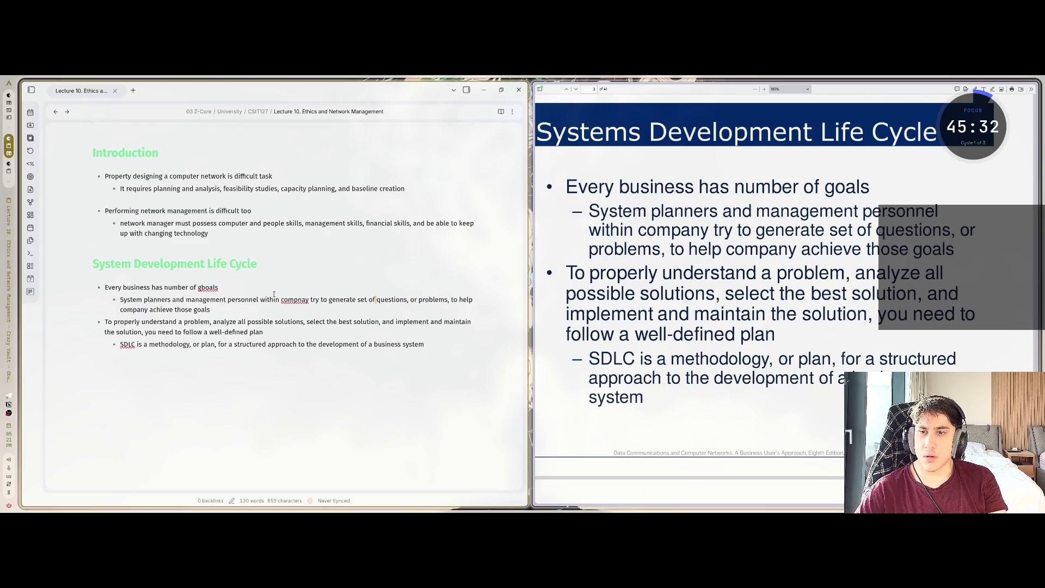
pyautogui.press('k')
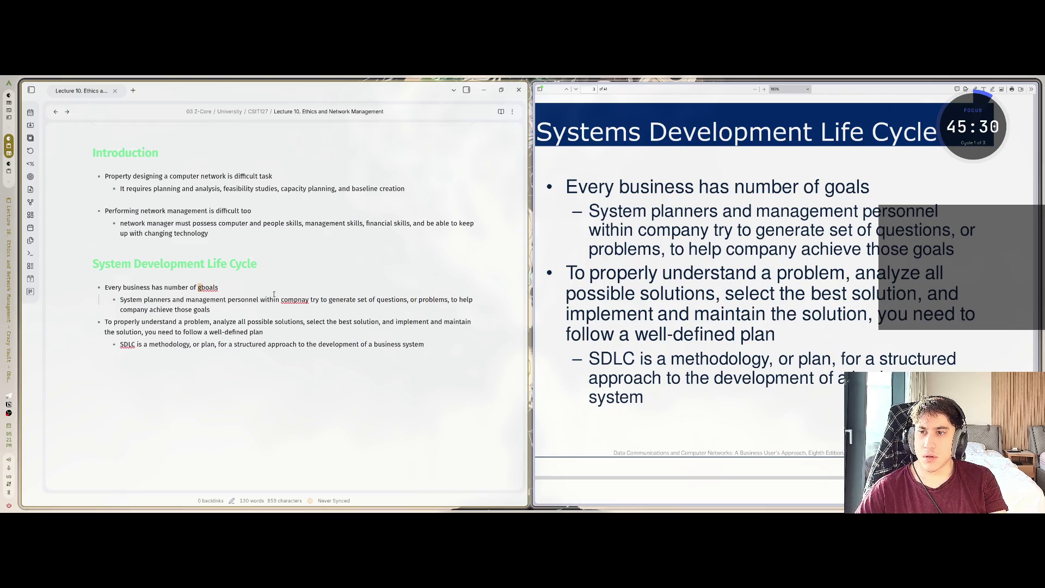
pyautogui.press('h')
pyautogui.press('h')
pyautogui.press('h')
pyautogui.press('x')
# Fix 'compnay' to 'company' and jump back to the last line with :$
pyautogui.press('j')
pyautogui.press('w')
pyautogui.press('w')
pyautogui.press('l')
pyautogui.press('l')
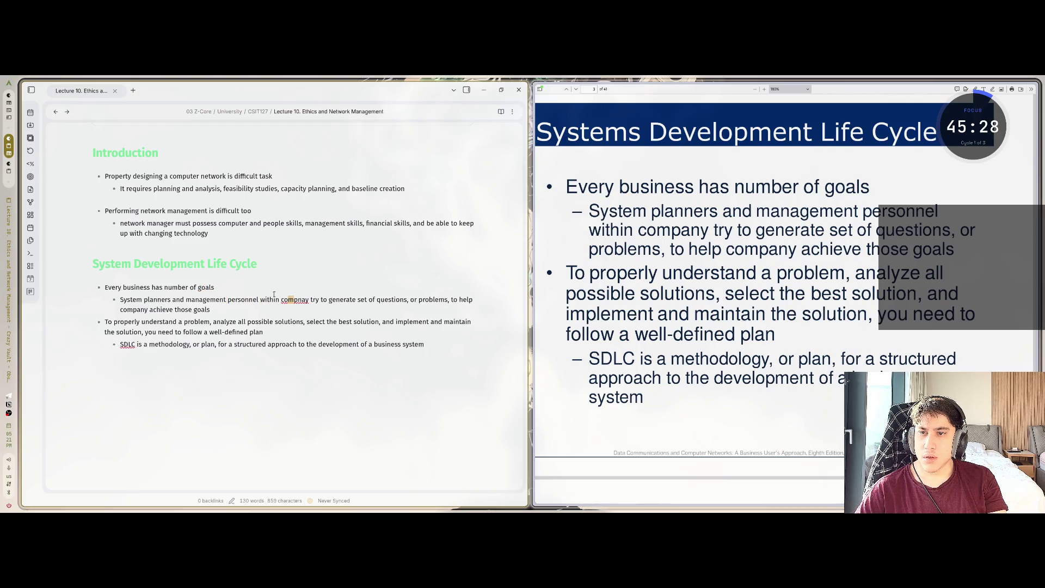
pyautogui.press('l')
pyautogui.press('l')
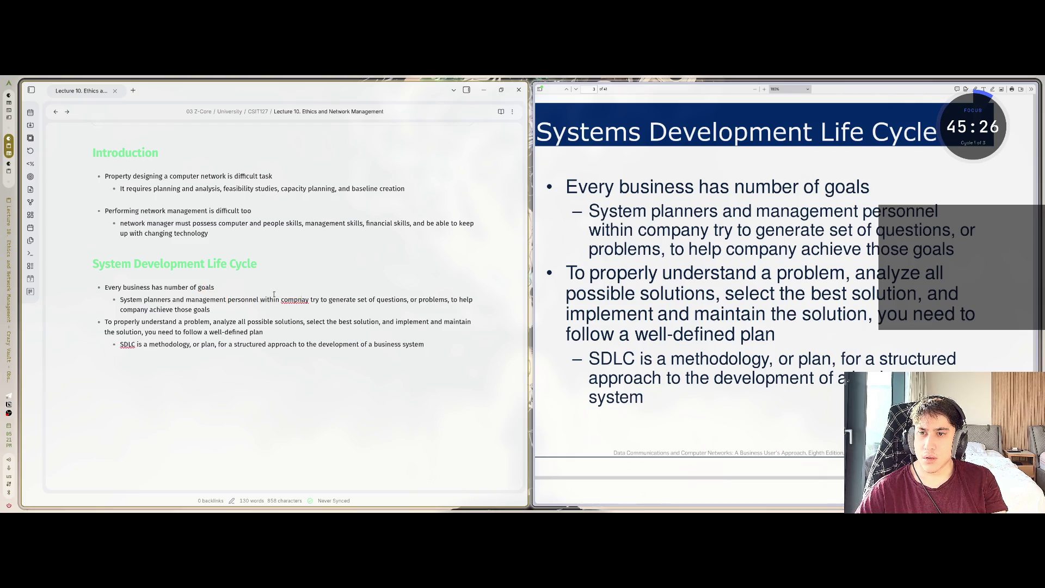
pyautogui.write('x')
pyautogui.write('an')
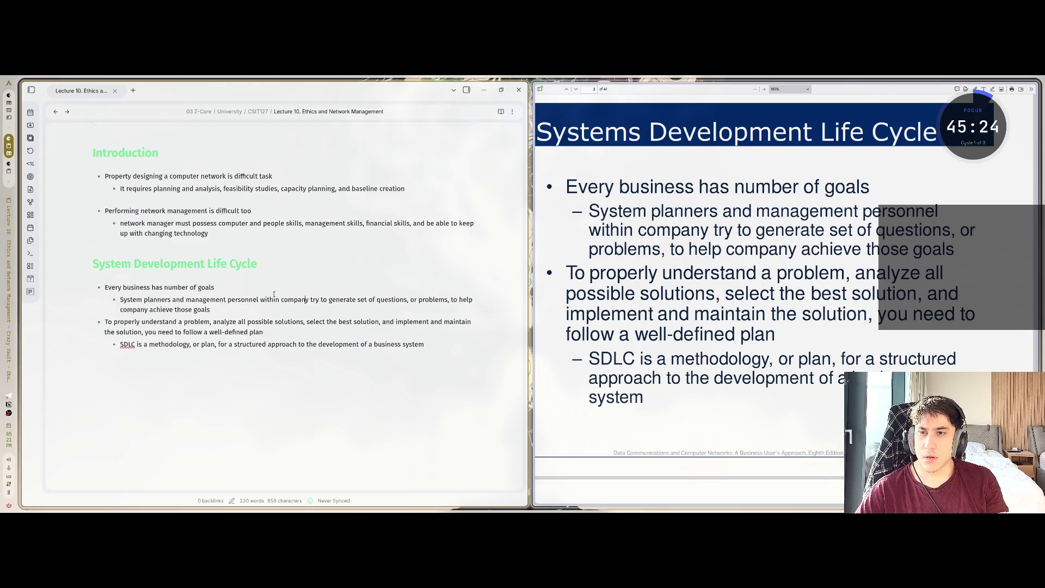
pyautogui.press('Escape')
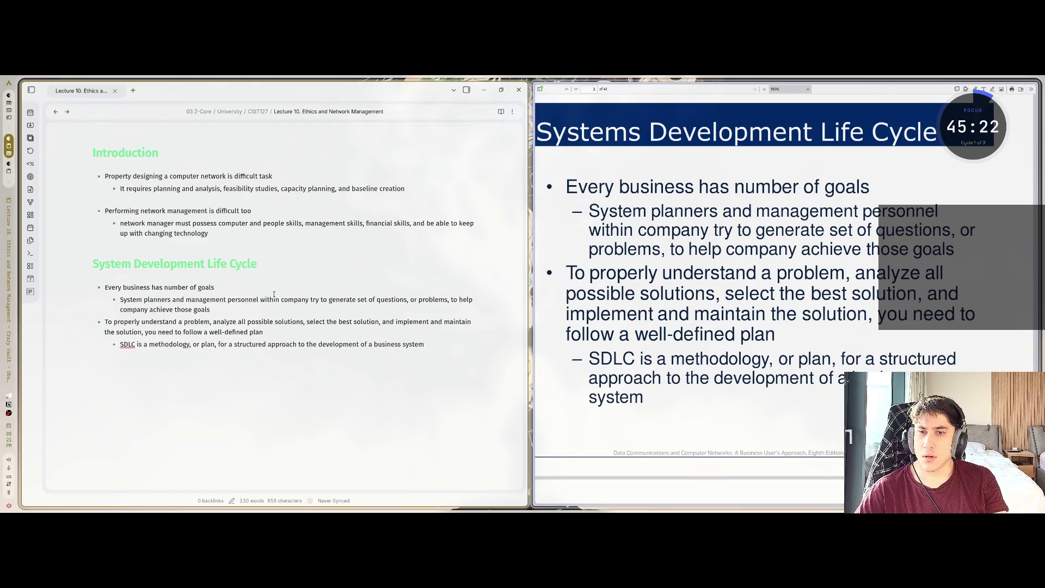
pyautogui.write(':$')
pyautogui.press('Return')
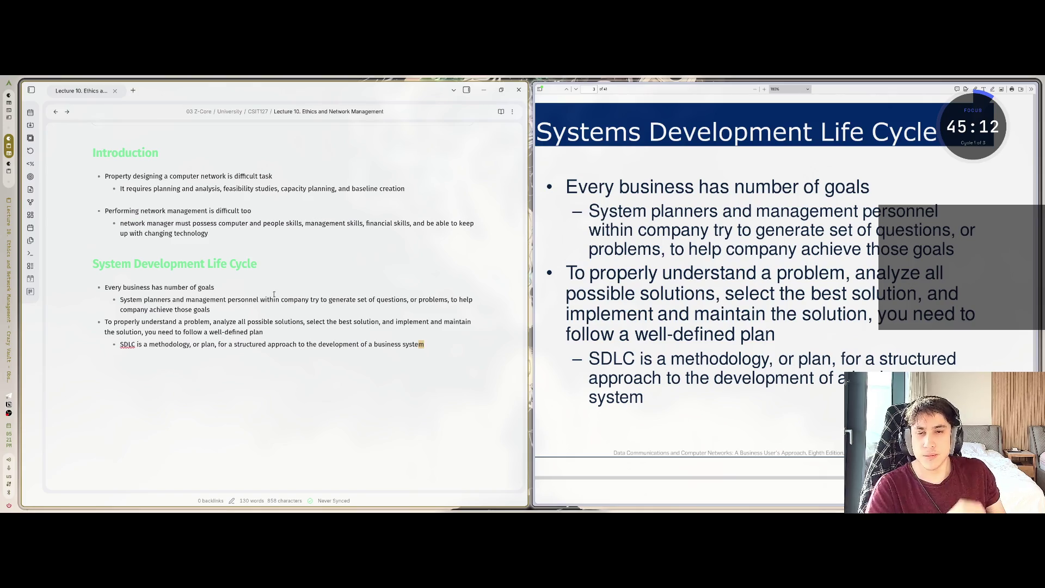
# Add the top-level bullet 'SDLC involves several phases which are:' with an indented line beneath
pyautogui.scroll(-6, 785, 294)
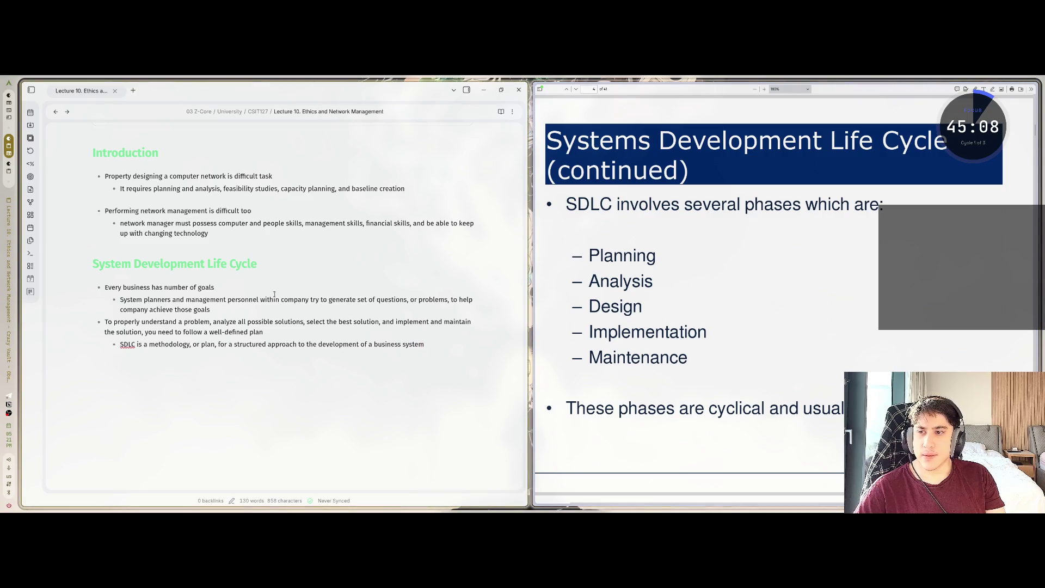
pyautogui.press('o')
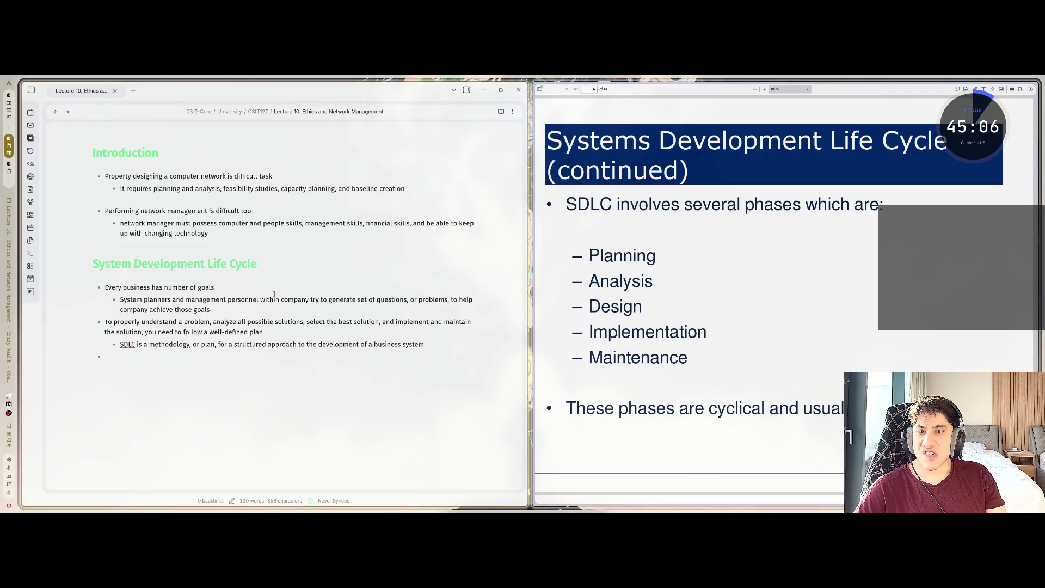
pyautogui.press('Tab')
pyautogui.write('0')
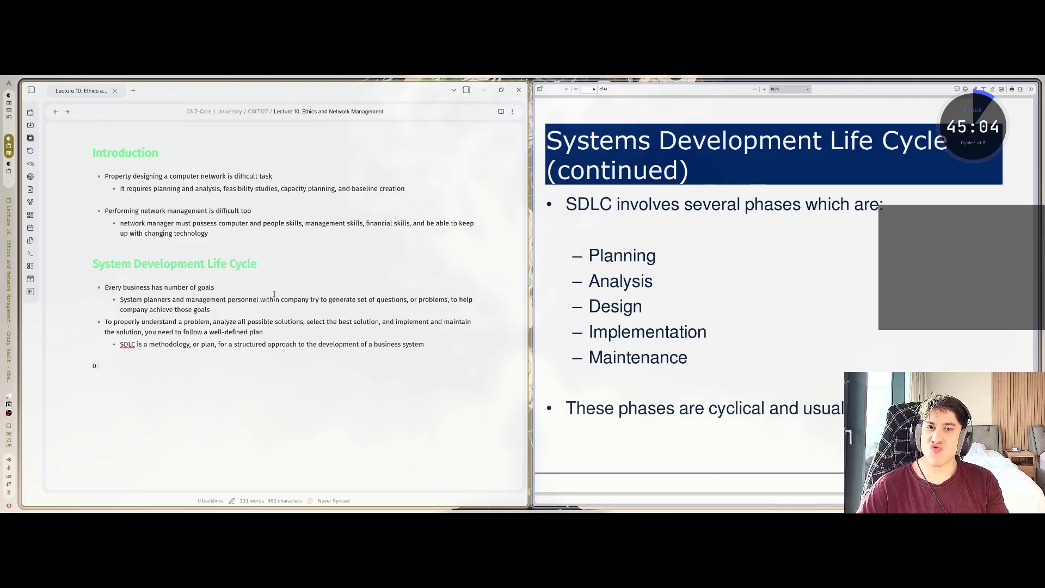
pyautogui.press('BackSpace')
pyautogui.write('- ')
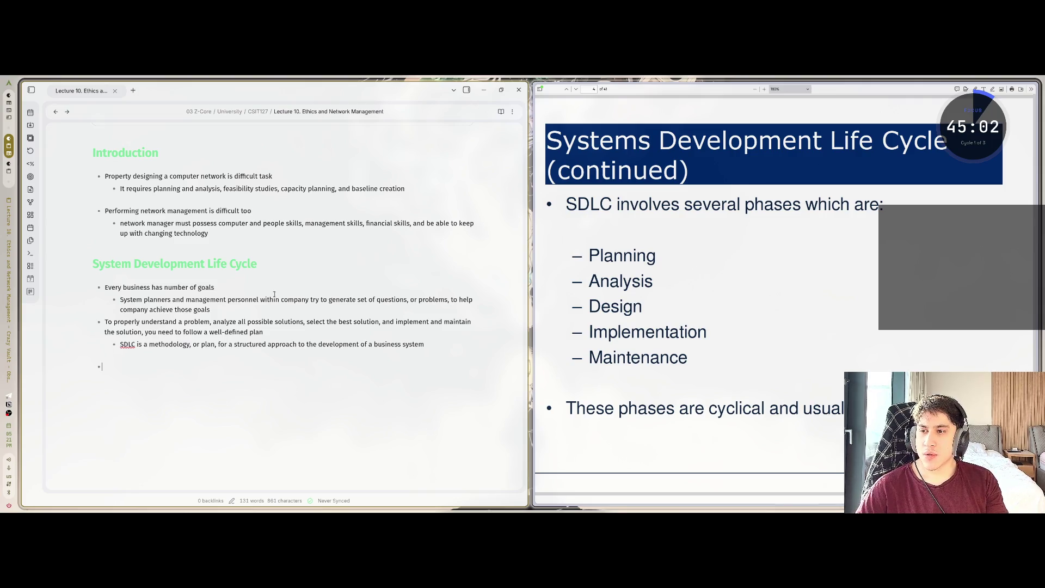
pyautogui.write('SDLC invol')
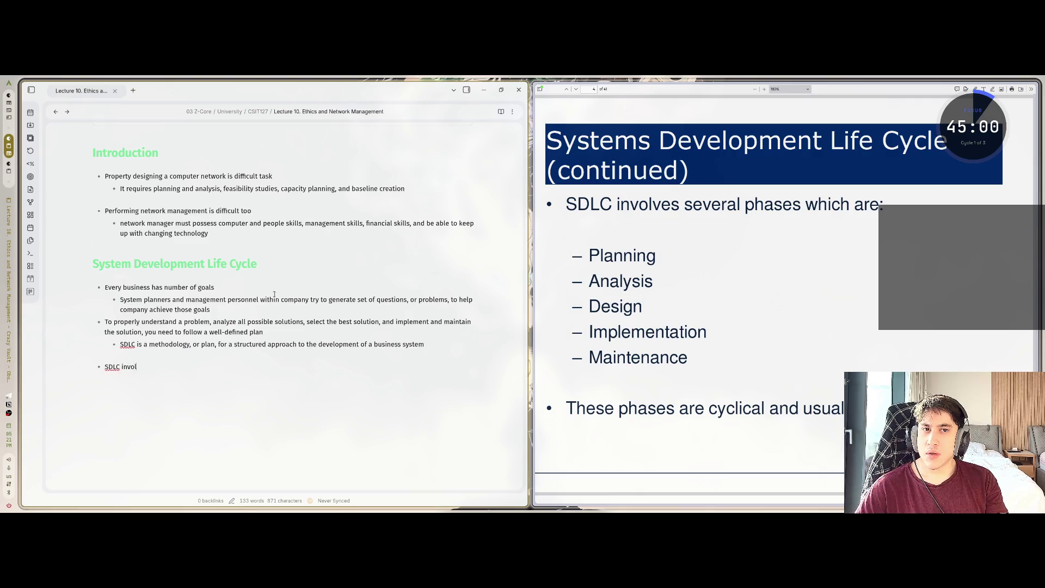
pyautogui.write('ves')
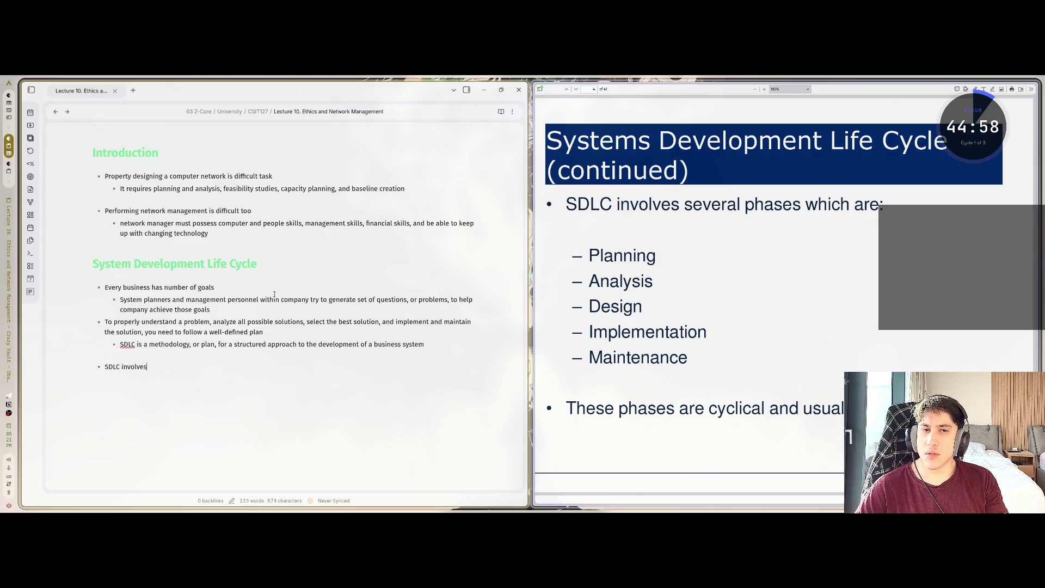
pyautogui.write(' several ')
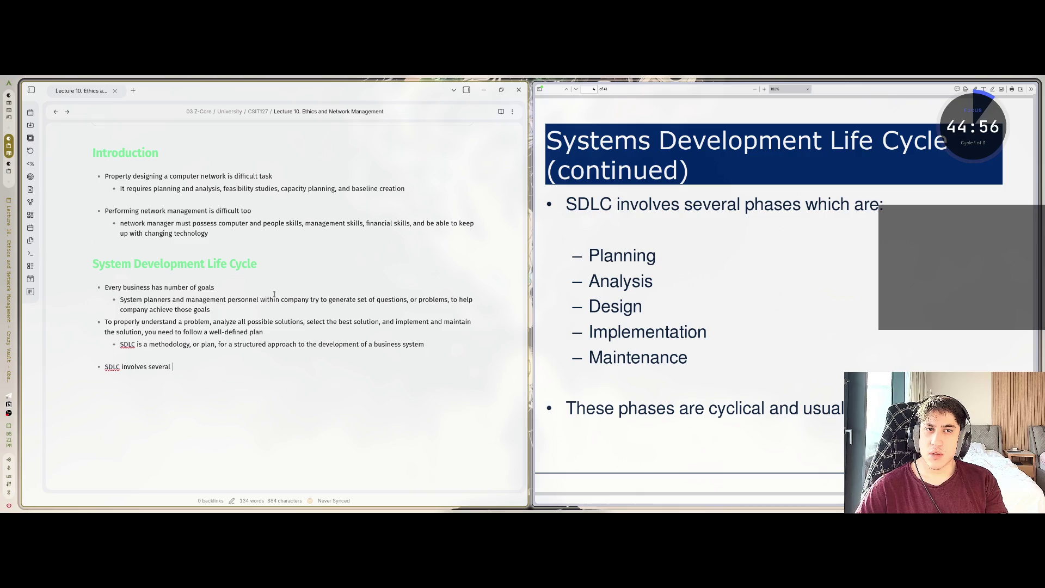
pyautogui.write('phases whic')
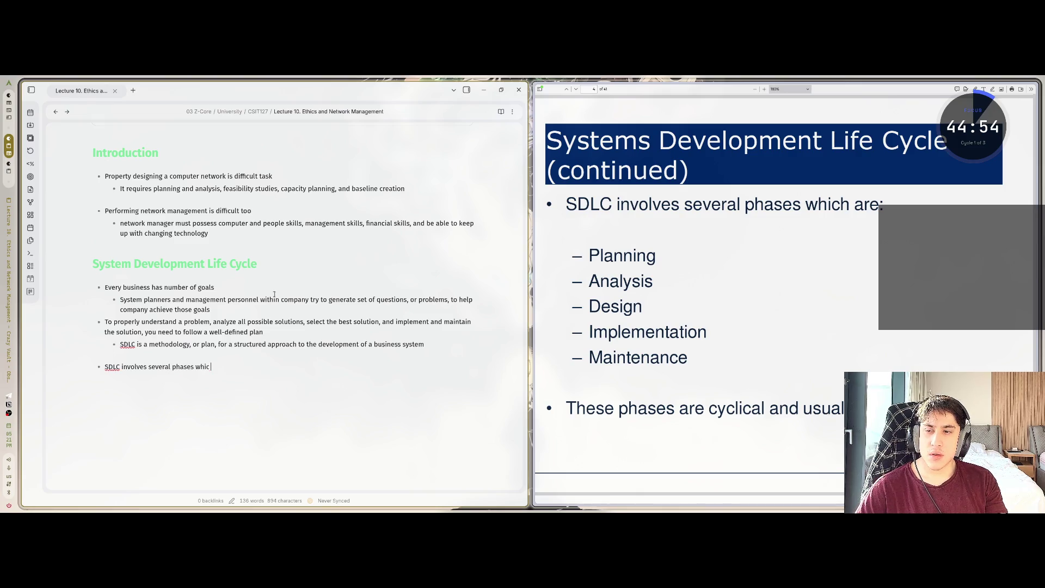
pyautogui.write('h are:')
pyautogui.press('Return')
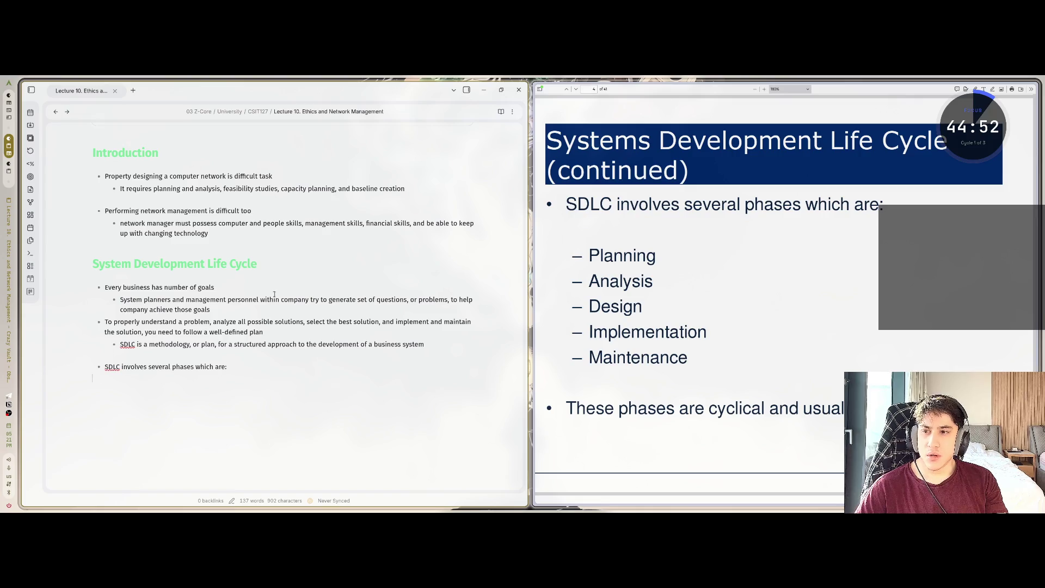
pyautogui.press('Tab')
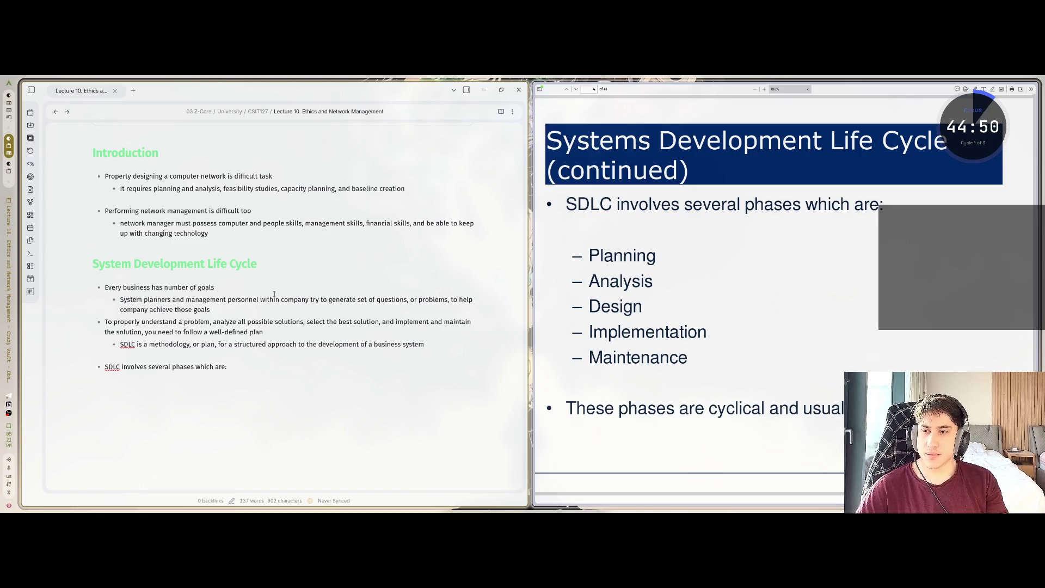
pyautogui.press('Tab')
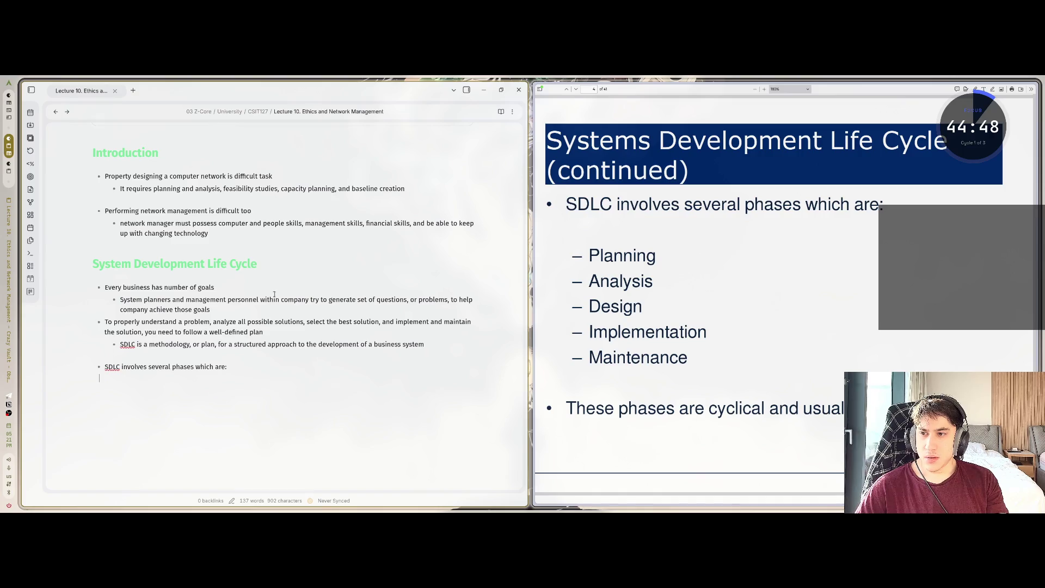
# List the phases Planning, Analysis, Design, Implementation and Maintenance as sub-bullets
pyautogui.write('Planning')
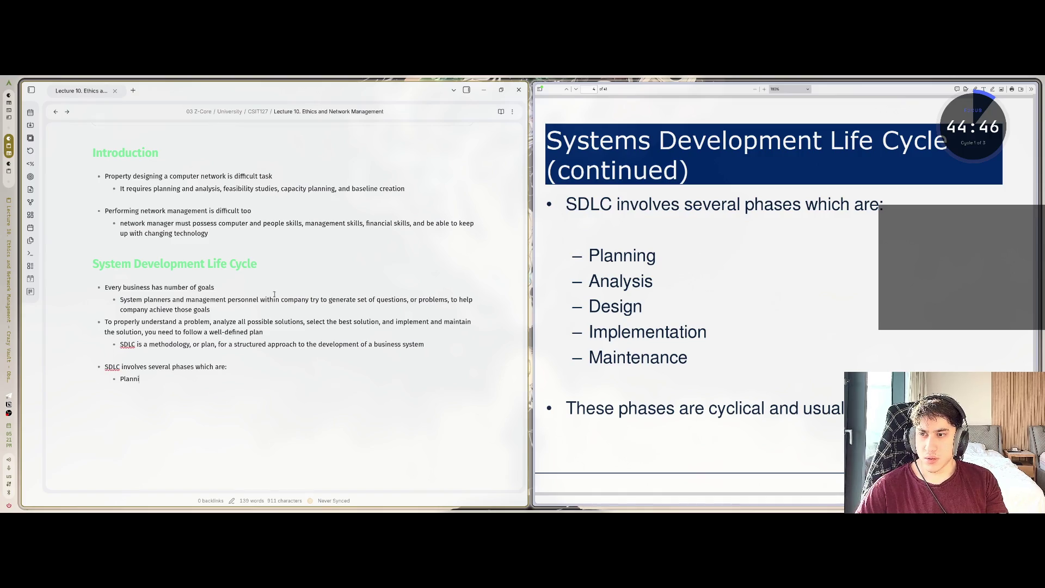
pyautogui.press('Return')
pyautogui.write('nalysis')
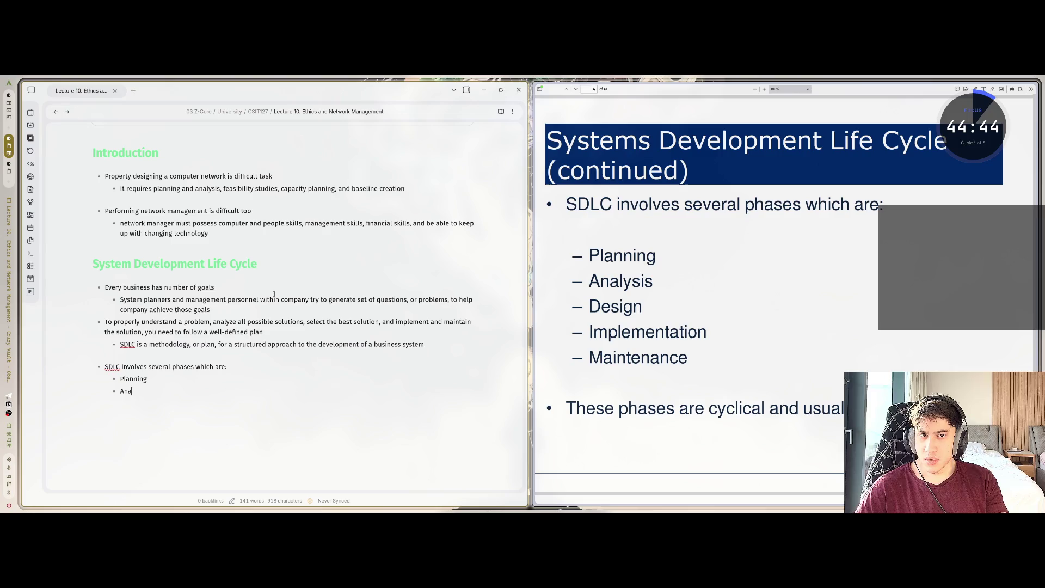
pyautogui.press('Return')
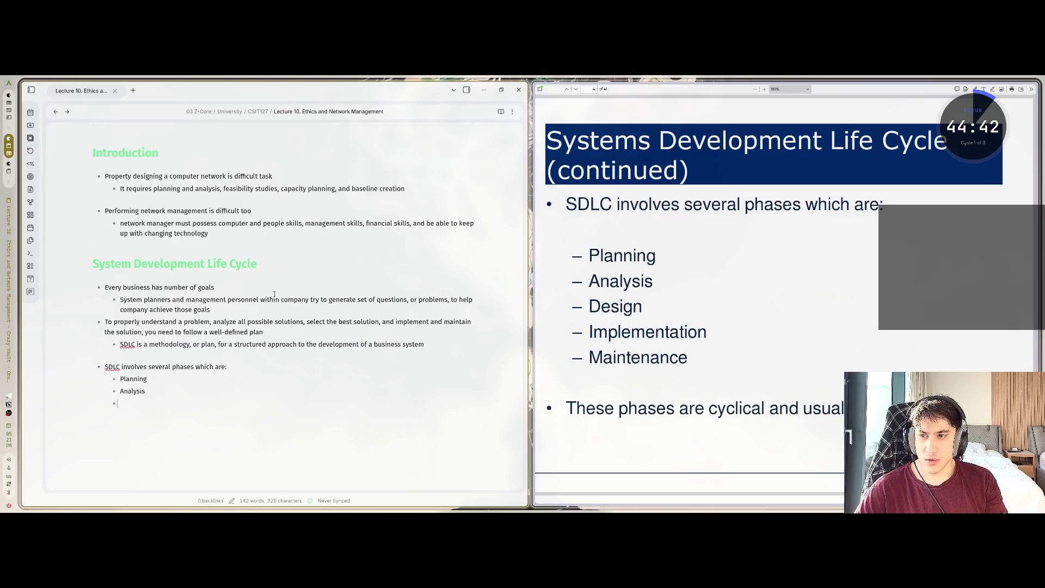
pyautogui.write('Design')
pyautogui.press('Return')
pyautogui.write('Implemne')
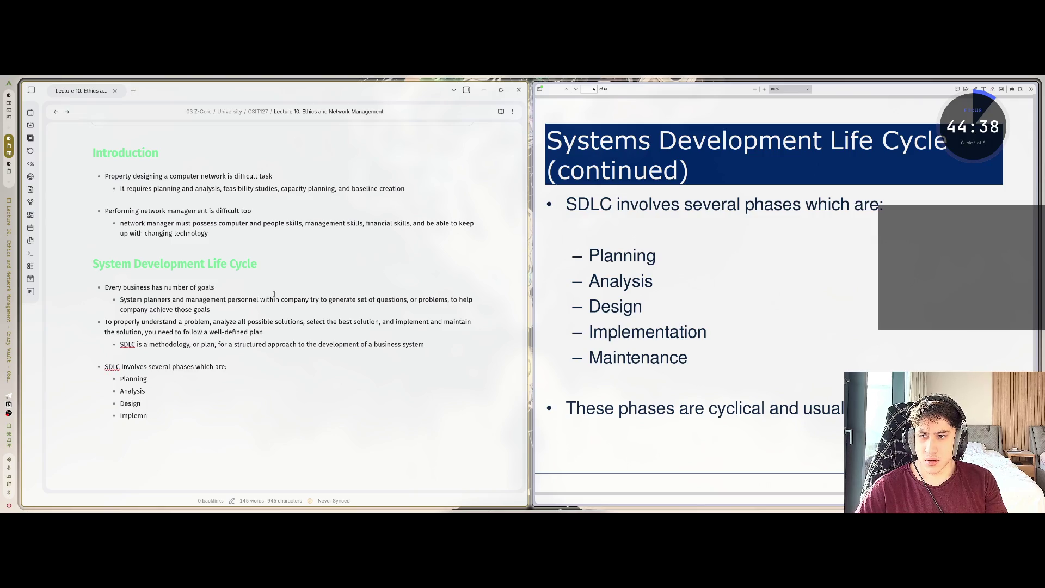
pyautogui.press('BackSpace')
pyautogui.write('entation')
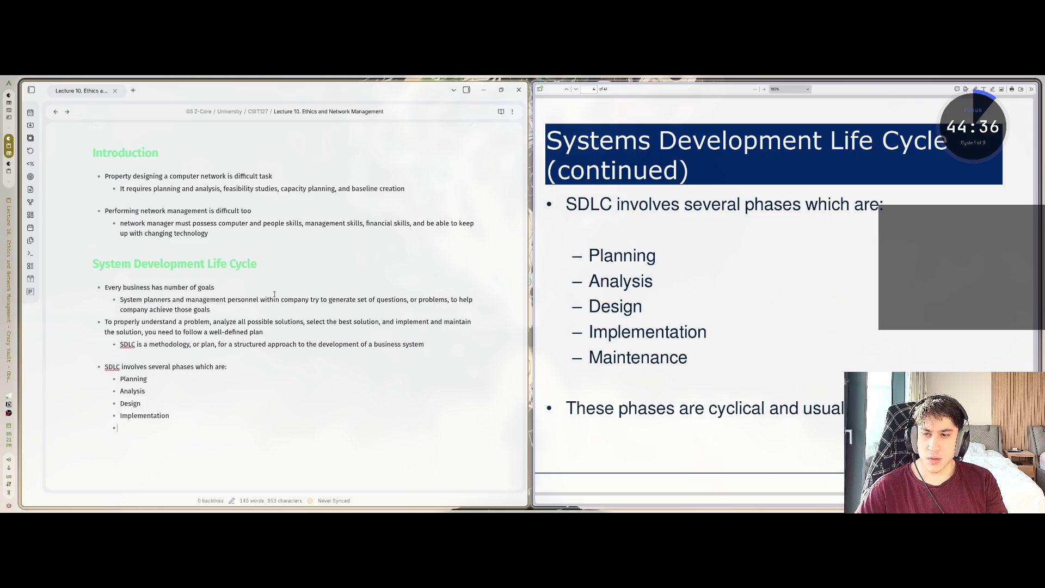
pyautogui.press('Return')
pyautogui.write('Main')
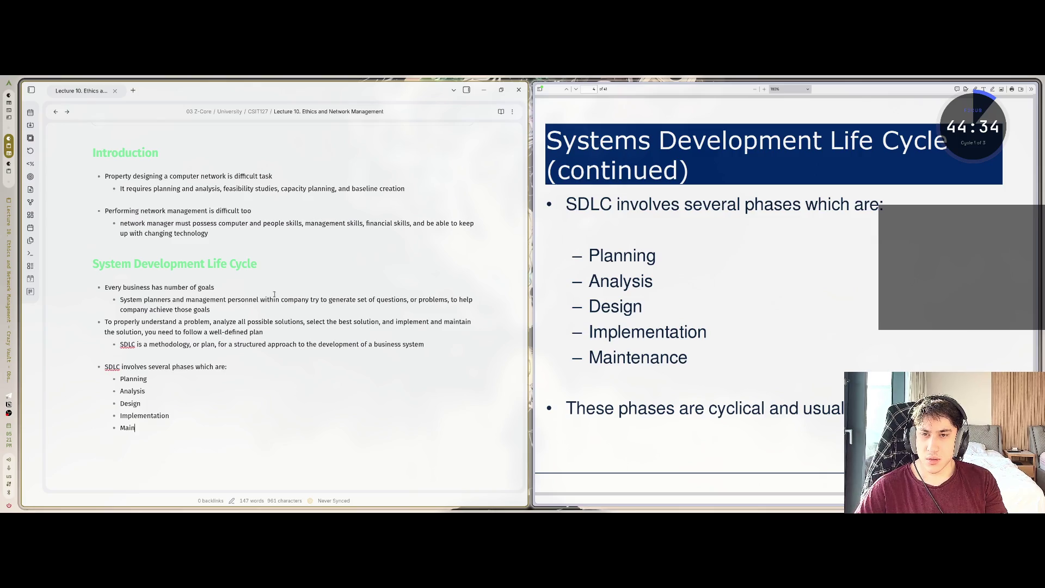
pyautogui.write('tenance')
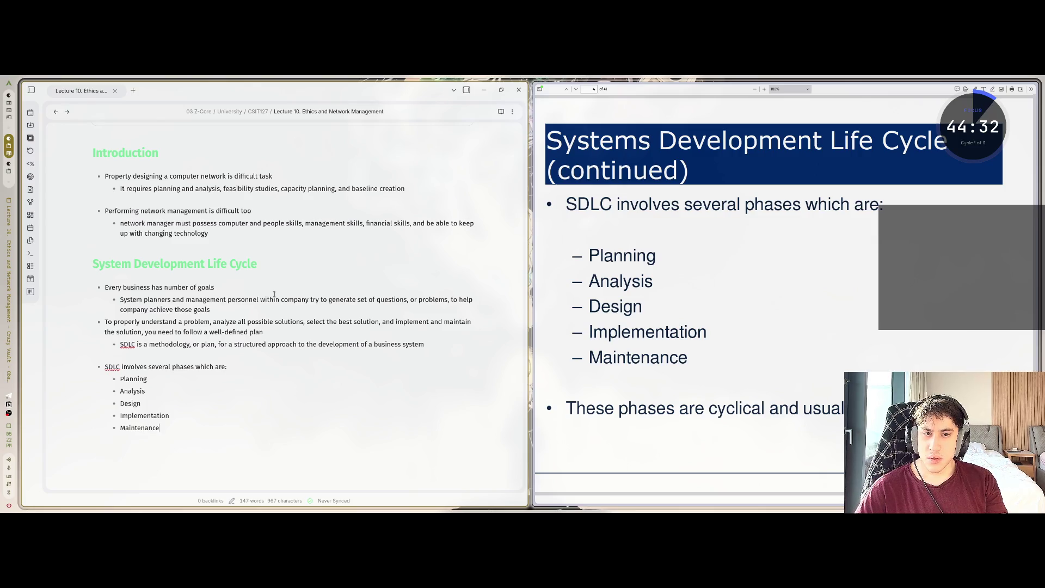
# Add a top-level bullet 'These phases are cyclical and usually never-ending'
pyautogui.press('Return')
pyautogui.press('Return')
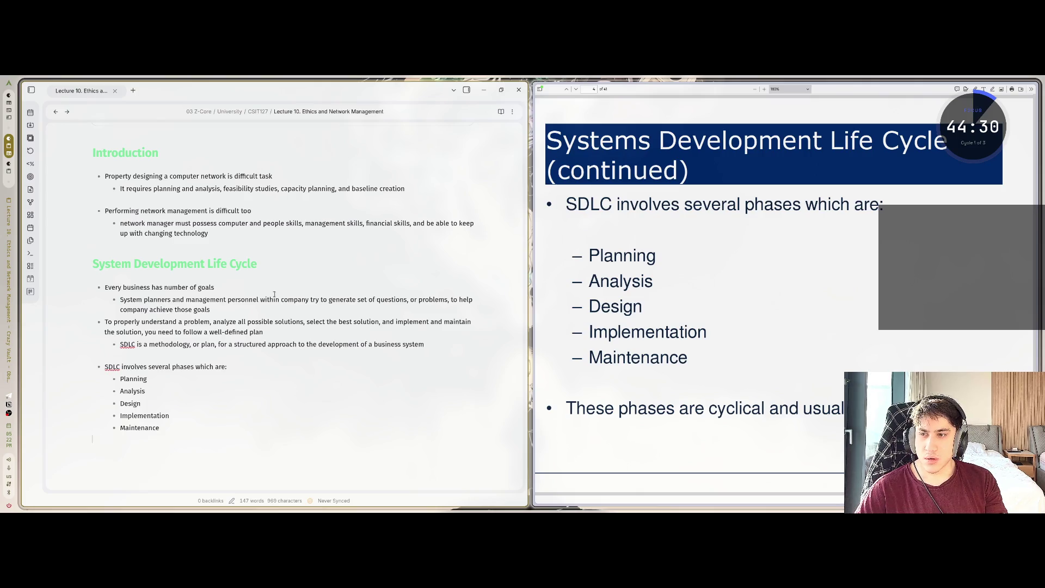
pyautogui.write('- These pha')
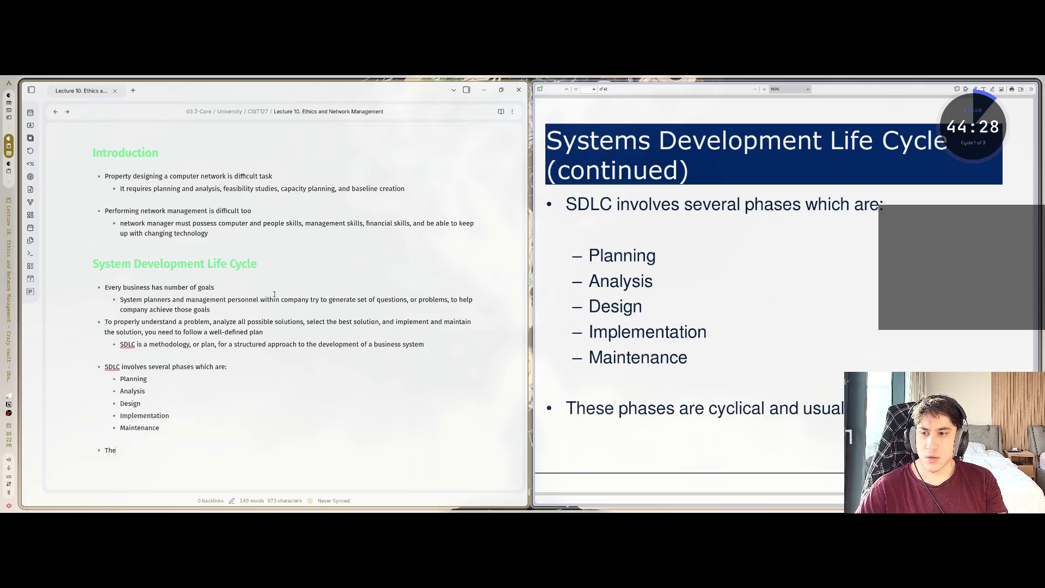
pyautogui.write('ses are cycli')
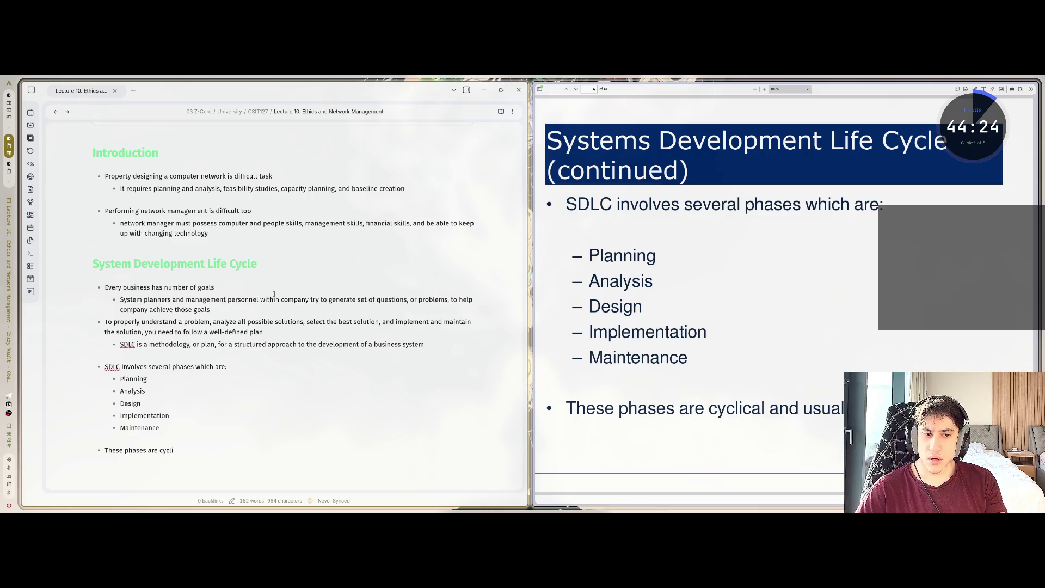
pyautogui.write('cal and usually never')
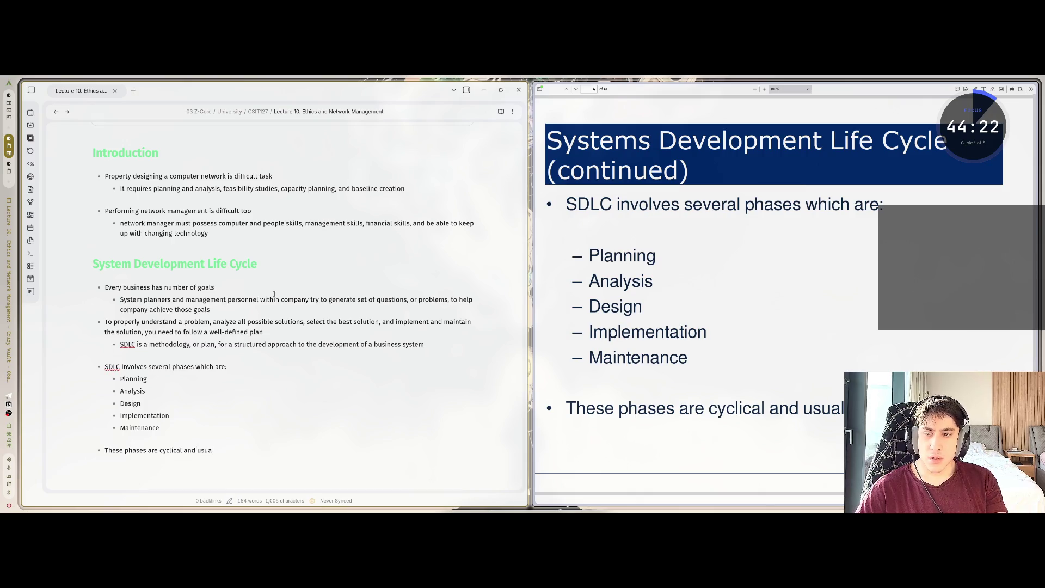
pyautogui.write('-ending')
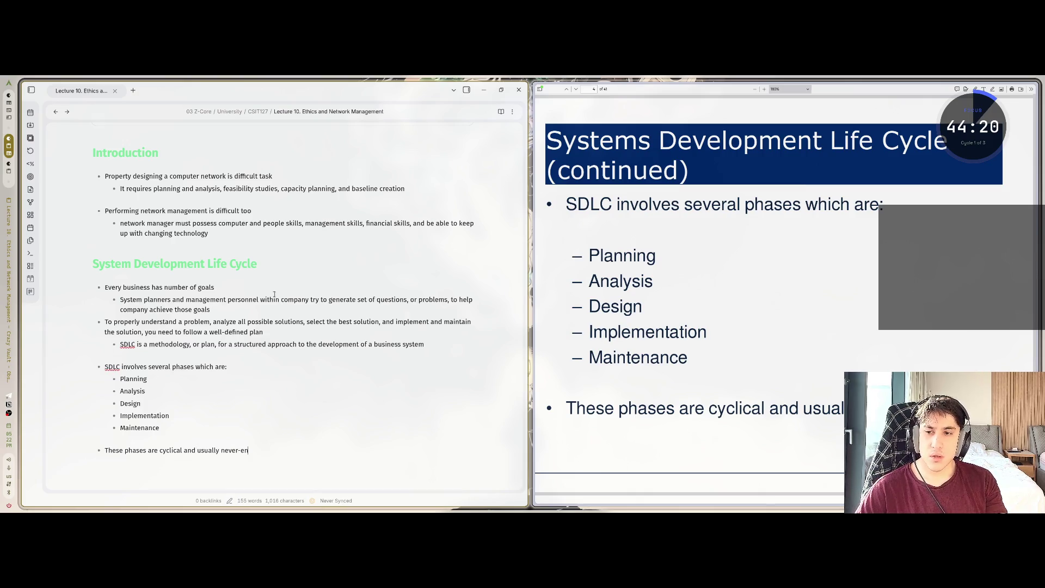
pyautogui.scroll(-1, 786, 297)
# Scroll the lecture PDF forward to the Feasibility Studies slide
pyautogui.scroll(-10, 786, 296)
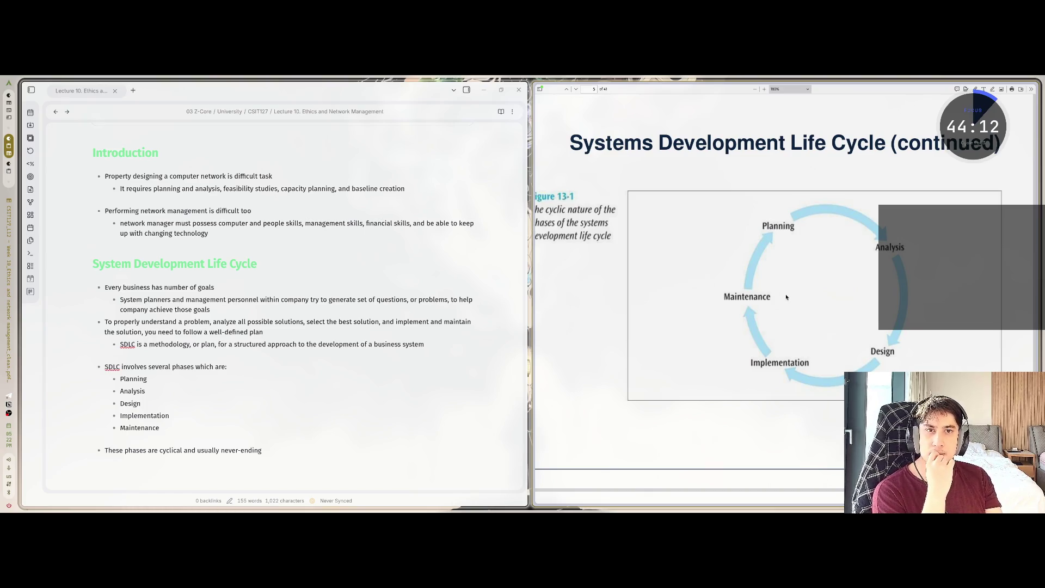
pyautogui.scroll(-5, 786, 297)
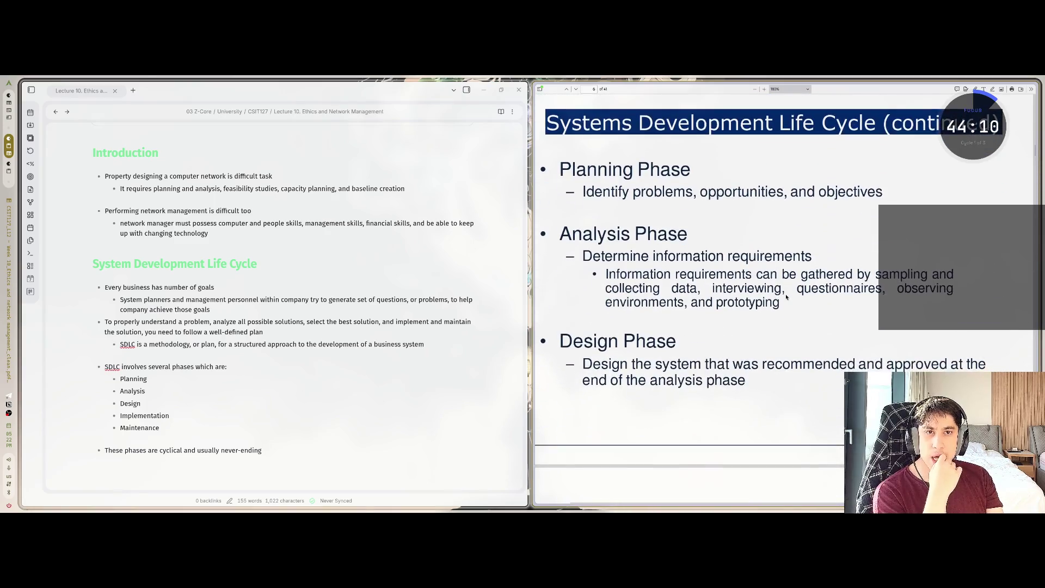
pyautogui.scroll(-5, 786, 297)
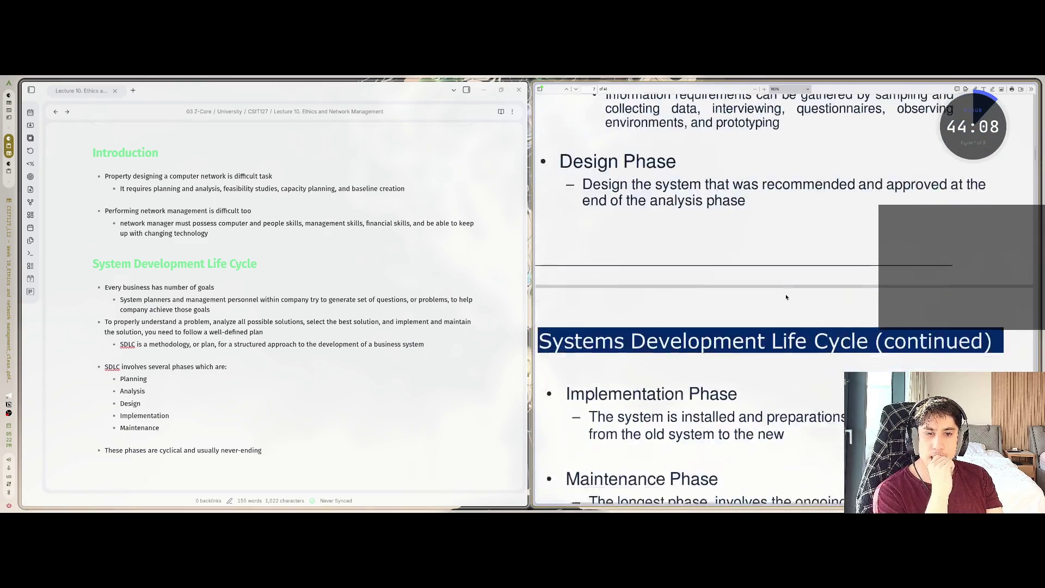
pyautogui.scroll(-5, 786, 297)
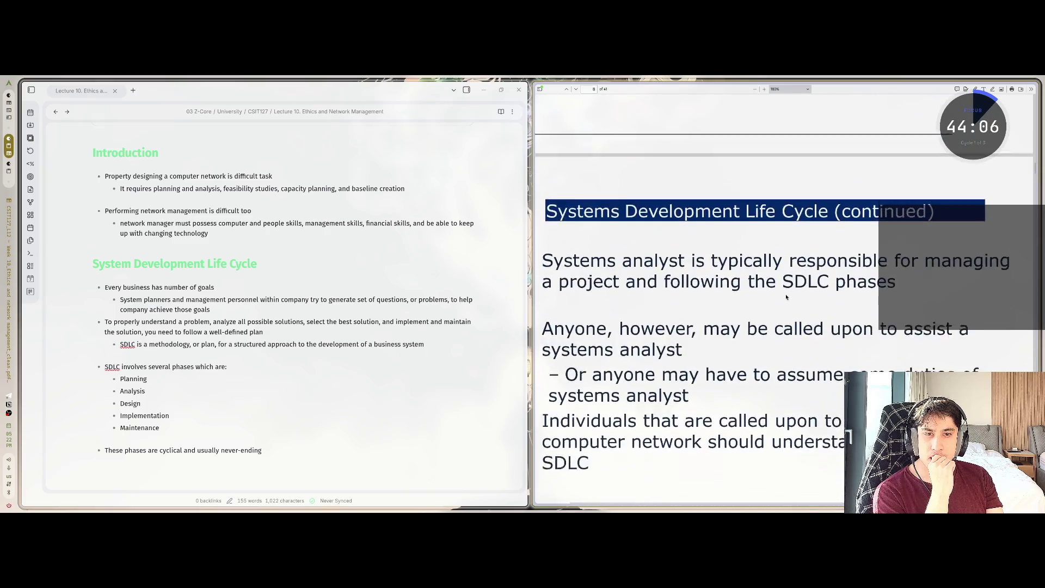
pyautogui.scroll(-1, 786, 297)
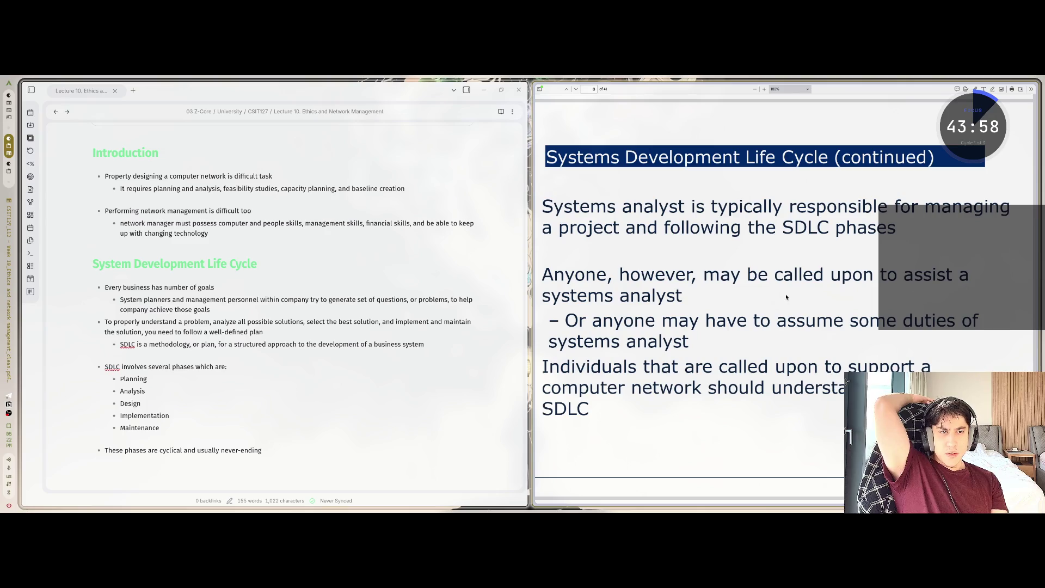
pyautogui.scroll(-5, 786, 296)
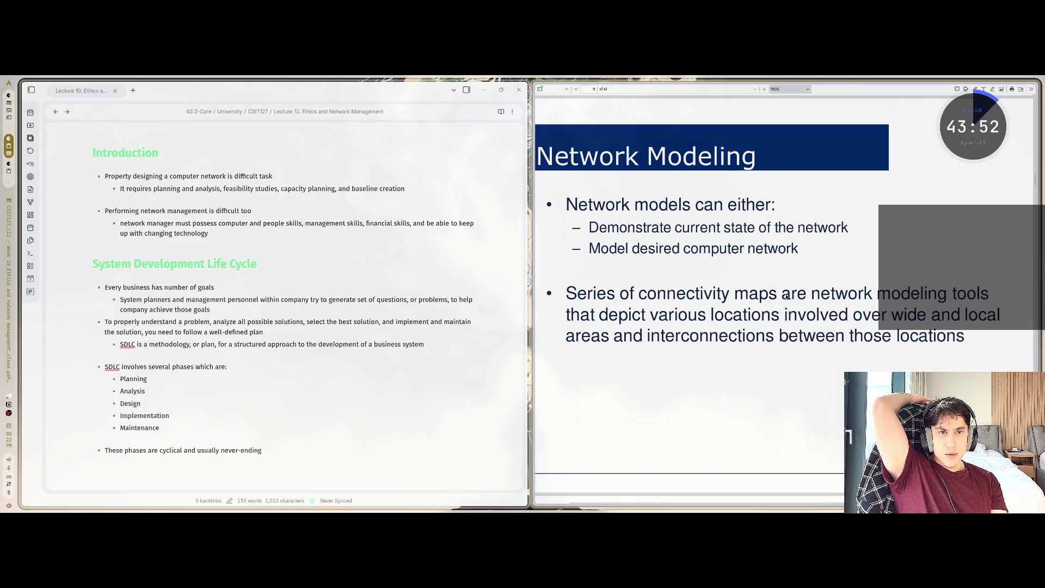
pyautogui.scroll(1, 786, 295)
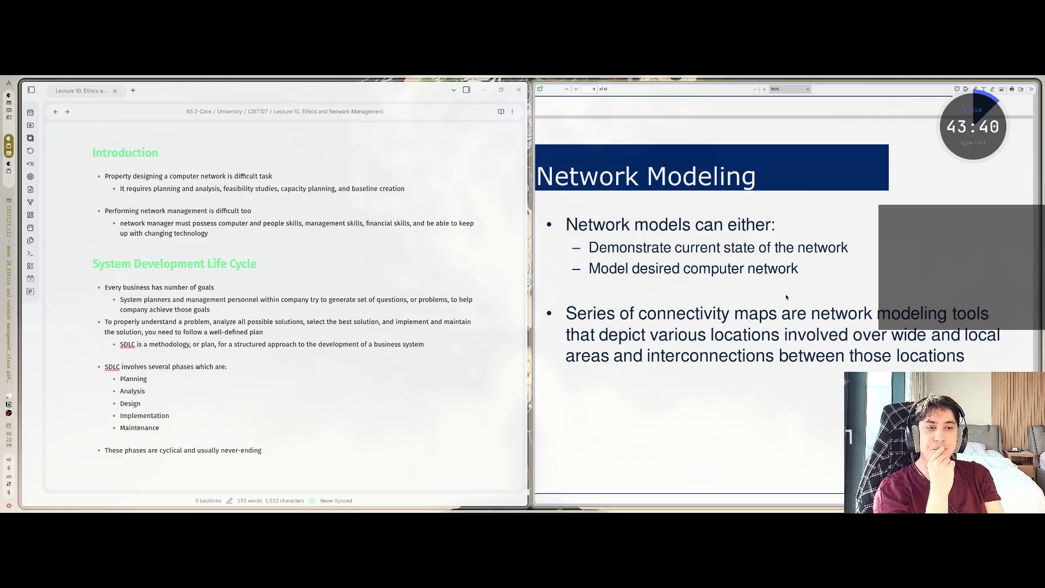
pyautogui.scroll(-5, 786, 296)
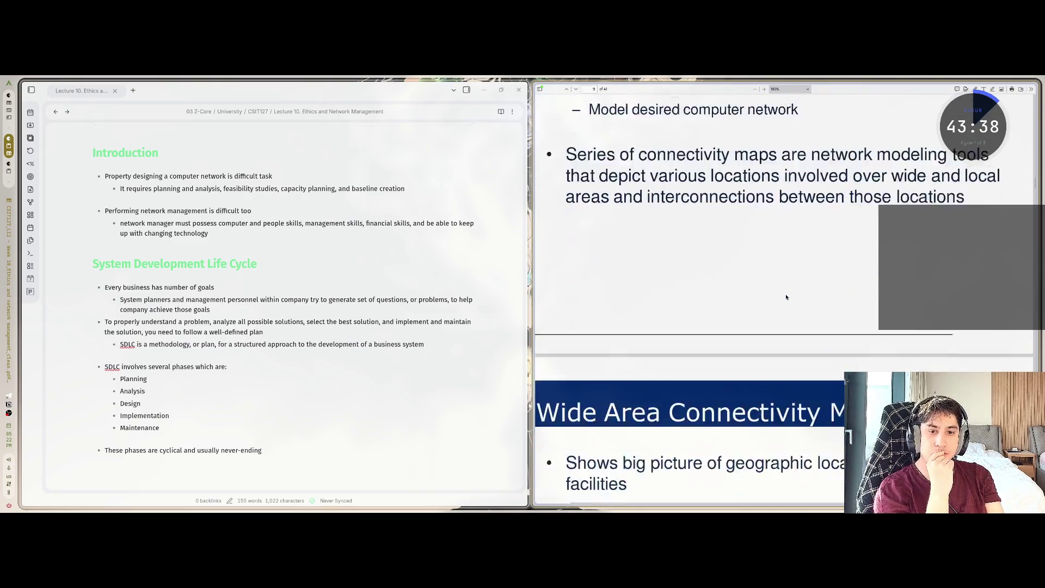
pyautogui.scroll(-1, 786, 297)
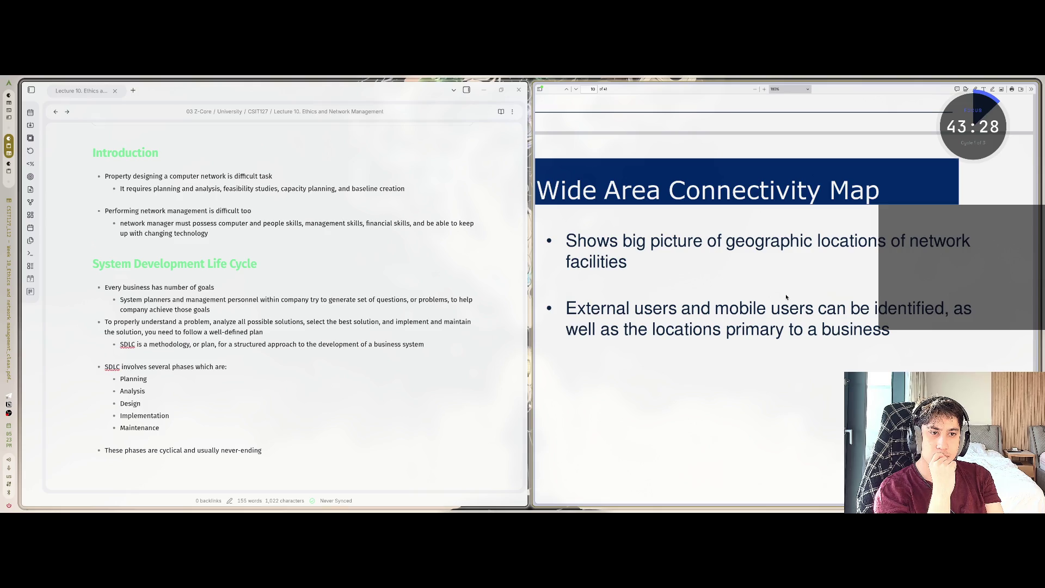
pyautogui.scroll(-10, 786, 296)
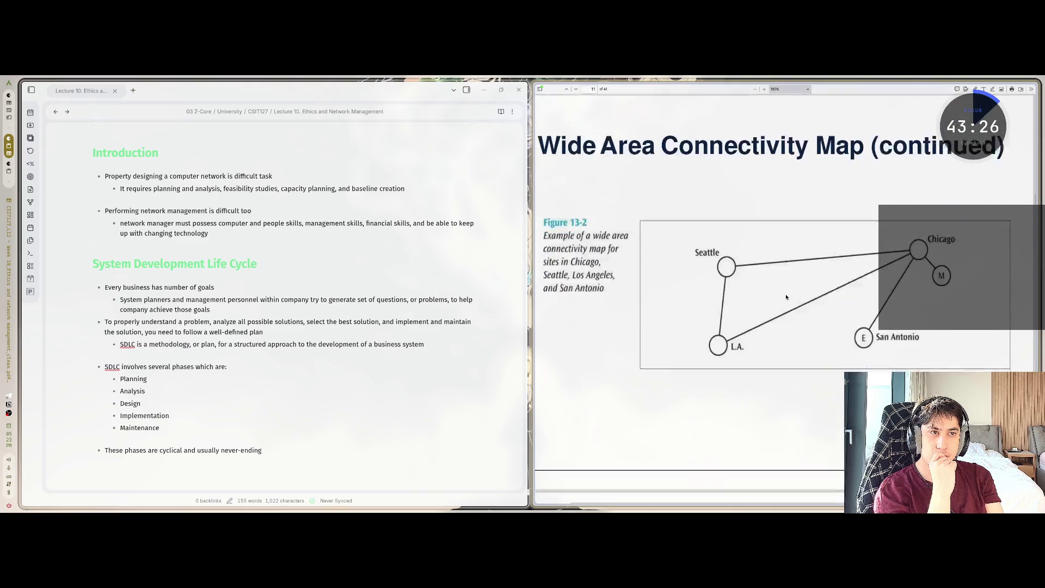
pyautogui.scroll(-3, 786, 297)
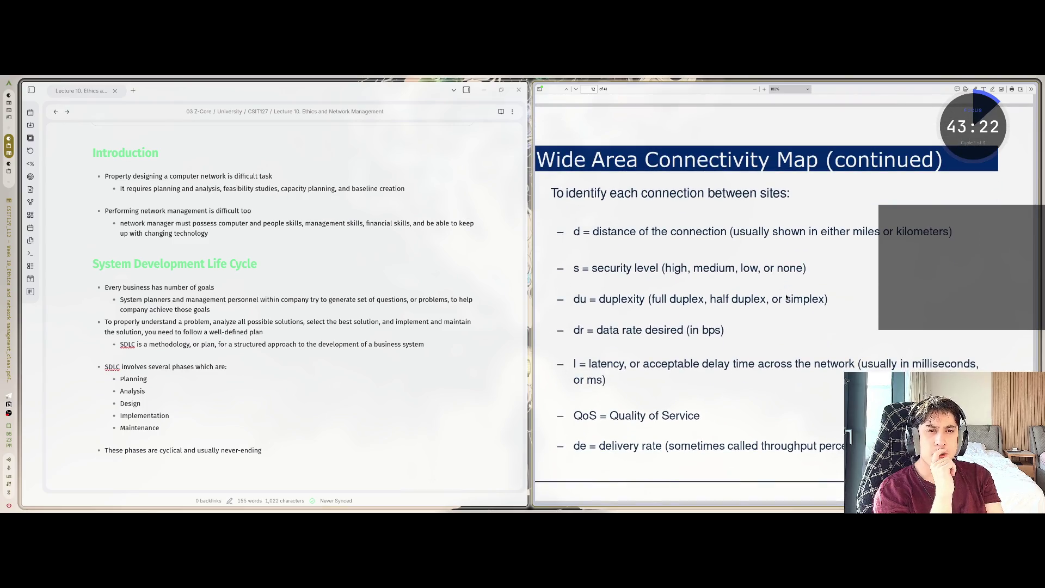
pyautogui.scroll(-10, 787, 297)
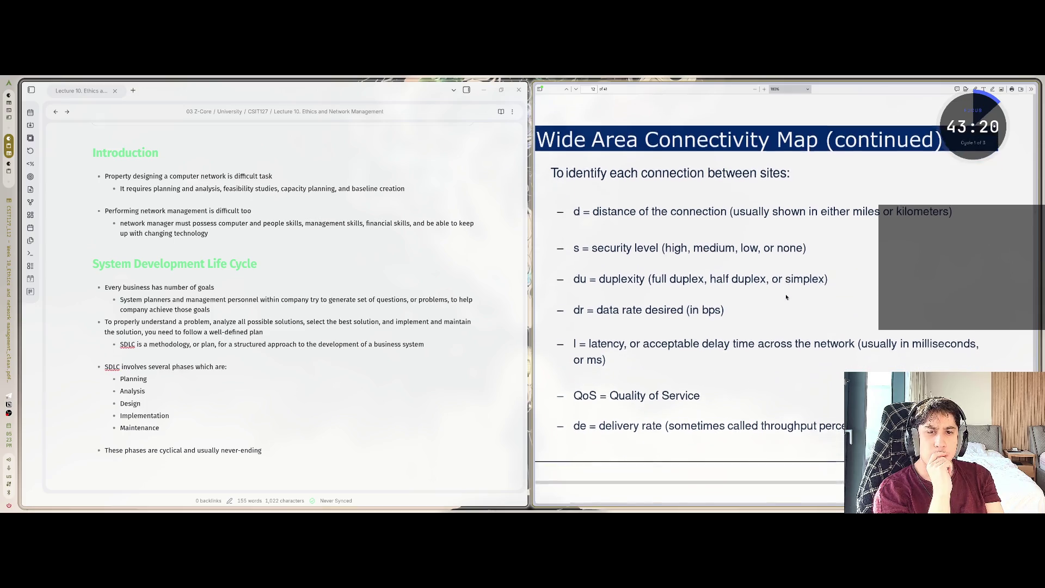
pyautogui.scroll(-5, 787, 297)
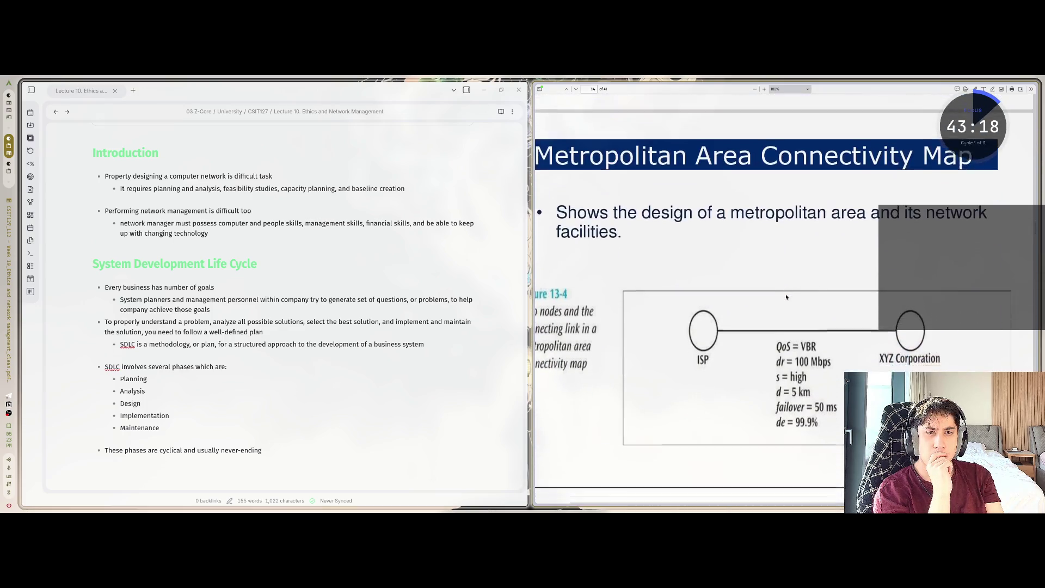
pyautogui.scroll(-1, 786, 297)
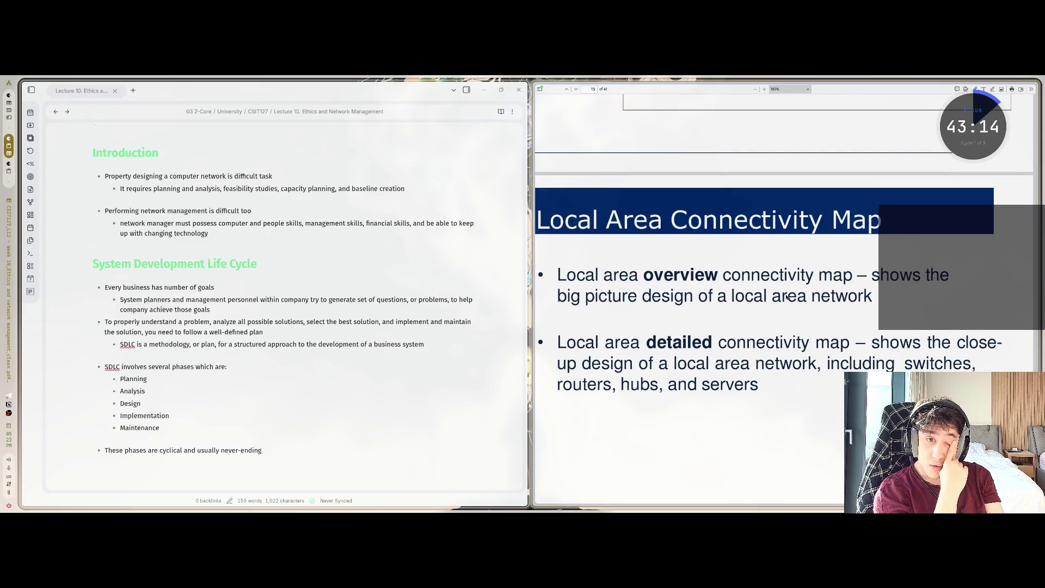
pyautogui.scroll(-5, 787, 297)
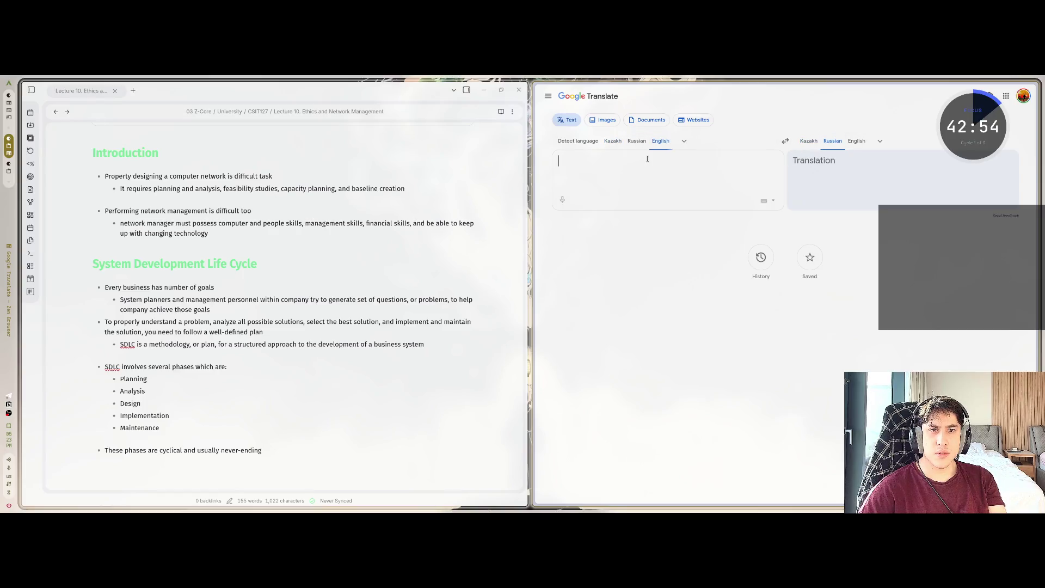
# Look up 'feasible' in Google Translate, then close that tab and return to the note's end
pyautogui.click(661, 141)
pyautogui.write('feasible')
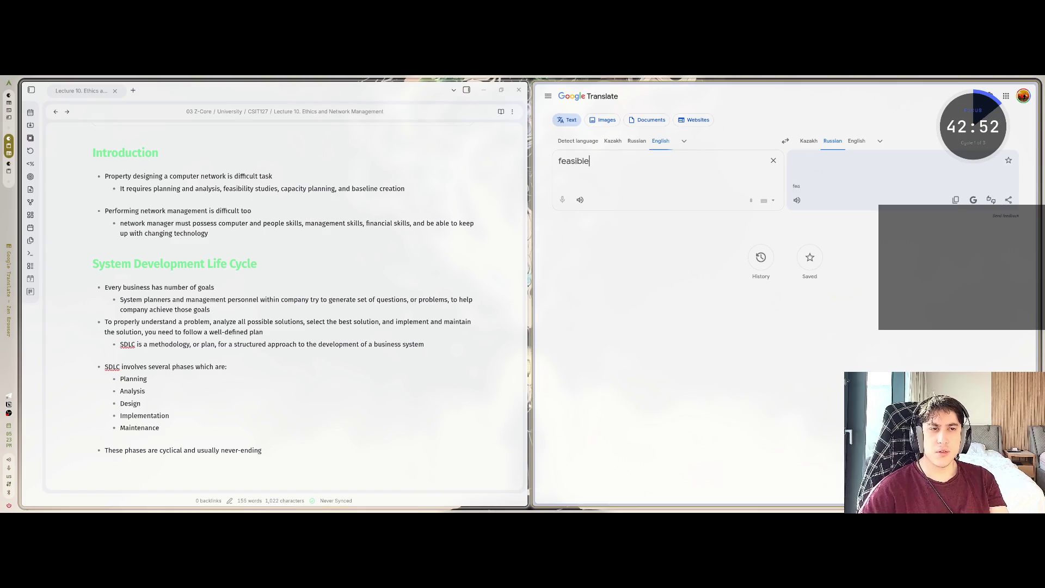
pyautogui.moveTo(565, 145)
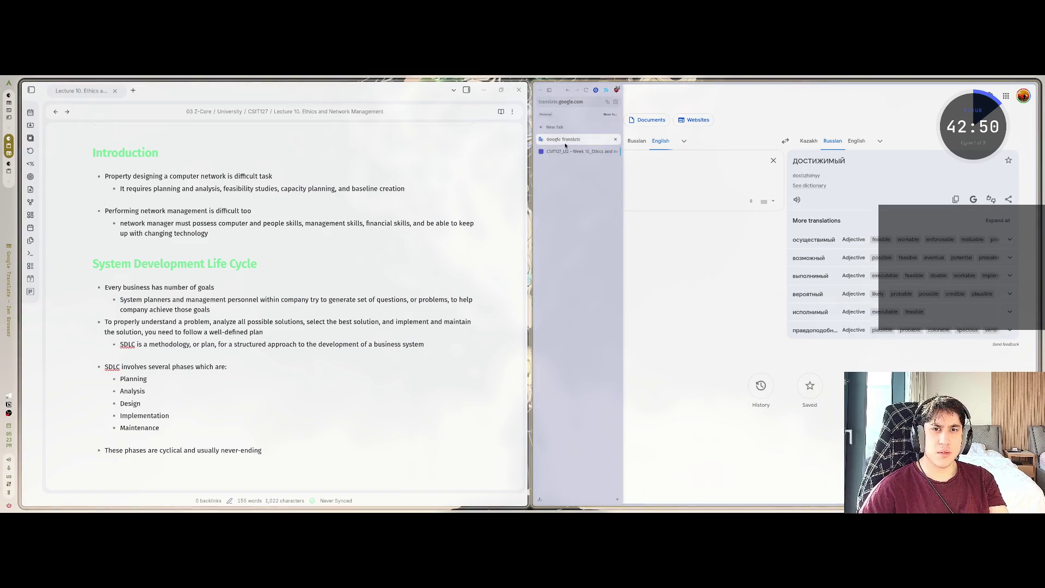
pyautogui.middleClick(570, 143)
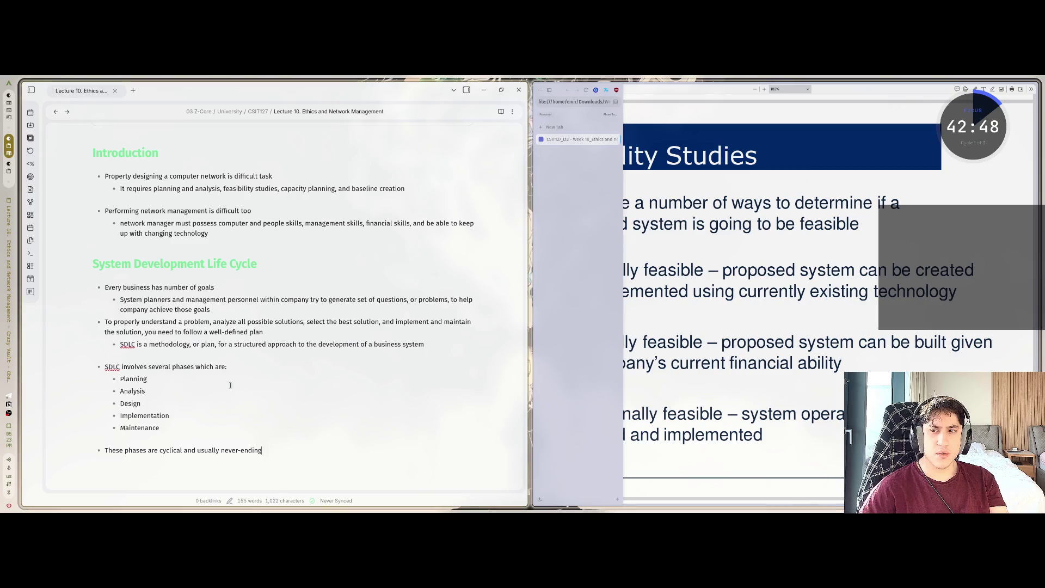
pyautogui.click(276, 450)
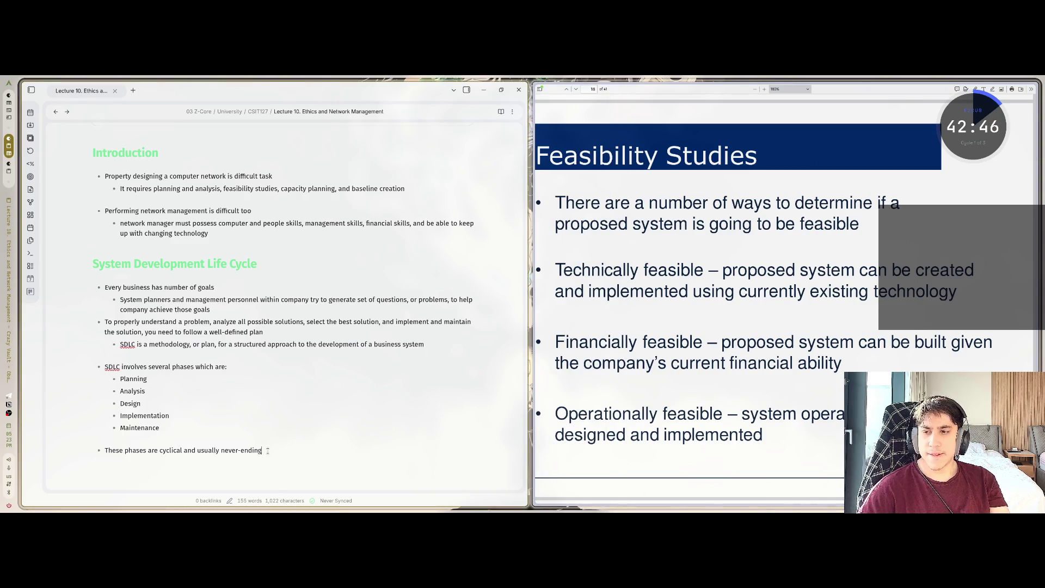
# End the bullet list and type the heading '## Feasibility Studies'
pyautogui.press('Return')
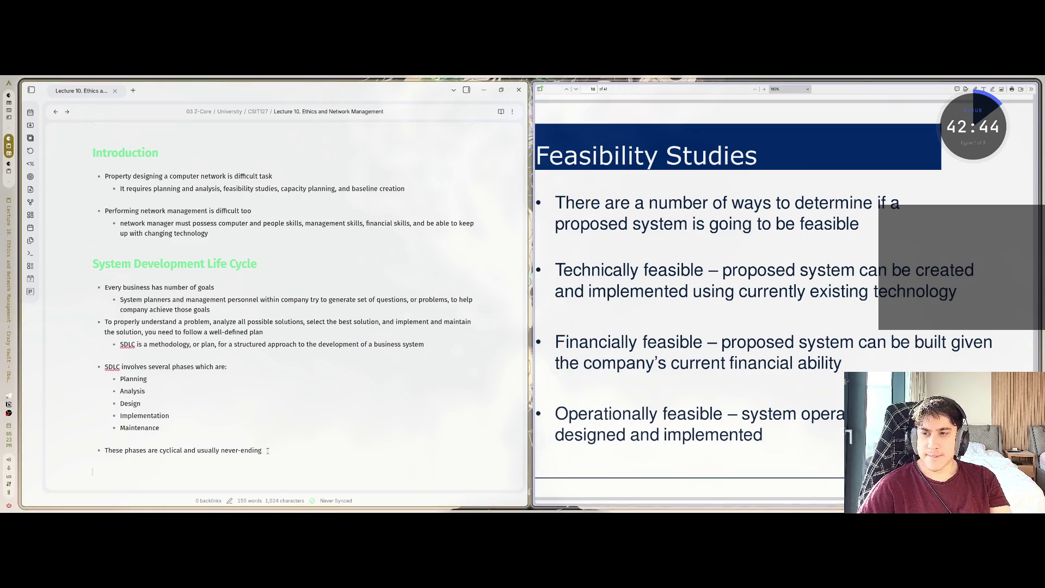
pyautogui.scroll(-3, 267, 451)
pyautogui.write('## Fea')
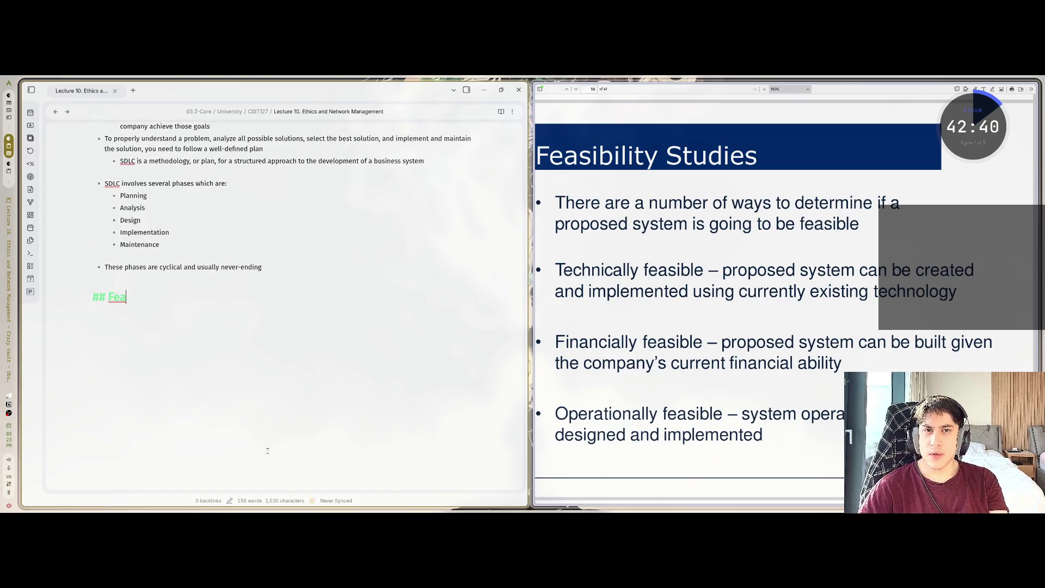
pyautogui.write('sib')
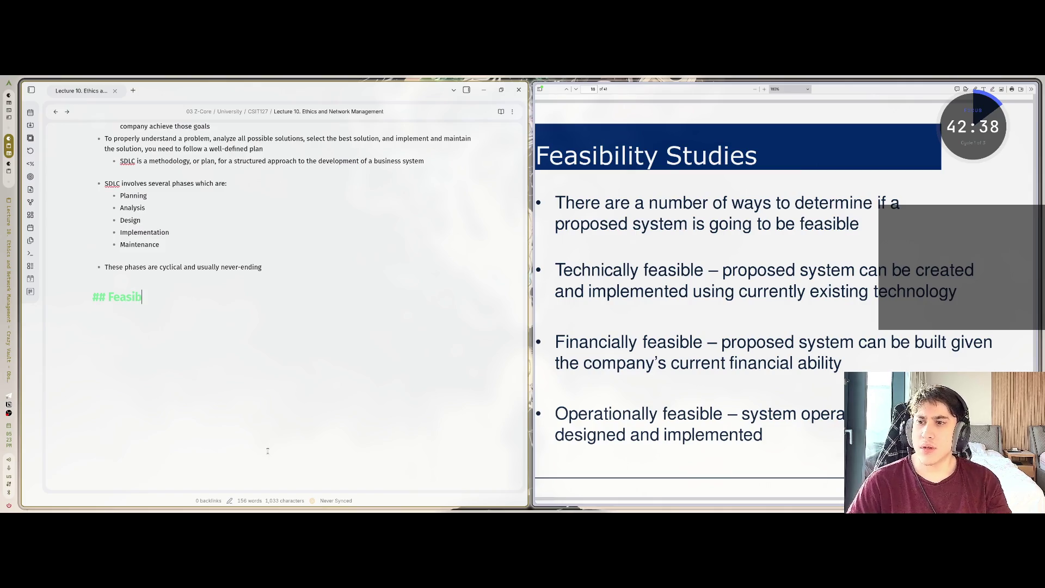
pyautogui.write('ility Studies')
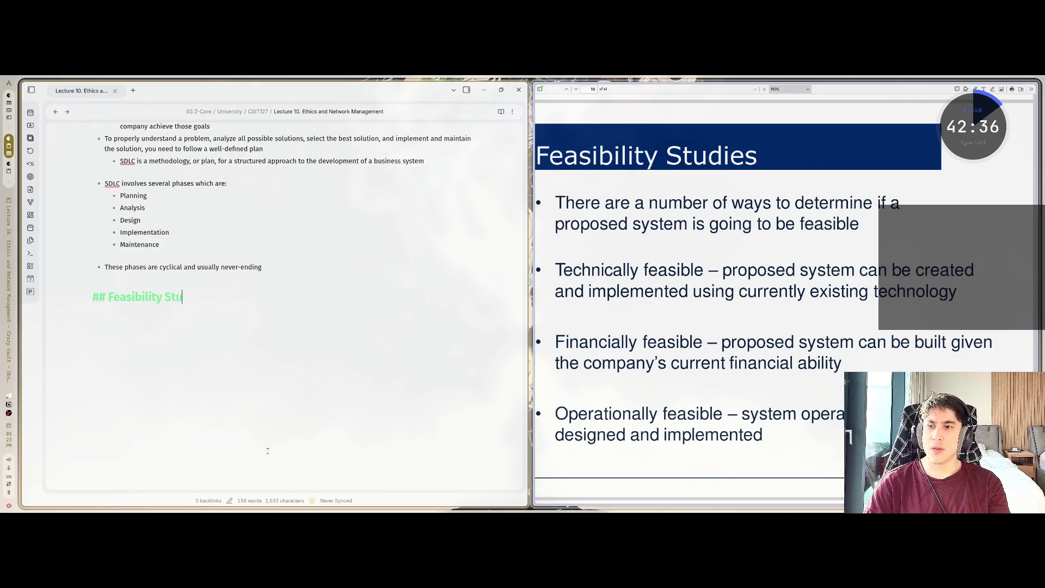
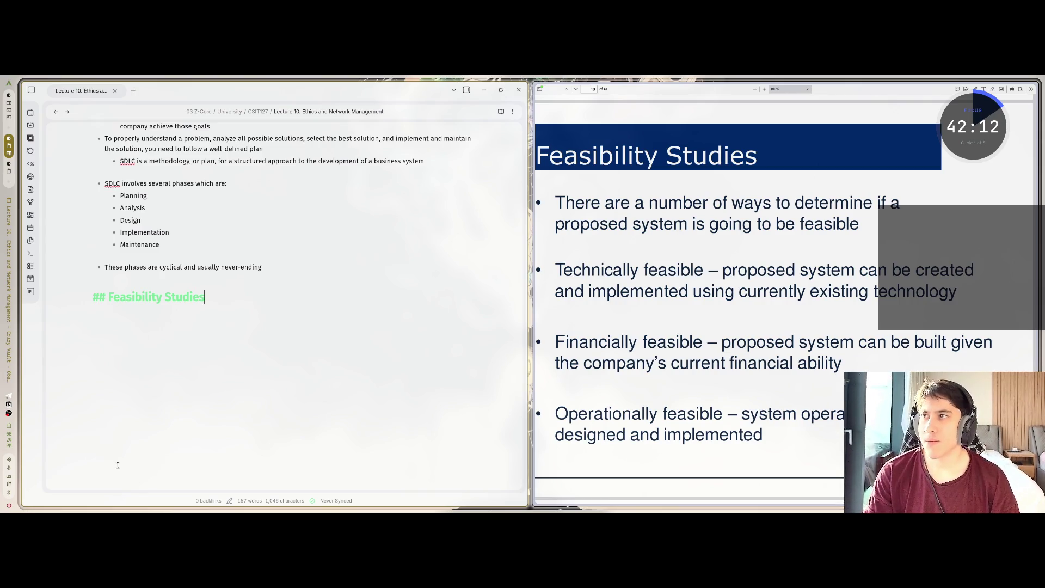
# Add a bullet noting several ways to judge a proposed system's feasibility, then start 'Technically feasible'
pyautogui.press('Return')
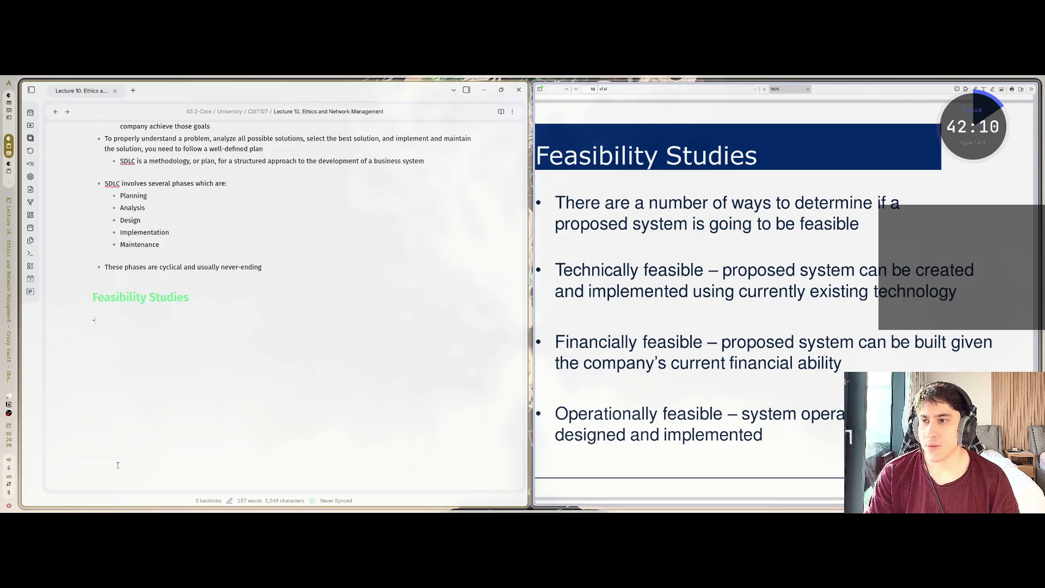
pyautogui.write('- There ')
pyautogui.write('are ')
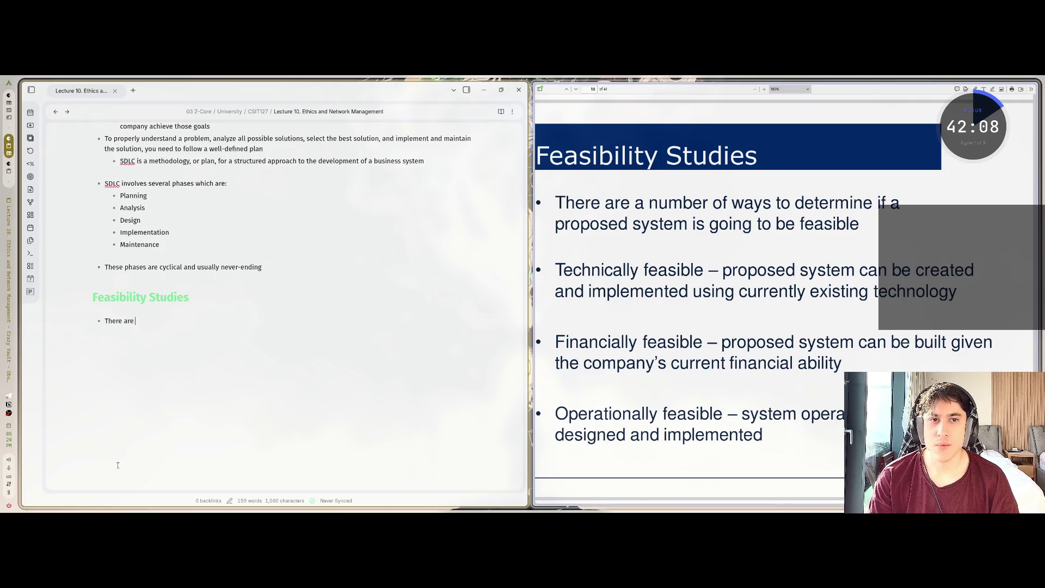
pyautogui.write('a number of way')
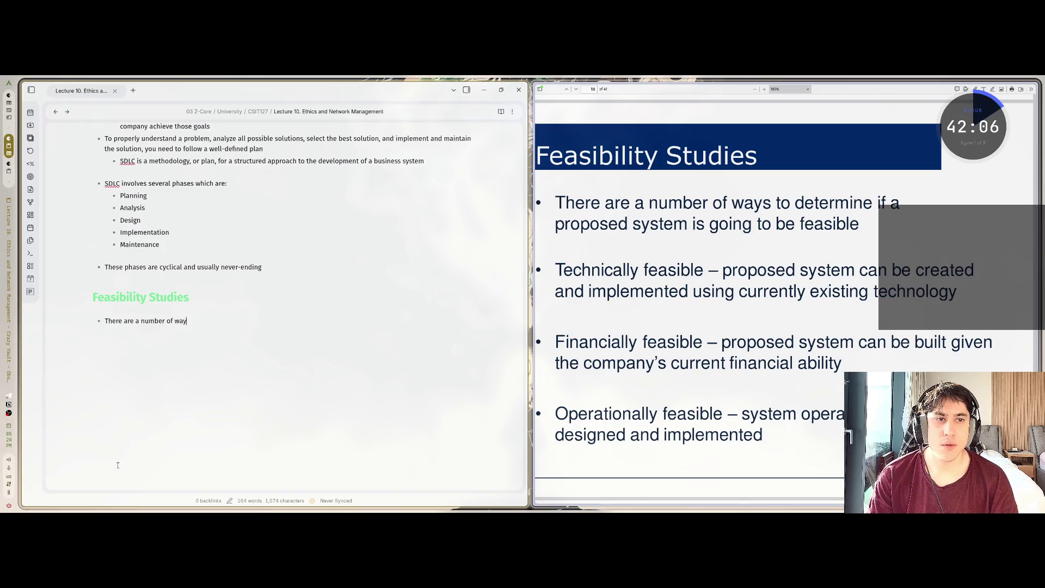
pyautogui.write('s to determine ')
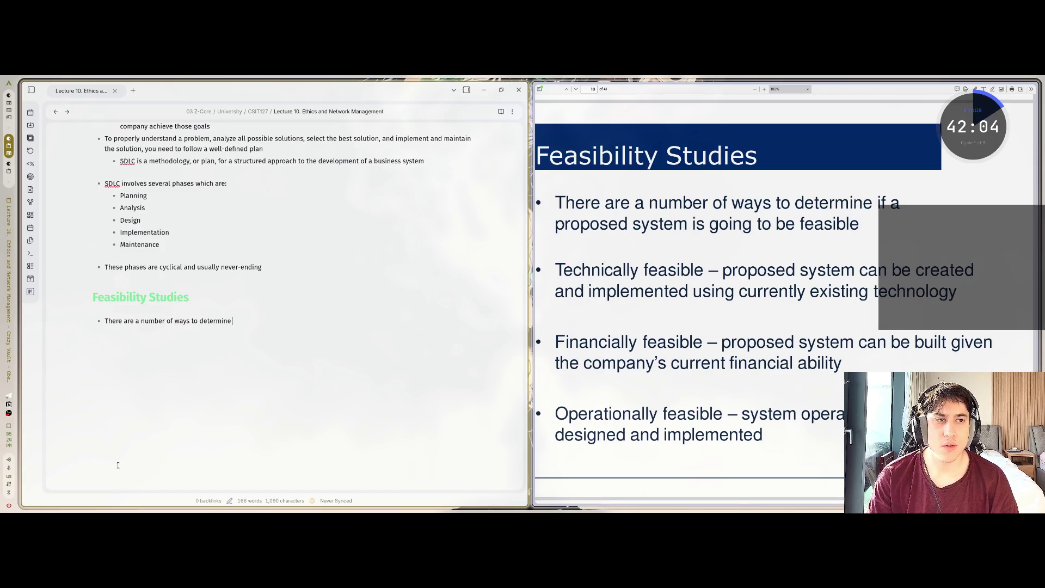
pyautogui.write('if a propos')
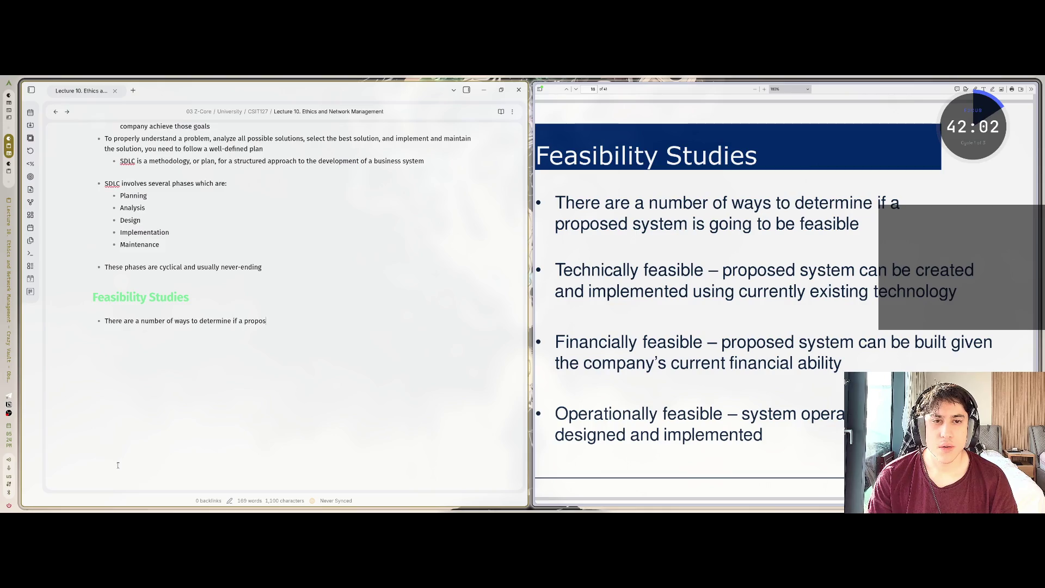
pyautogui.write('ed system isgoin')
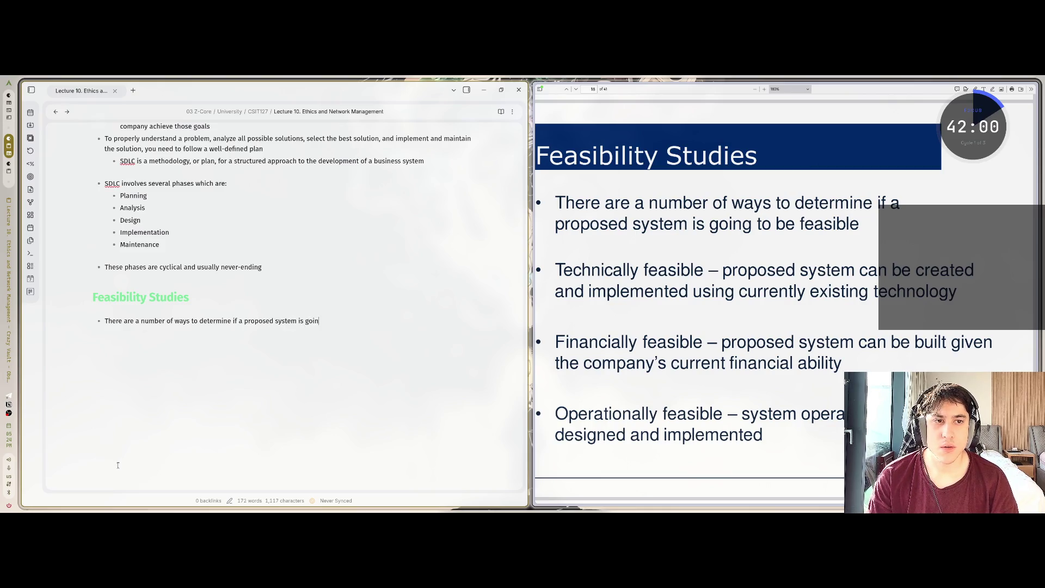
pyautogui.write('befeasible')
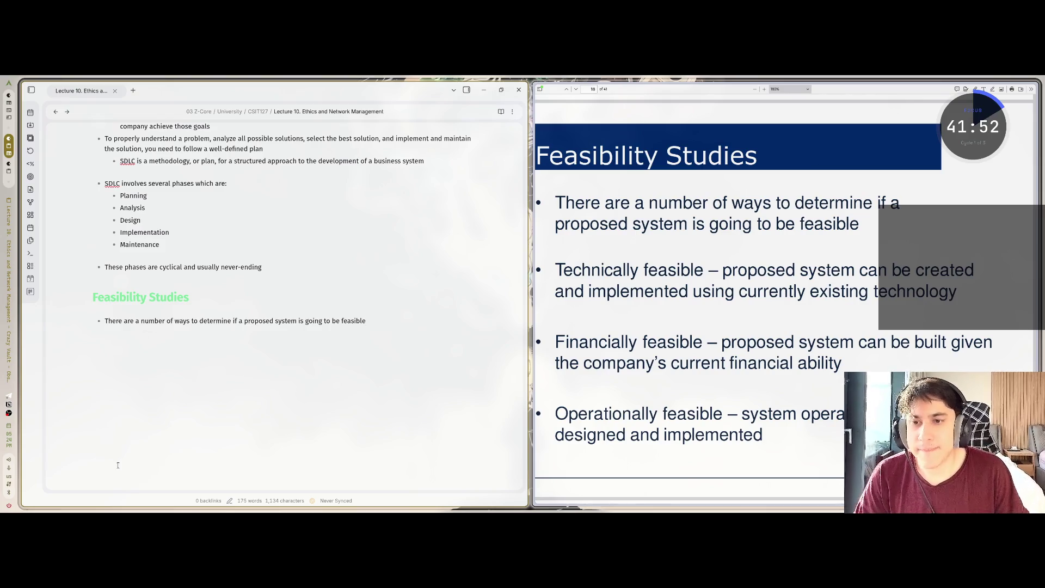
pyautogui.press('Return')
pyautogui.write('Te')
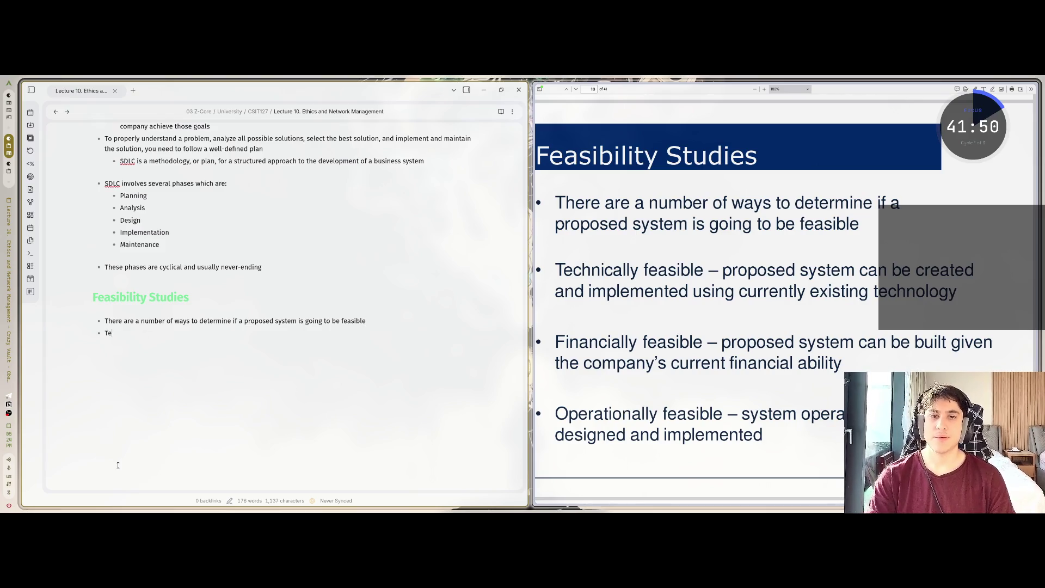
pyautogui.write('chnically fe')
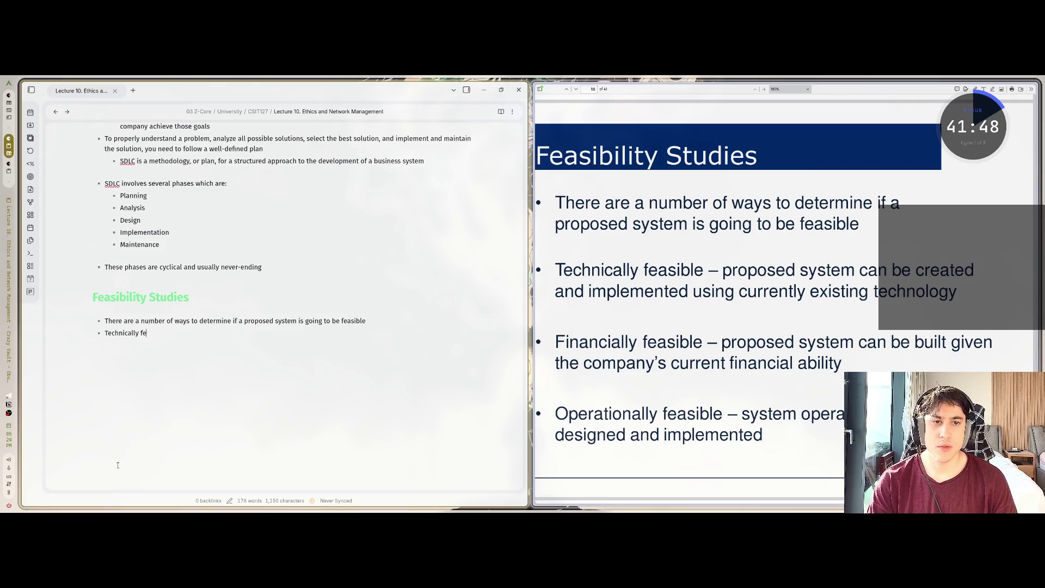
pyautogui.write('asible')
# Finish the Technically feasible bullet on existing technology and add a Financially feasible bullet
pyautogui.press('BackSpace')
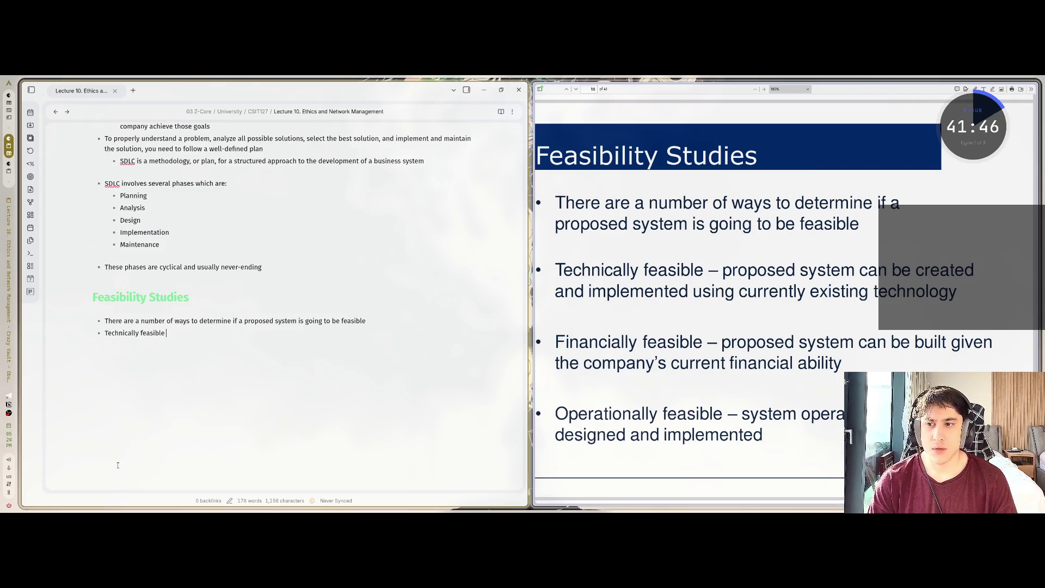
pyautogui.write('propo')
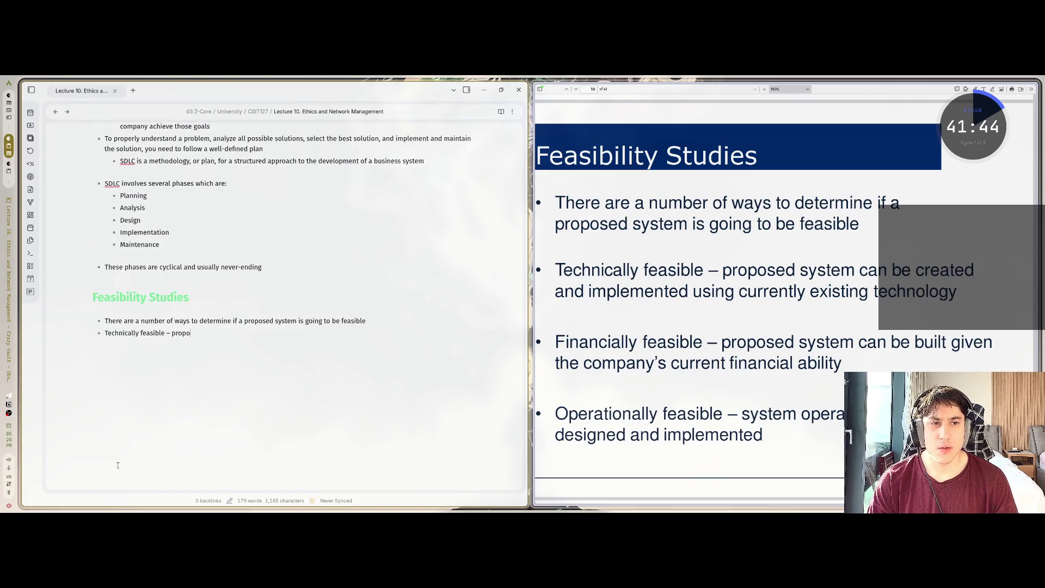
pyautogui.write('sed system can ')
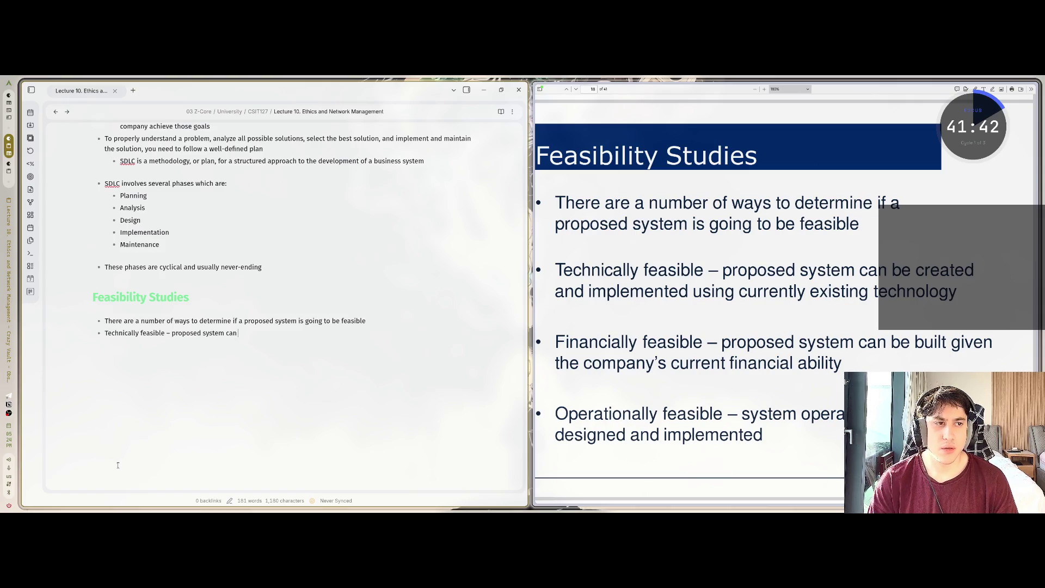
pyautogui.write('be created')
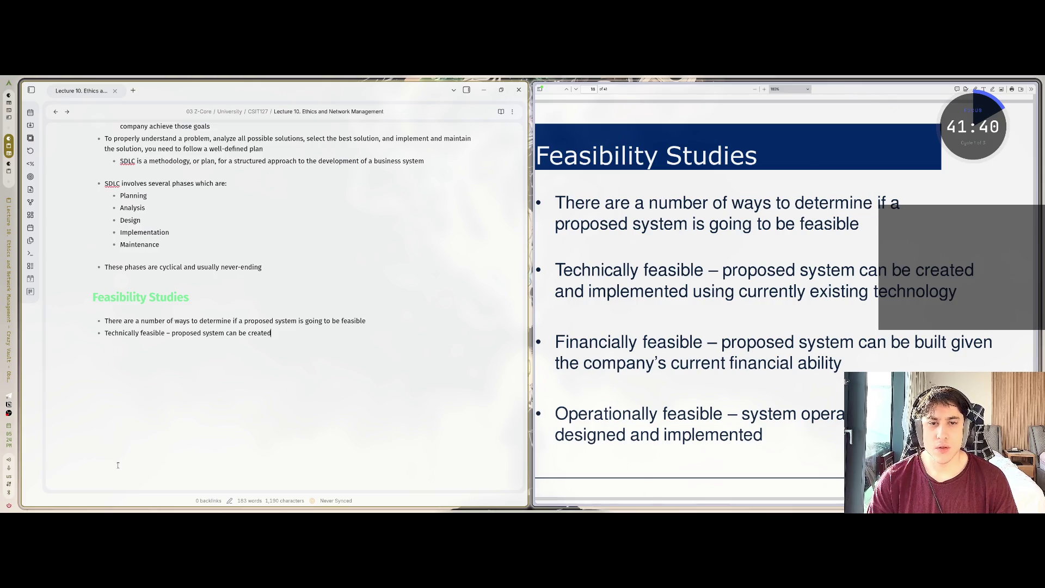
pyautogui.write(' and imp')
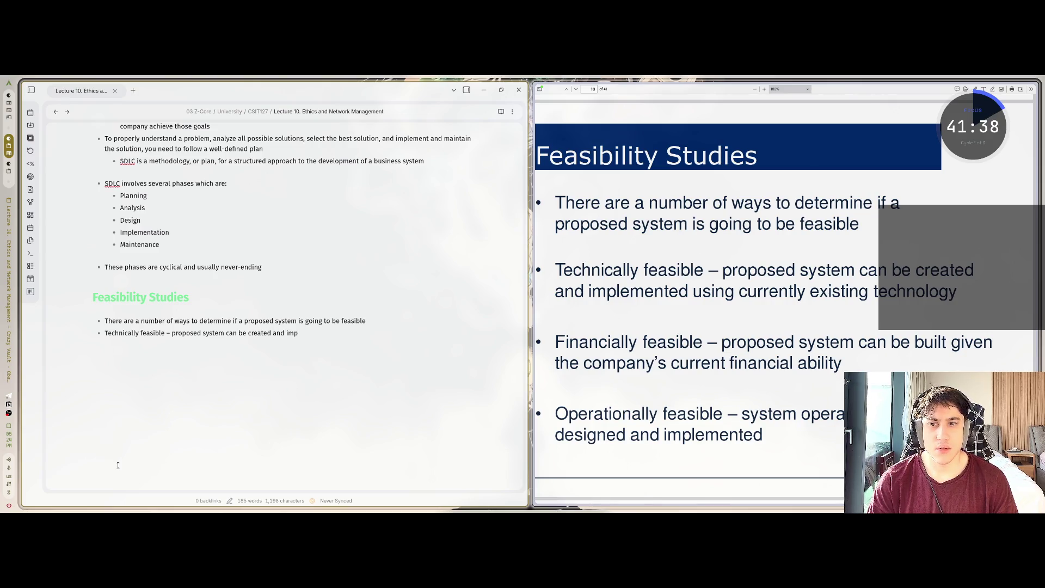
pyautogui.write('lemented us')
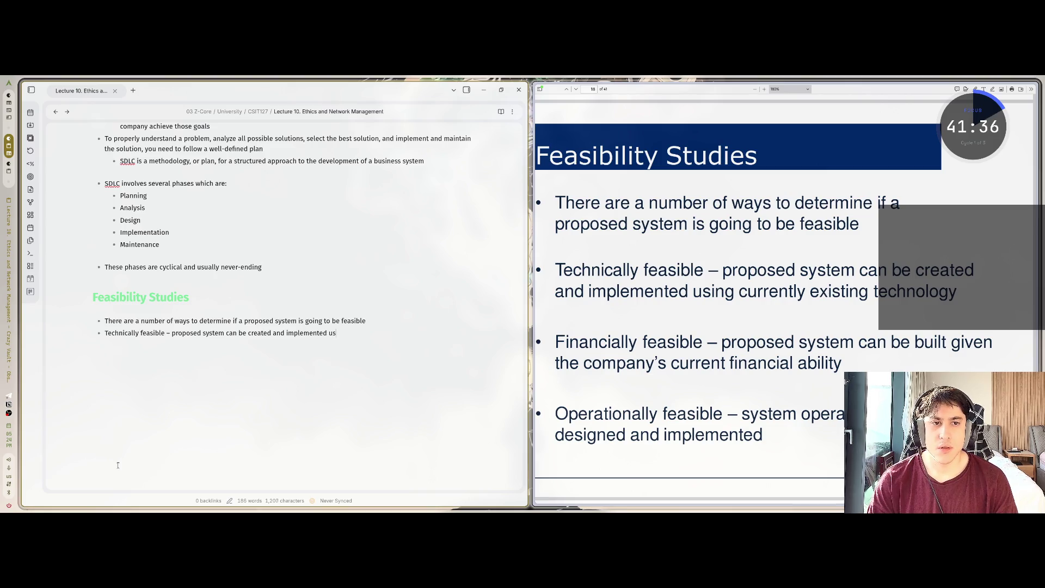
pyautogui.write('ing currently')
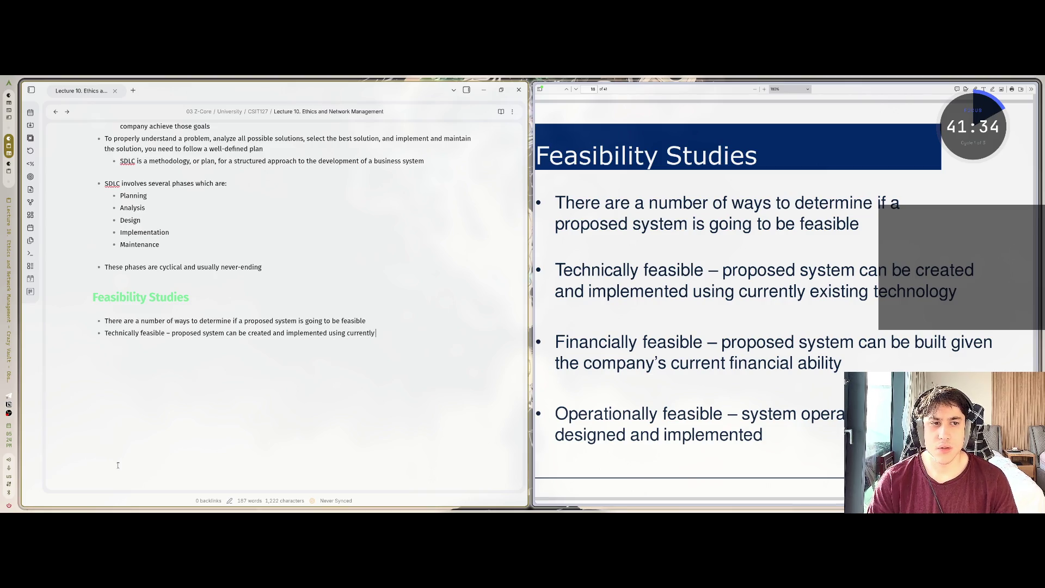
pyautogui.write(' existing tec')
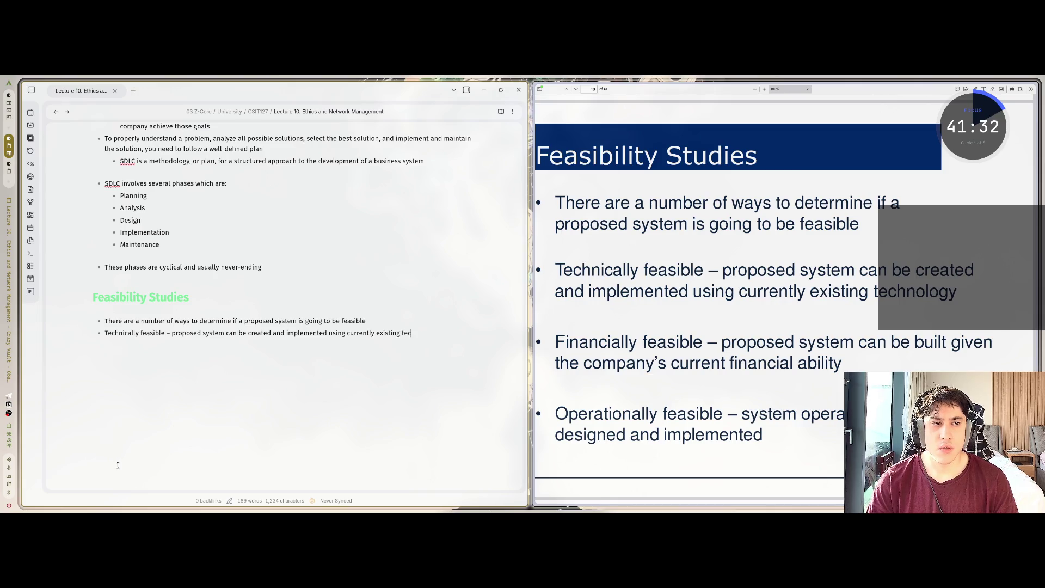
pyautogui.write('hnoloogy')
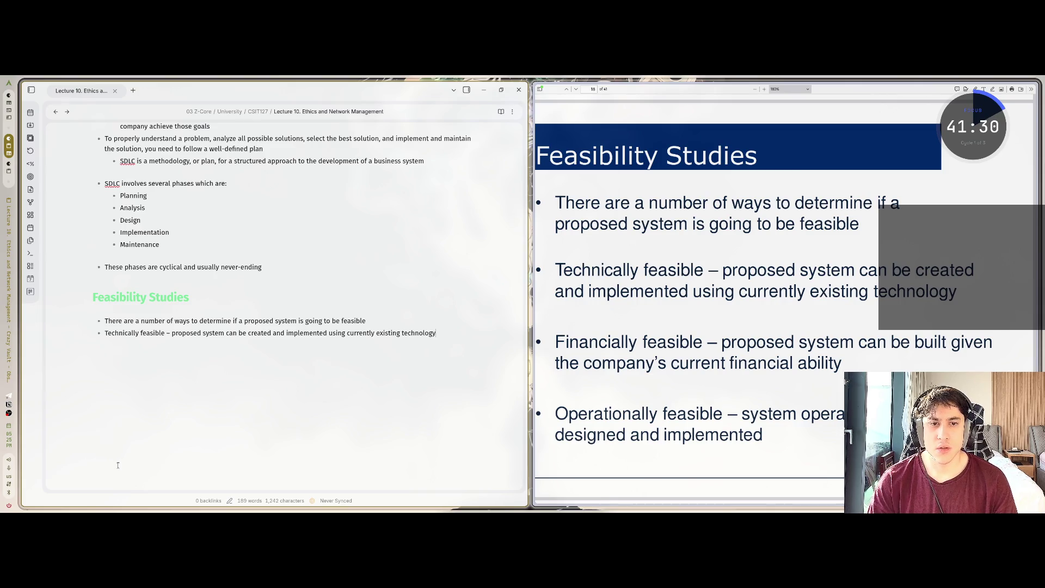
pyautogui.write('Finan')
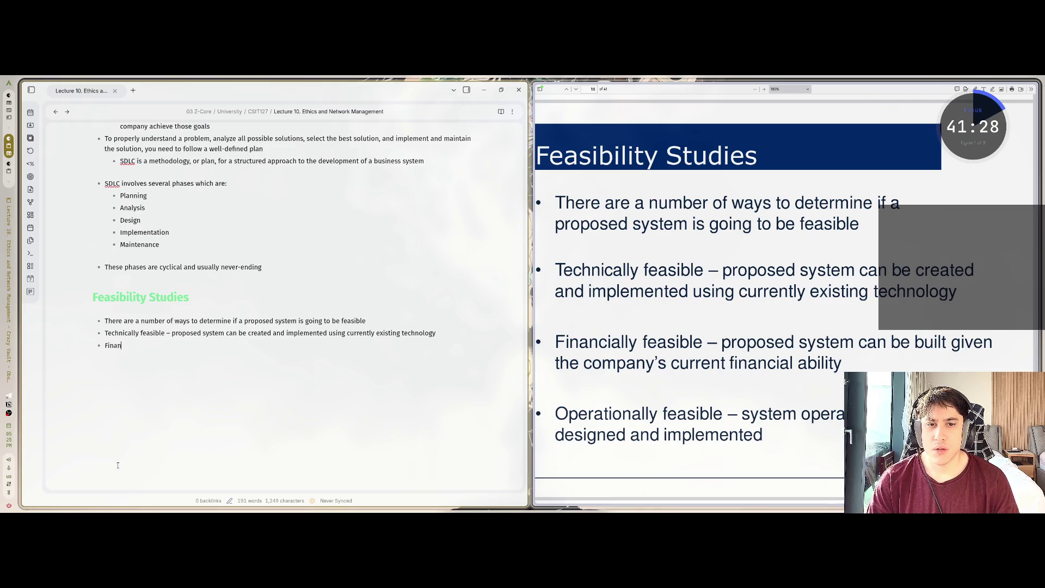
pyautogui.write('cially feas')
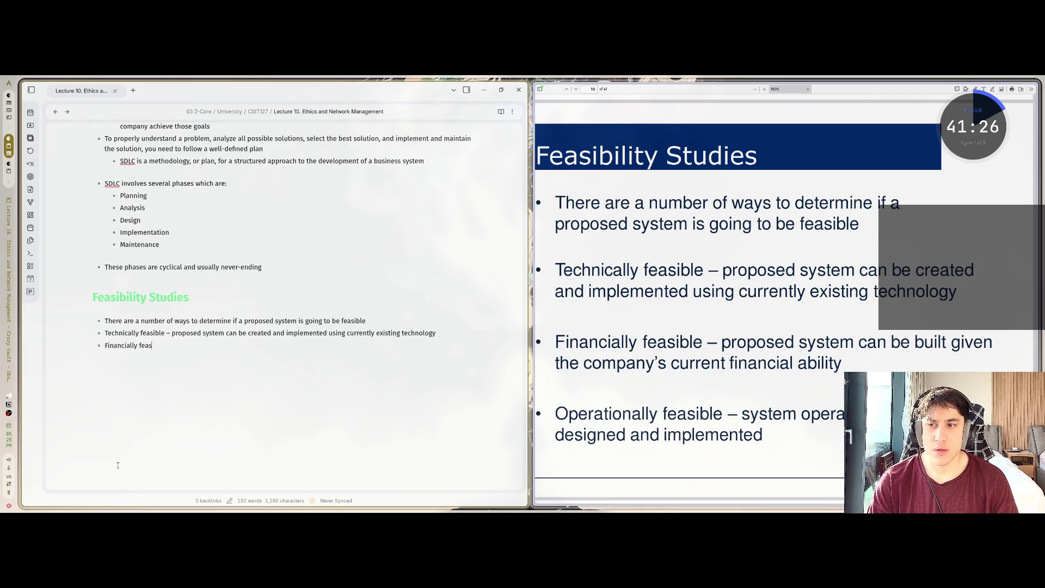
pyautogui.write('ible –')
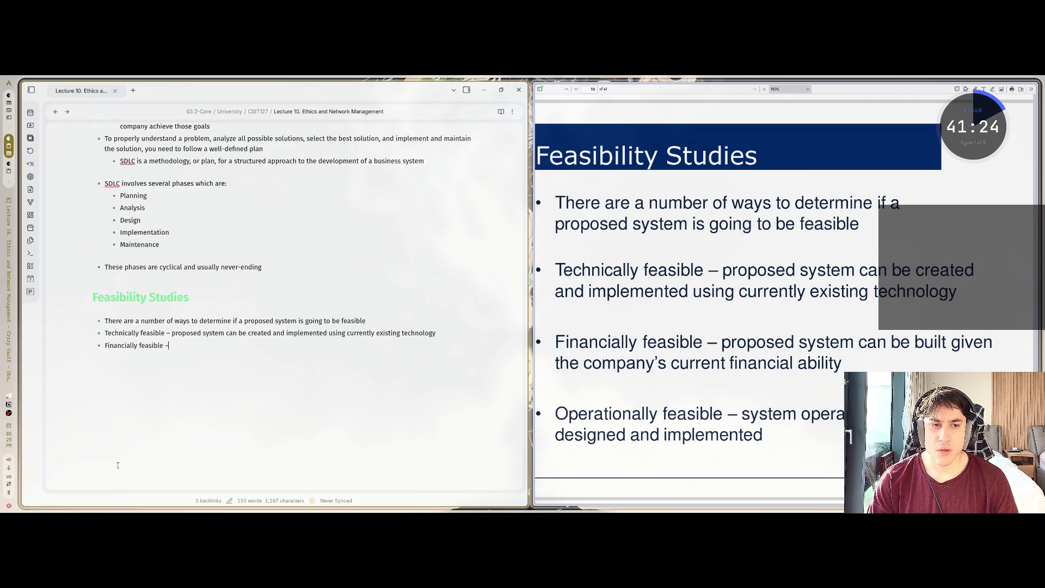
pyautogui.write(' propos')
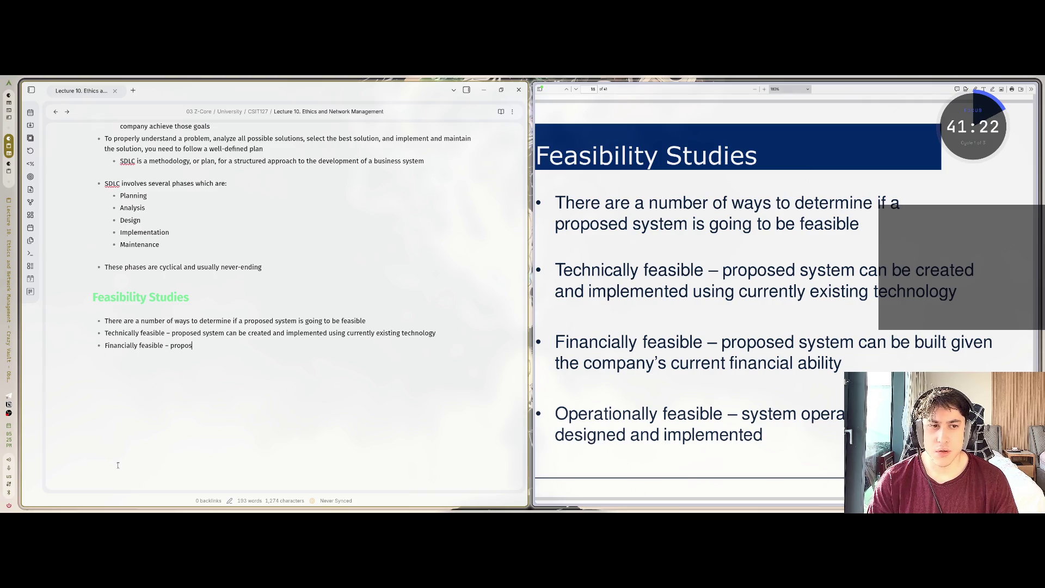
pyautogui.write('ed system ca')
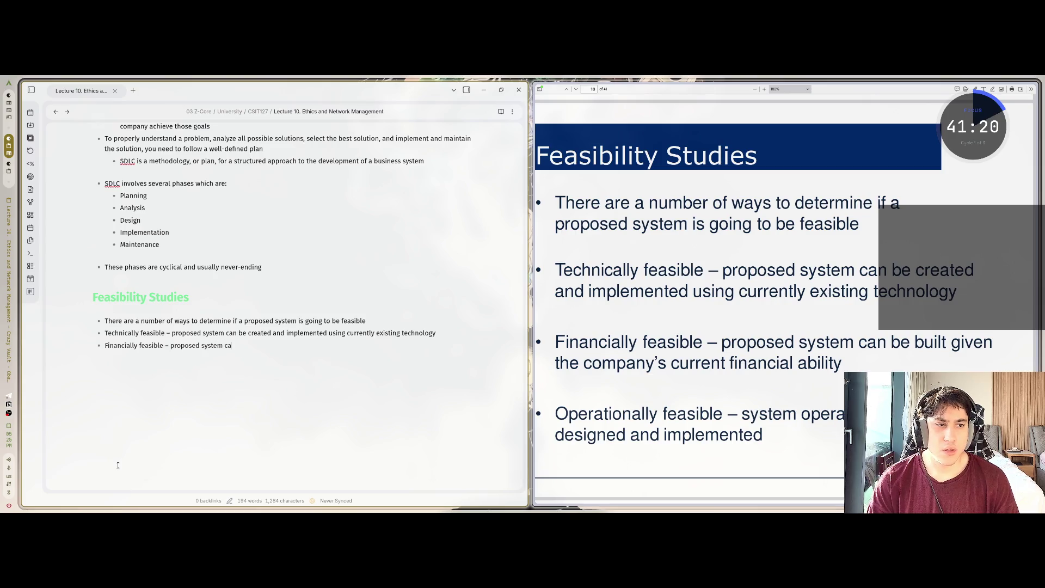
pyautogui.write('n be built given the')
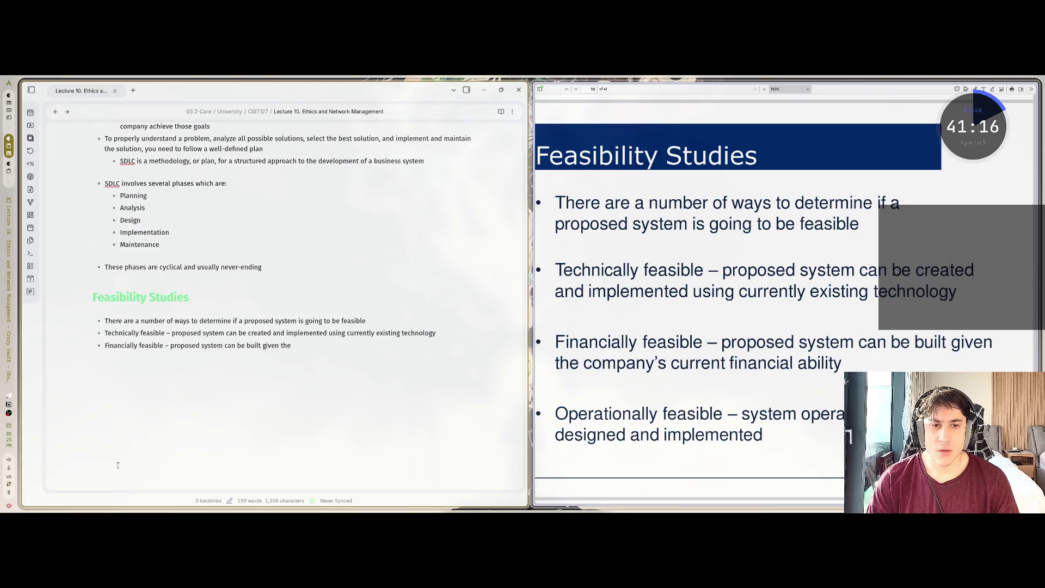
pyautogui.write(' comp')
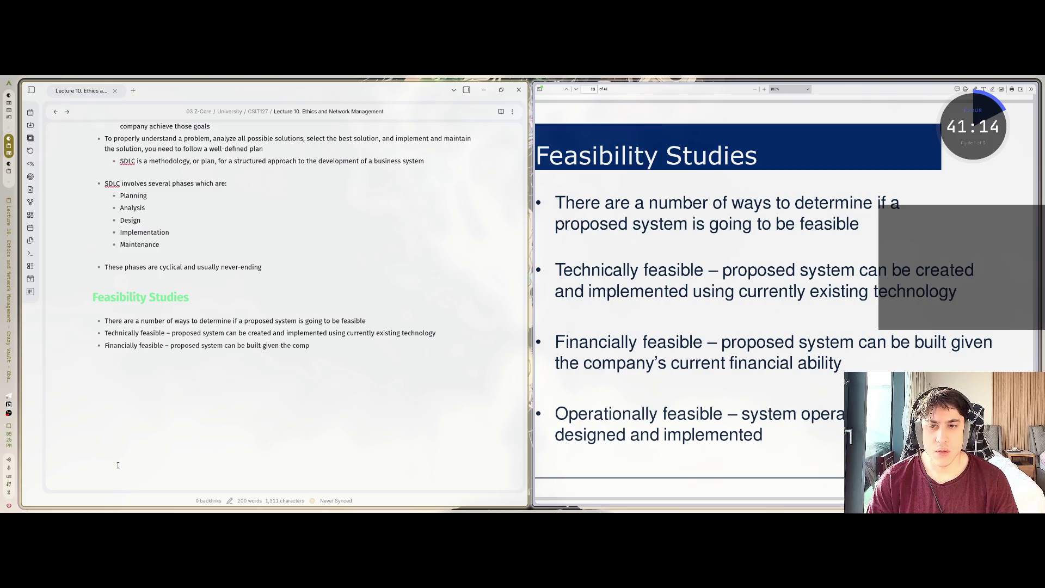
pyautogui.write("any's")
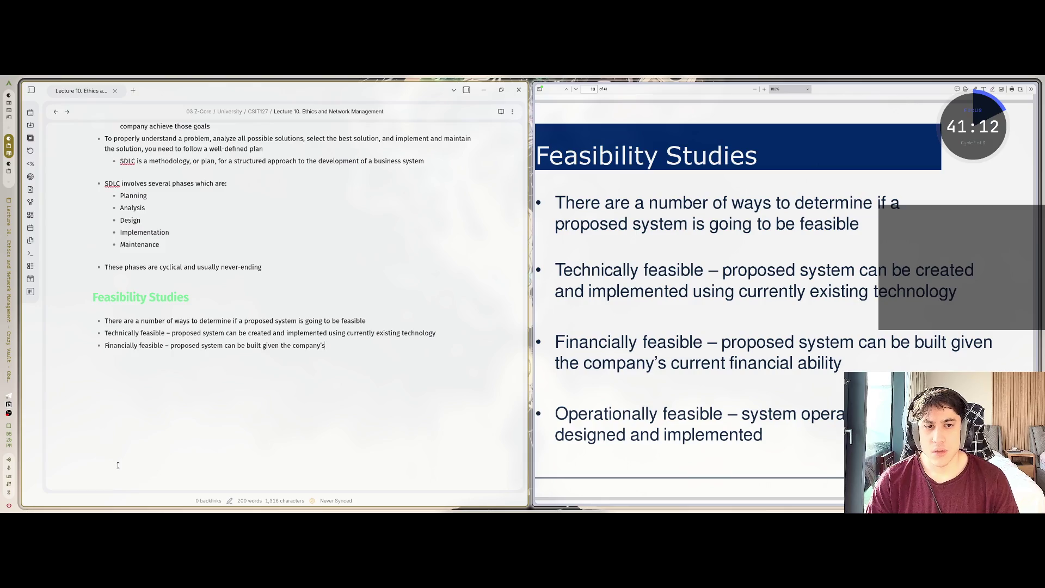
pyautogui.write(' current finan')
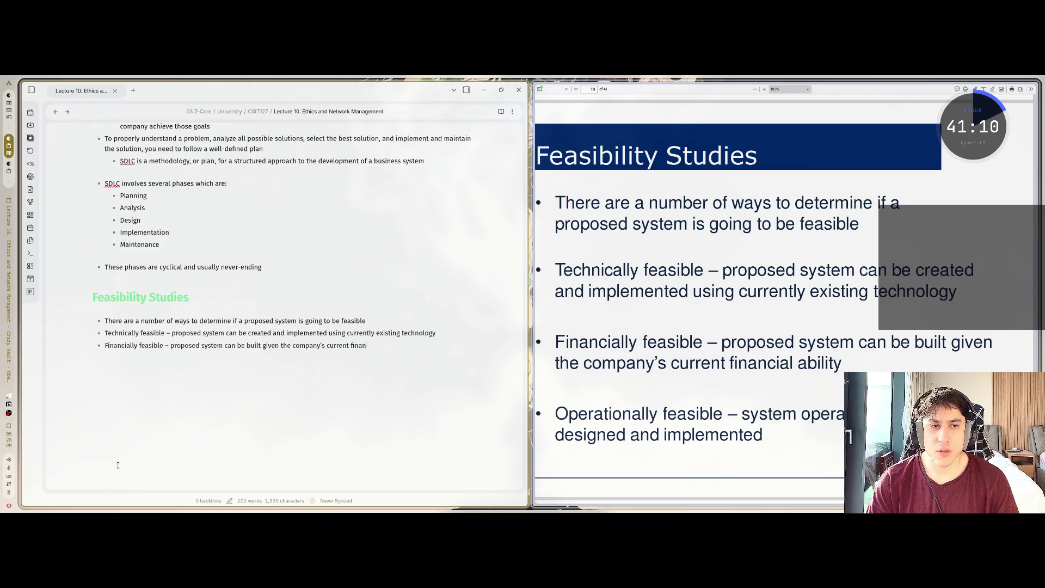
pyautogui.write('cial abitlity')
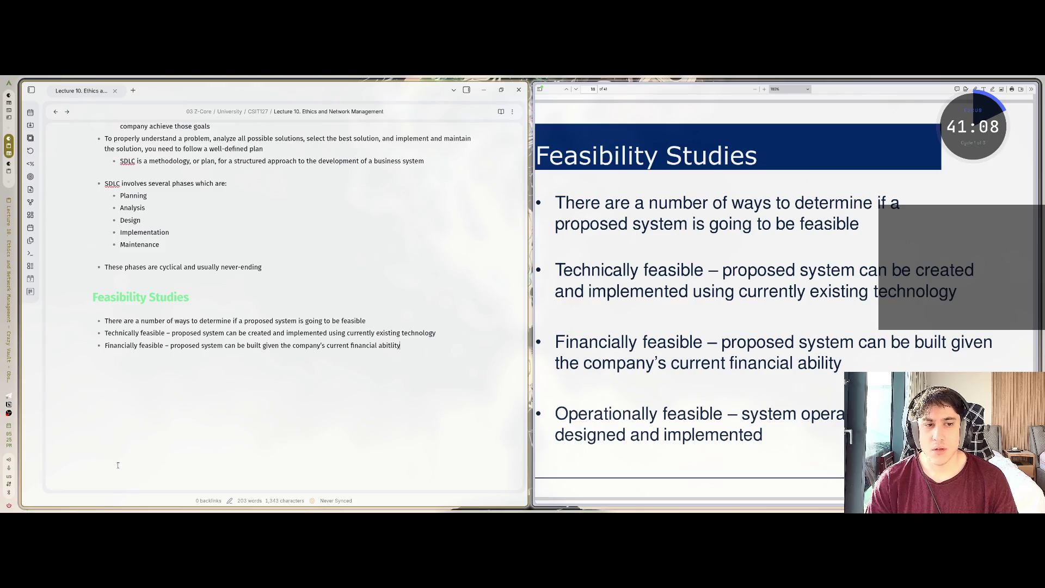
pyautogui.press('Return')
# Add the Operationally feasible bullet and correct 'abitlity' to 'ability'
pyautogui.write('O')
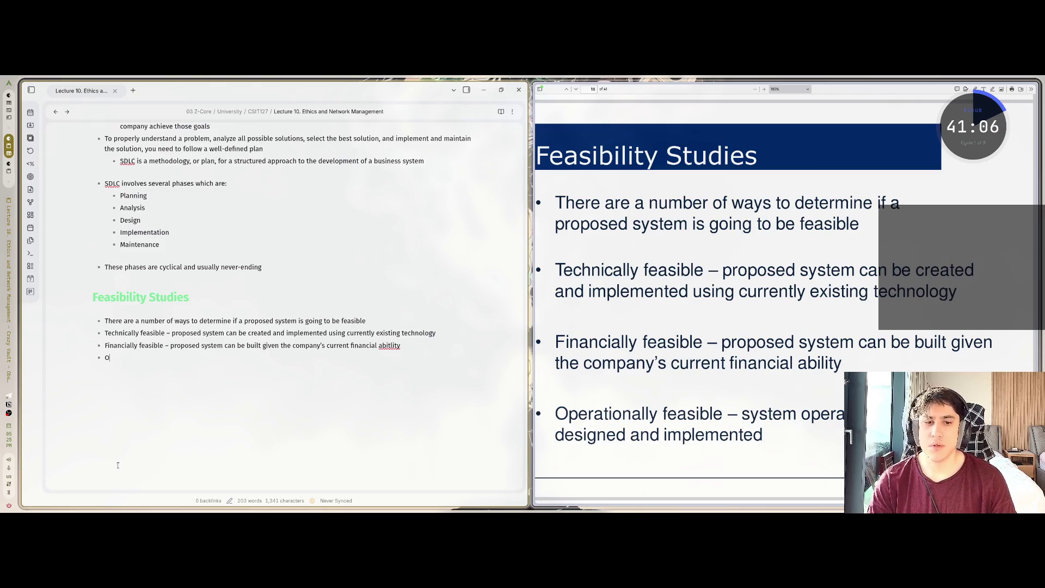
pyautogui.write('peratioa')
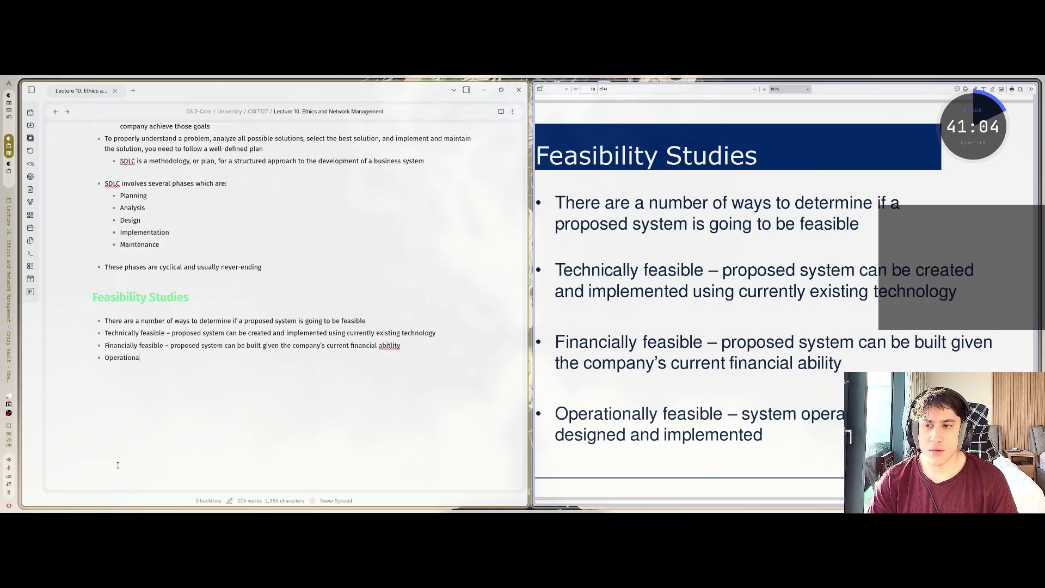
pyautogui.write('lly feasible')
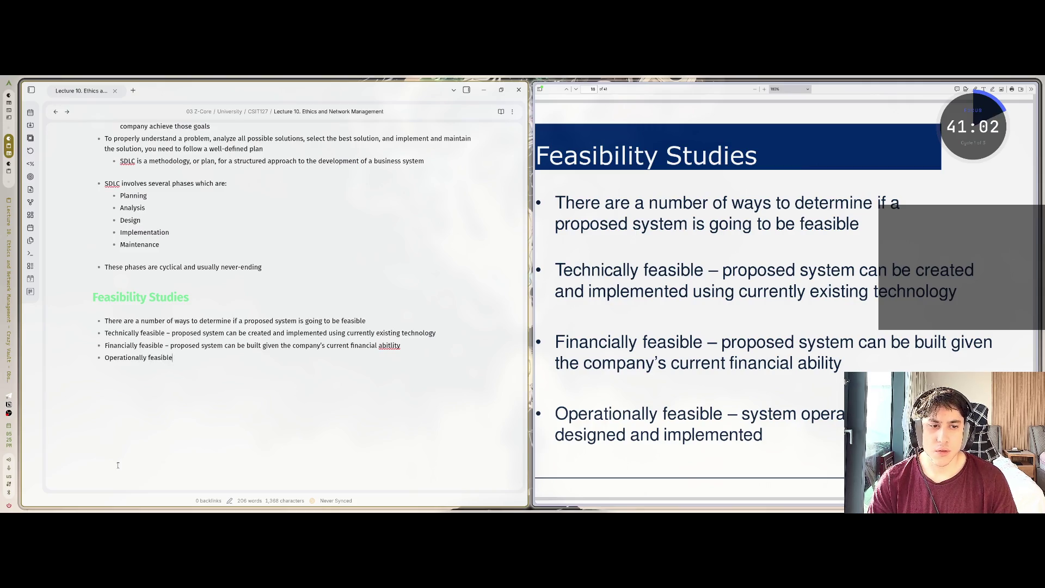
pyautogui.write('  –')
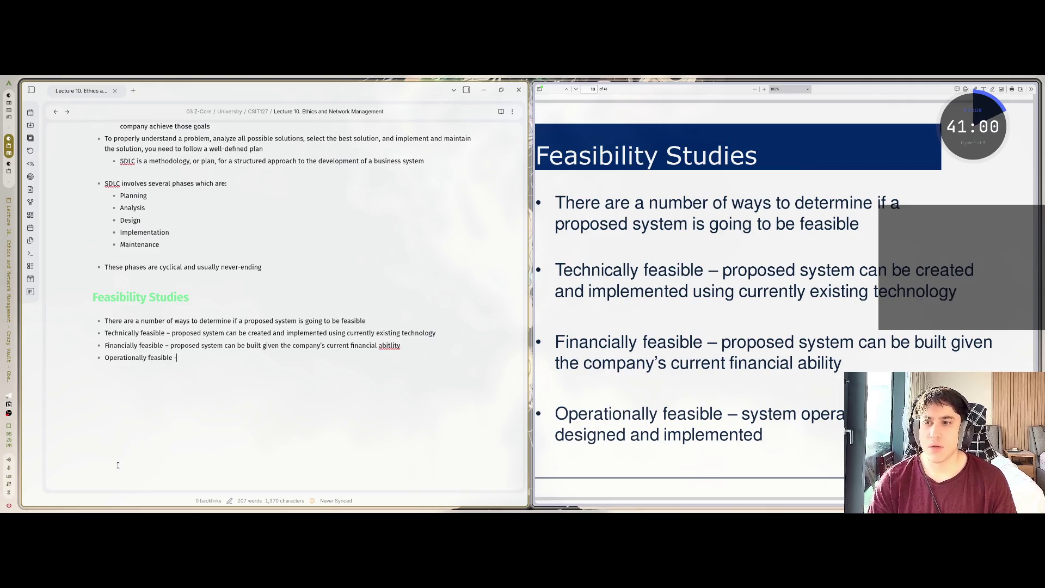
pyautogui.write(' syste')
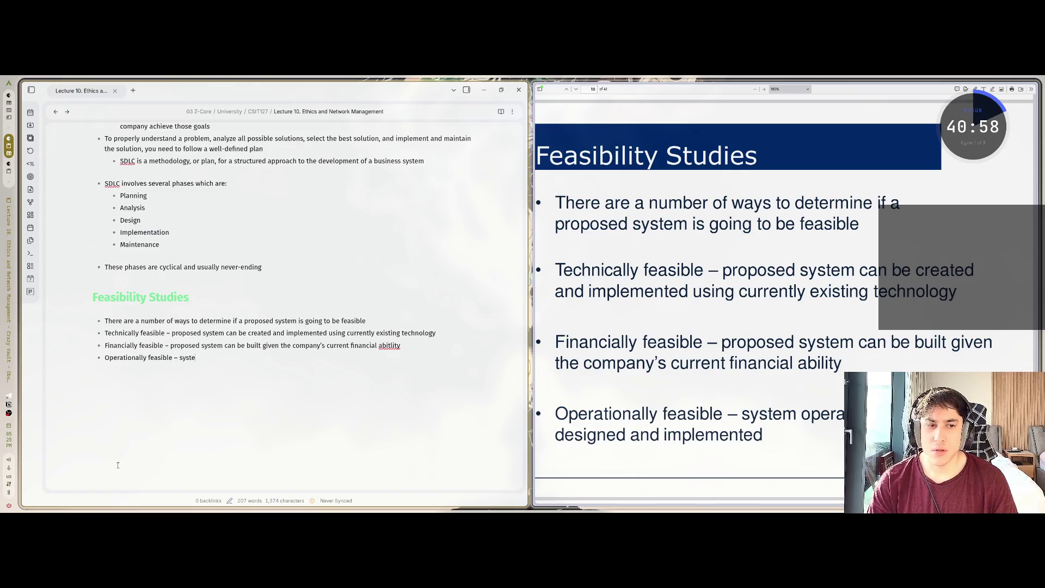
pyautogui.write('m operates ')
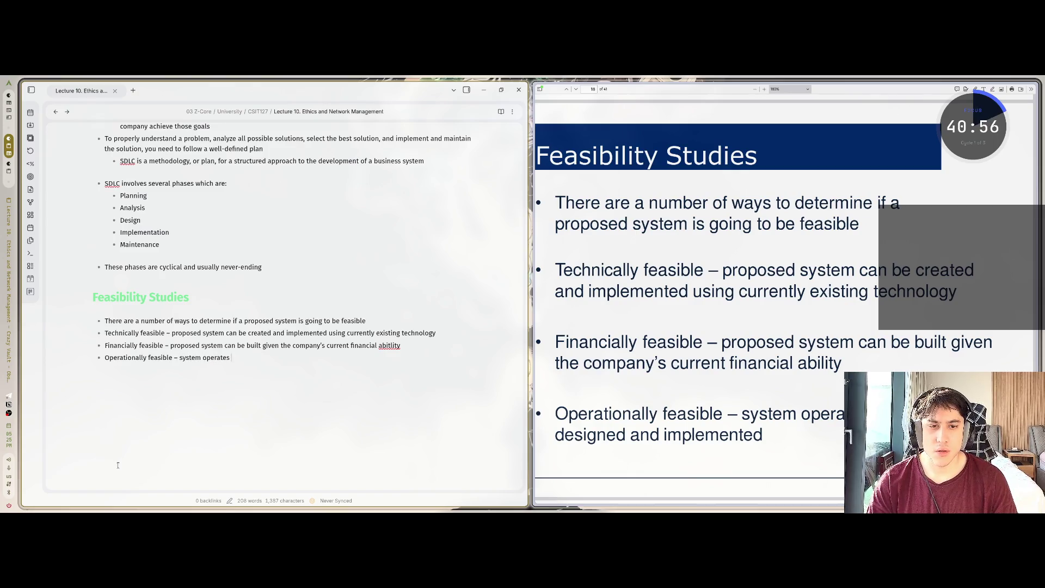
pyautogui.write('as designed ')
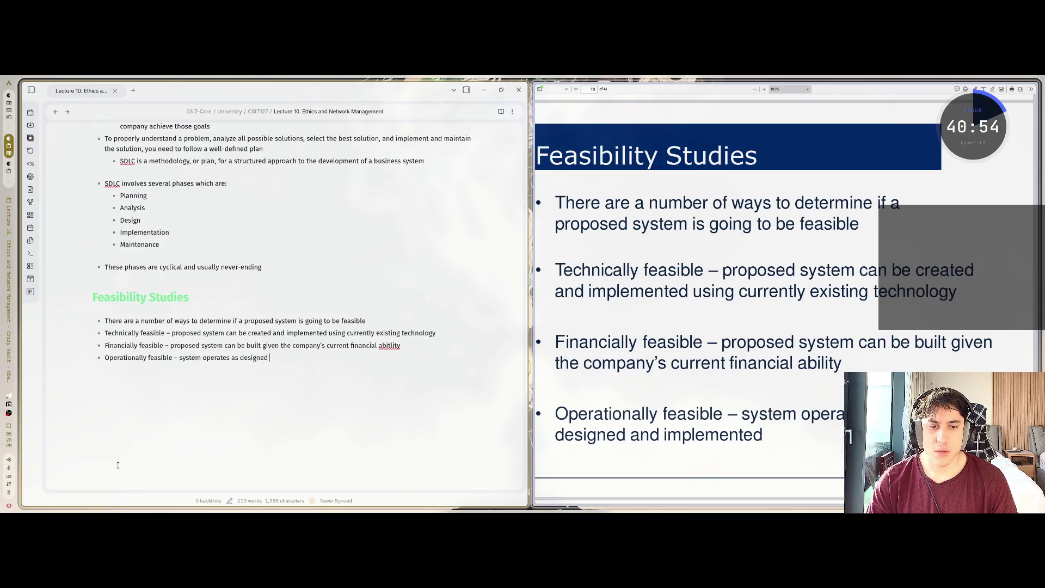
pyautogui.write('and imple')
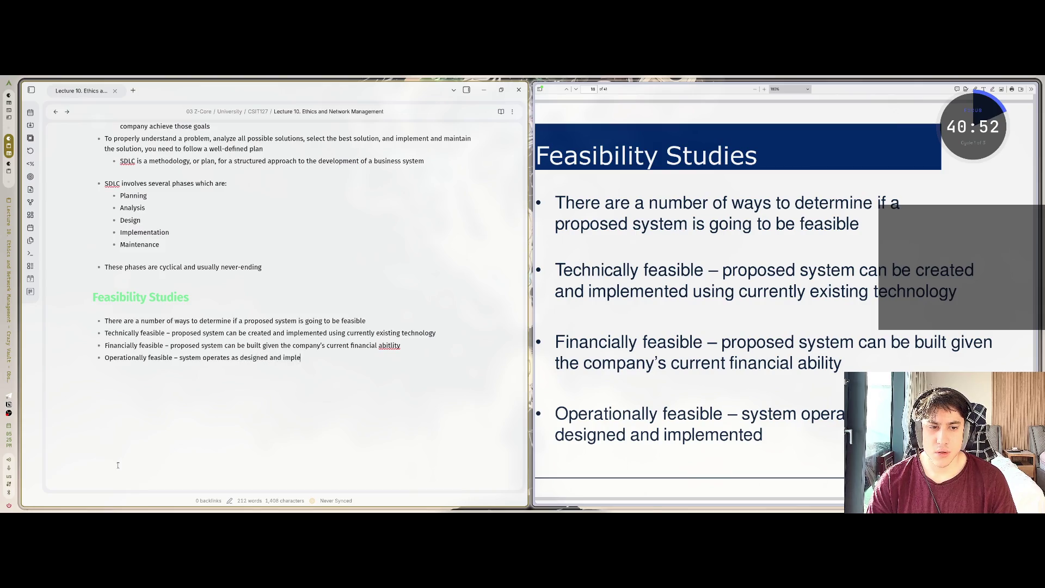
pyautogui.write('mented')
pyautogui.press('Up')
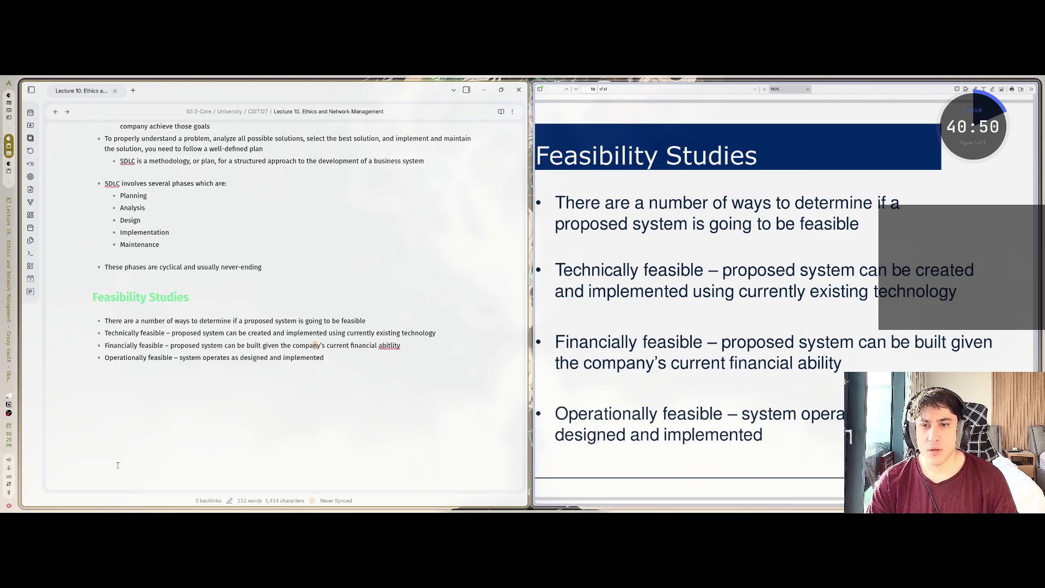
pyautogui.press('Right')
pyautogui.press('Right')
pyautogui.press('Right')
pyautogui.press('BackSpace')
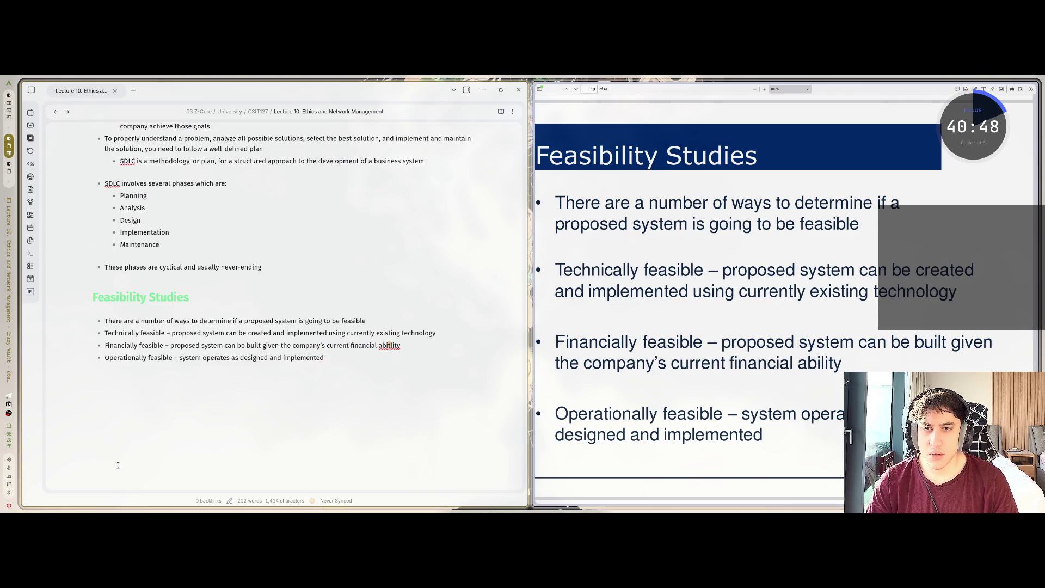
pyautogui.press('Down')
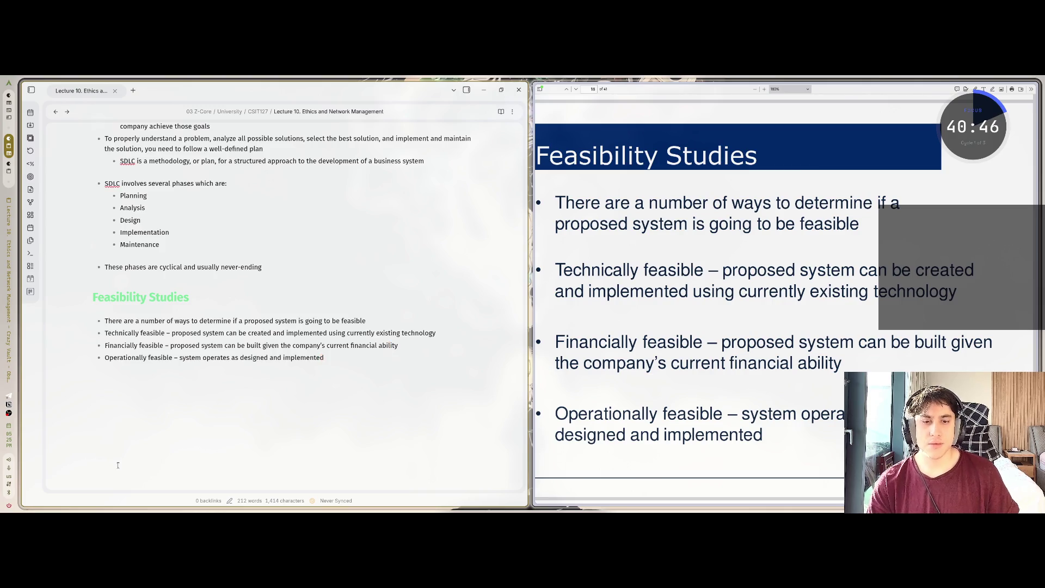
# Scroll the lecture slides to Feasibility Studies (continued)
pyautogui.click(785, 295)
pyautogui.scroll(-5, 786, 295)
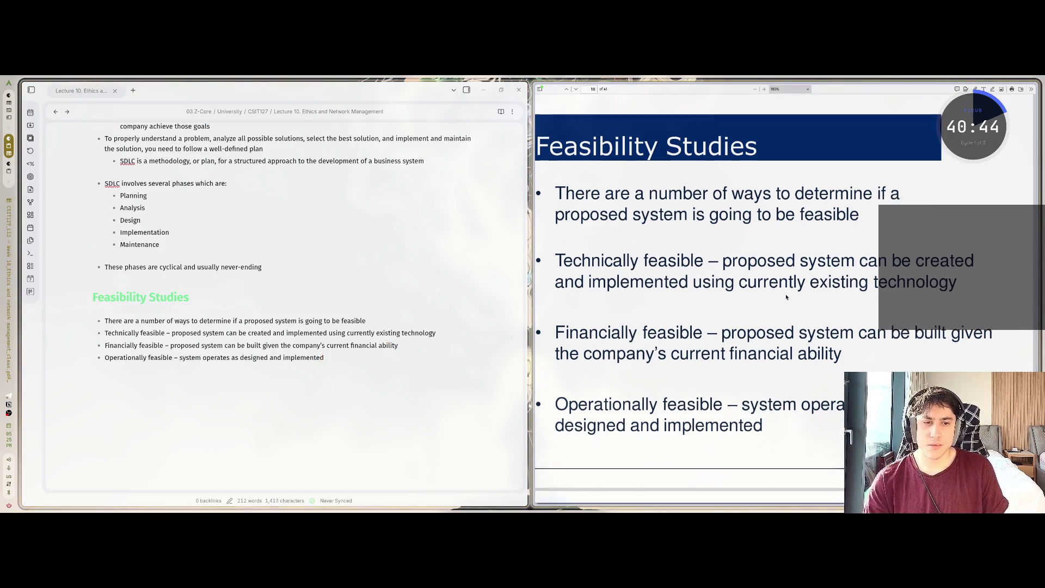
pyautogui.scroll(-5, 785, 296)
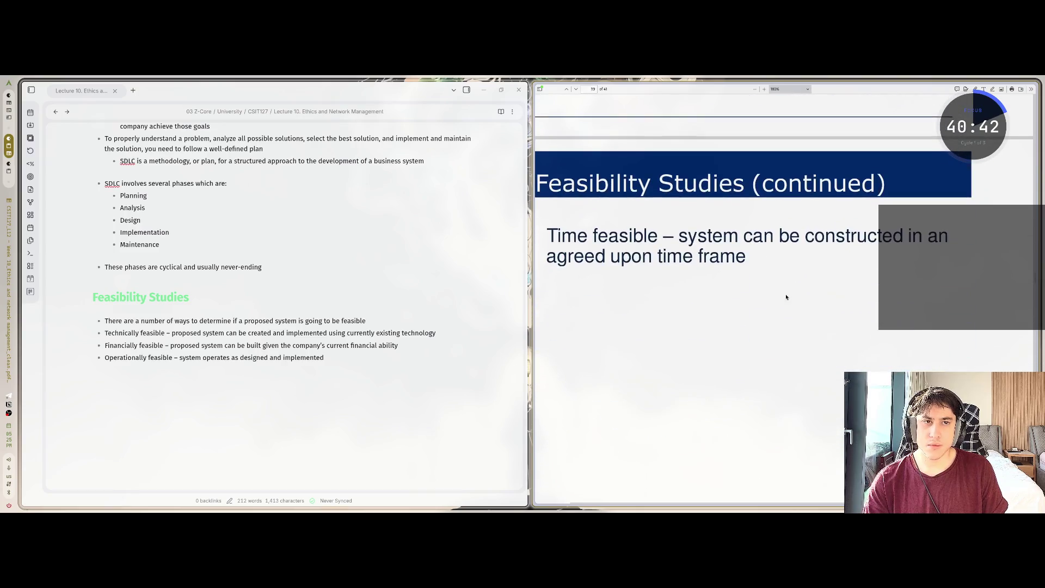
# Add a 'Time feasible' bullet: system can be constructed in an agreed upon time frame
pyautogui.scroll(-3, 786, 296)
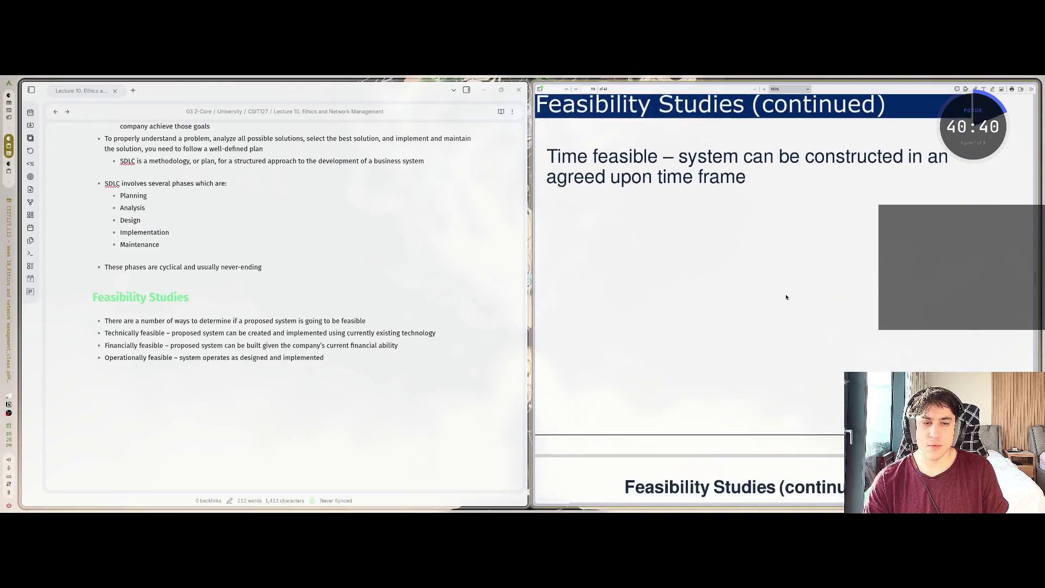
pyautogui.scroll(2, 786, 297)
pyautogui.click(324, 357)
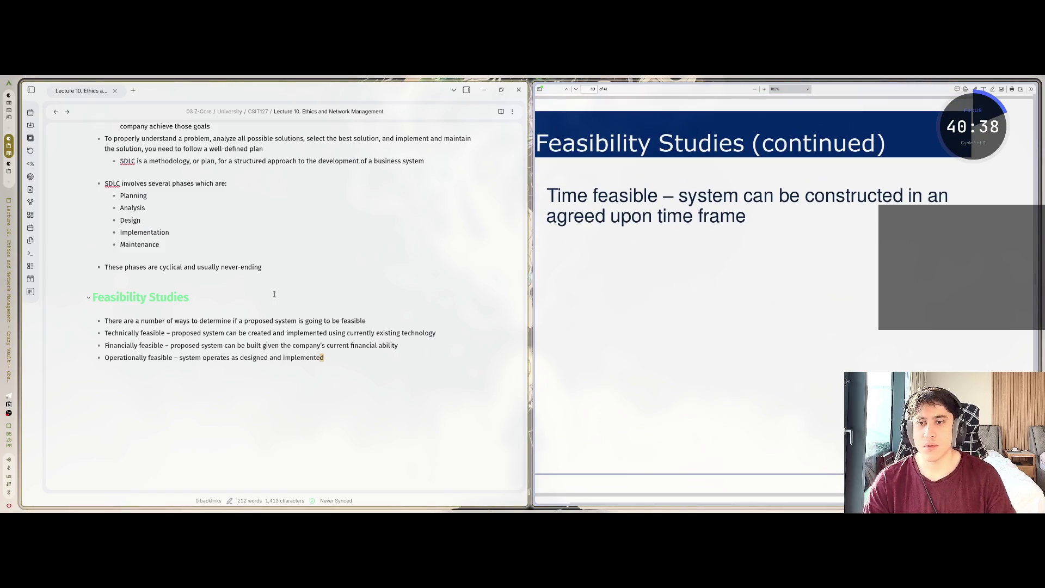
pyautogui.press('Return')
pyautogui.write('time')
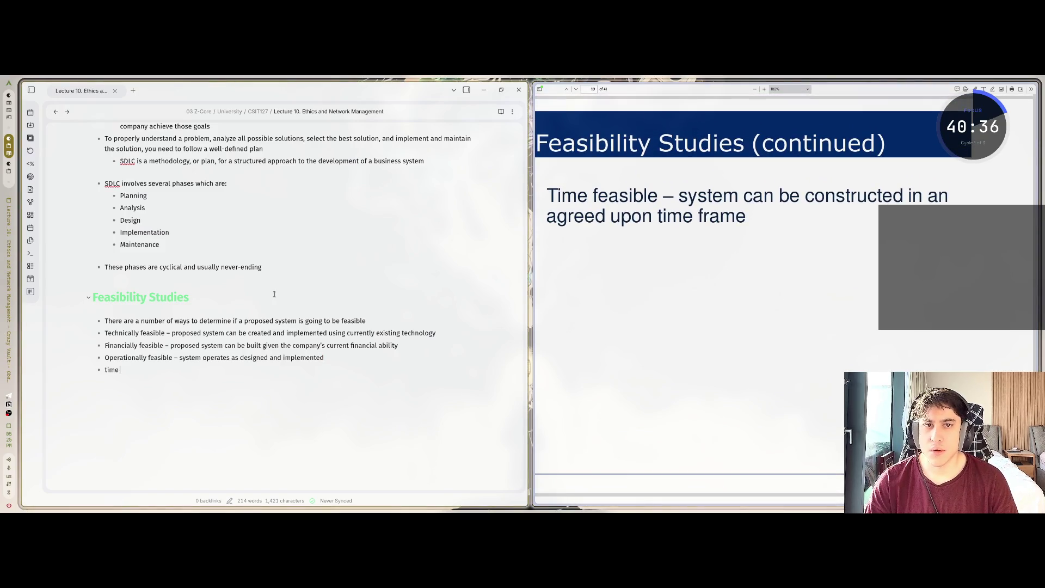
pyautogui.press('BackSpace')
pyautogui.press('BackSpace')
pyautogui.press('BackSpace')
pyautogui.write('Time')
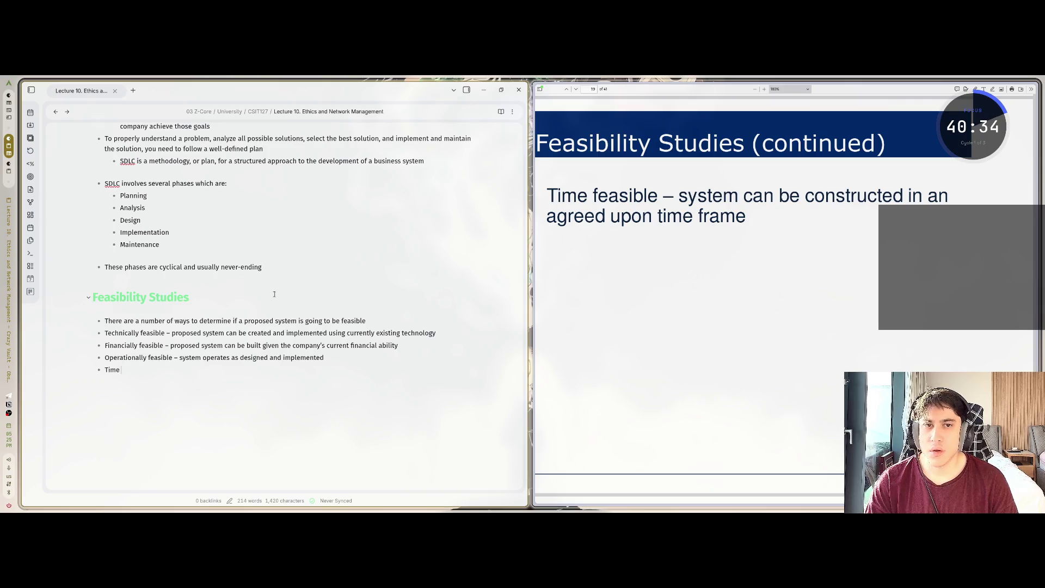
pyautogui.write(' feasible ')
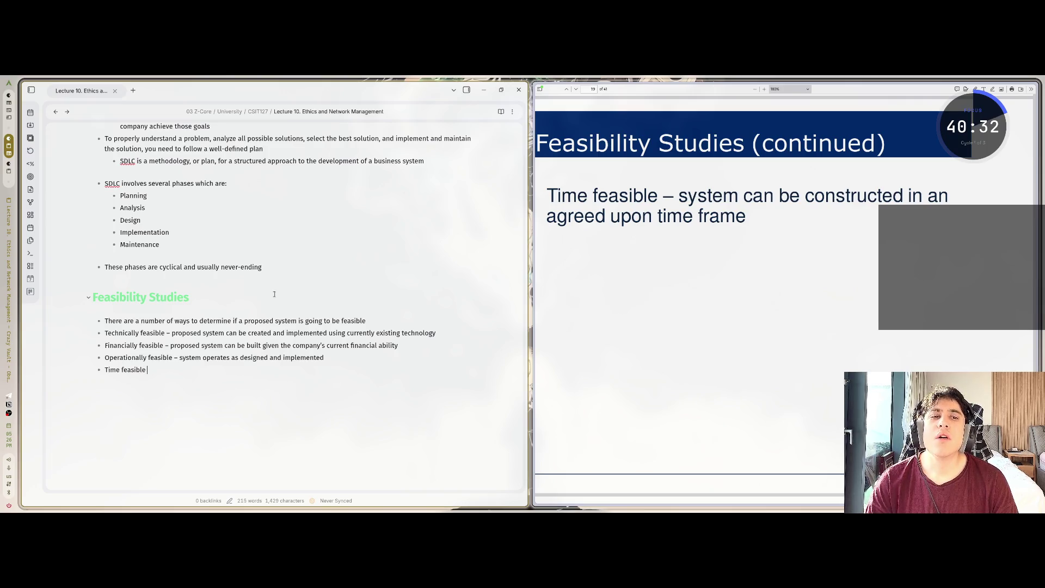
pyautogui.write('– system can')
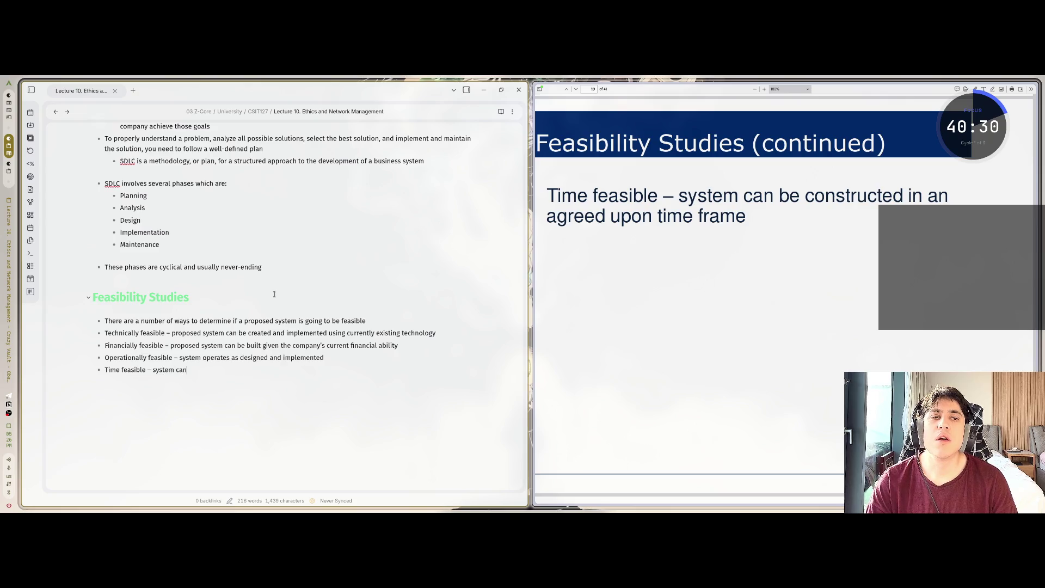
pyautogui.write(' be constructed in an a')
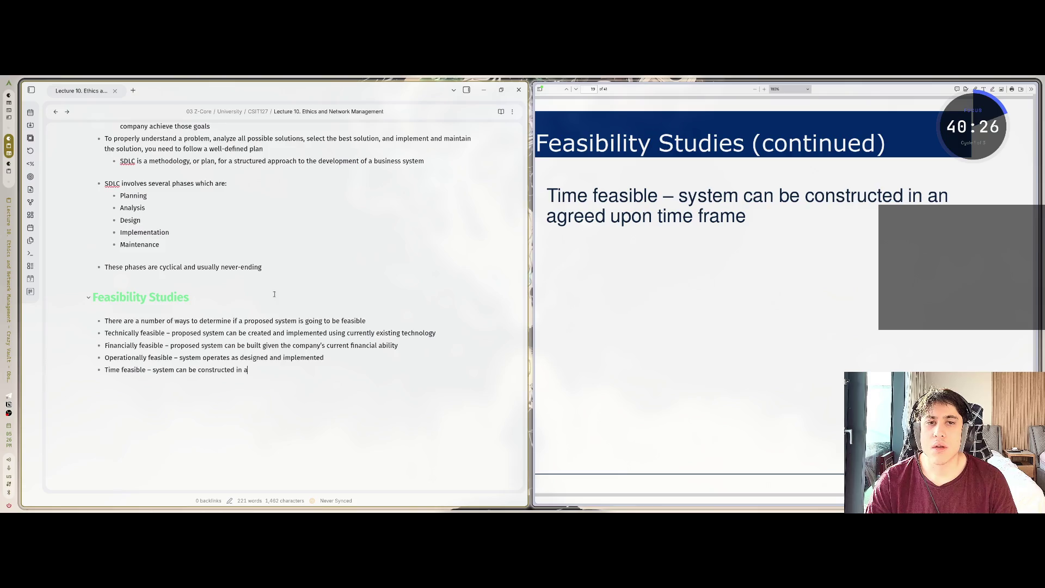
pyautogui.write('greed upon time')
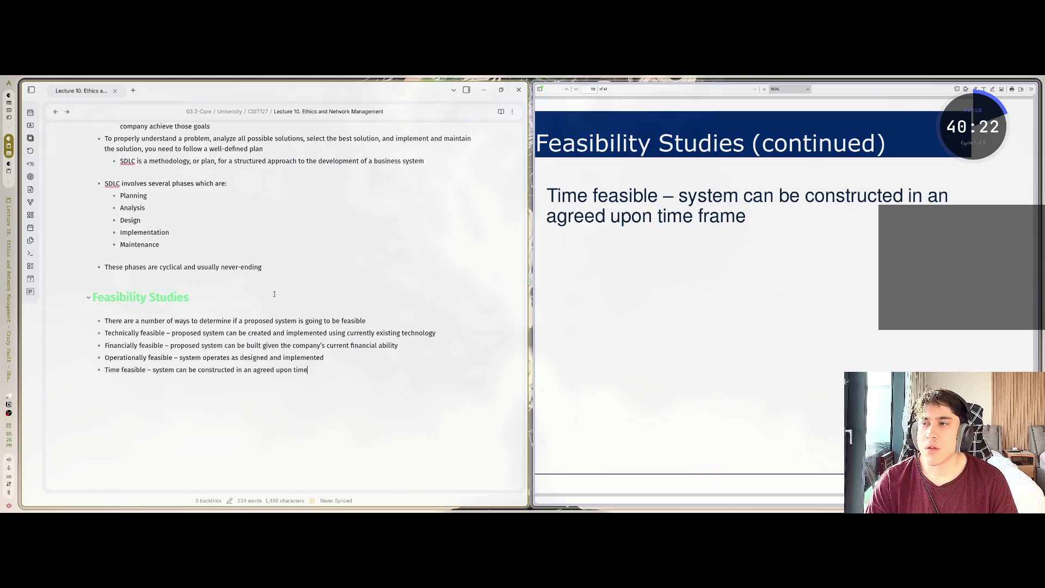
pyautogui.write(' frame')
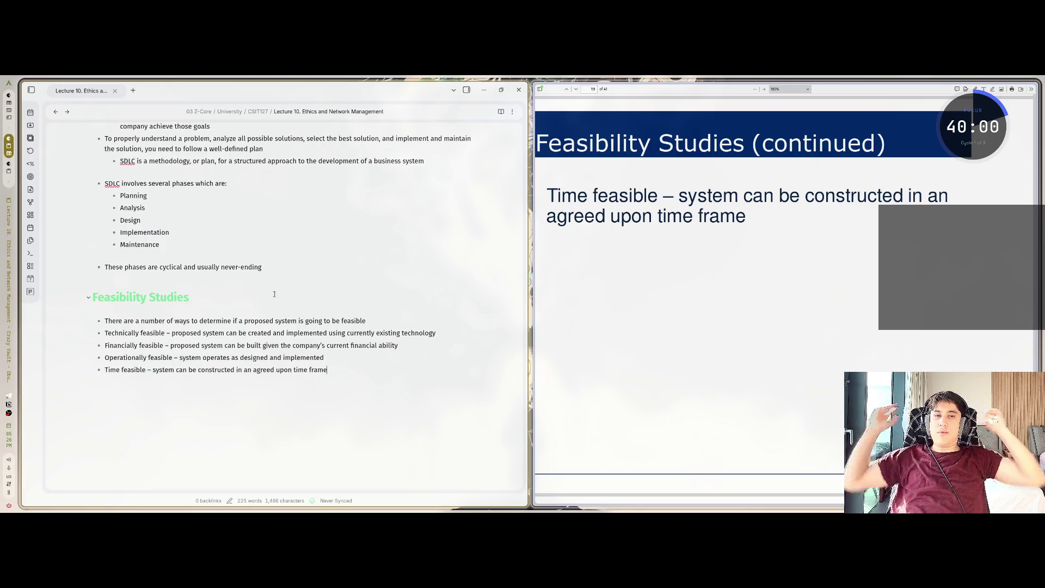
pyautogui.scroll(-5, 786, 297)
# Scroll the lecture slides from page 25 to Network Administrator (continued) on page 31
pyautogui.scroll(-10, 786, 297)
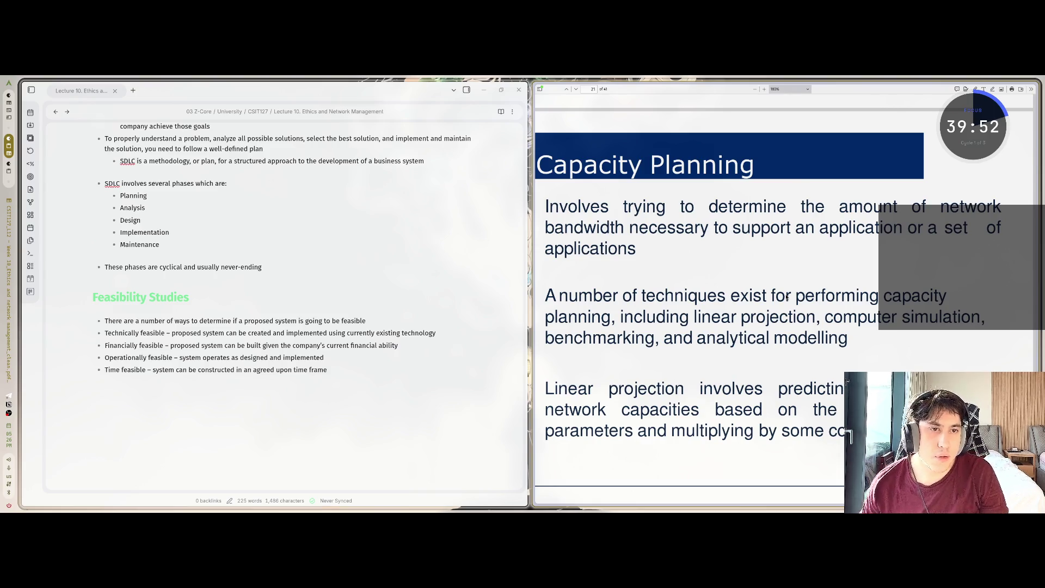
pyautogui.scroll(-10, 786, 297)
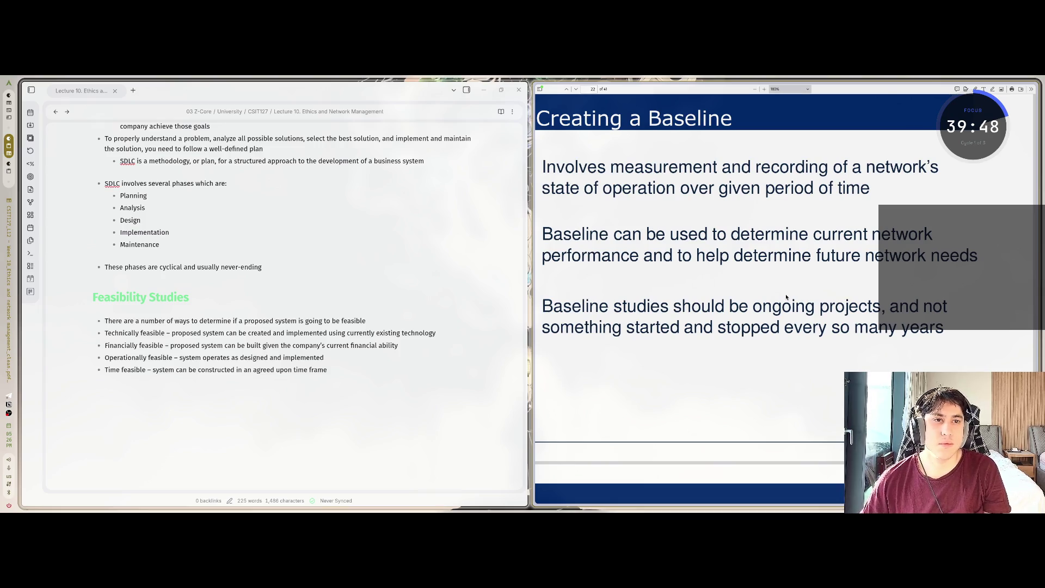
pyautogui.scroll(-15, 786, 297)
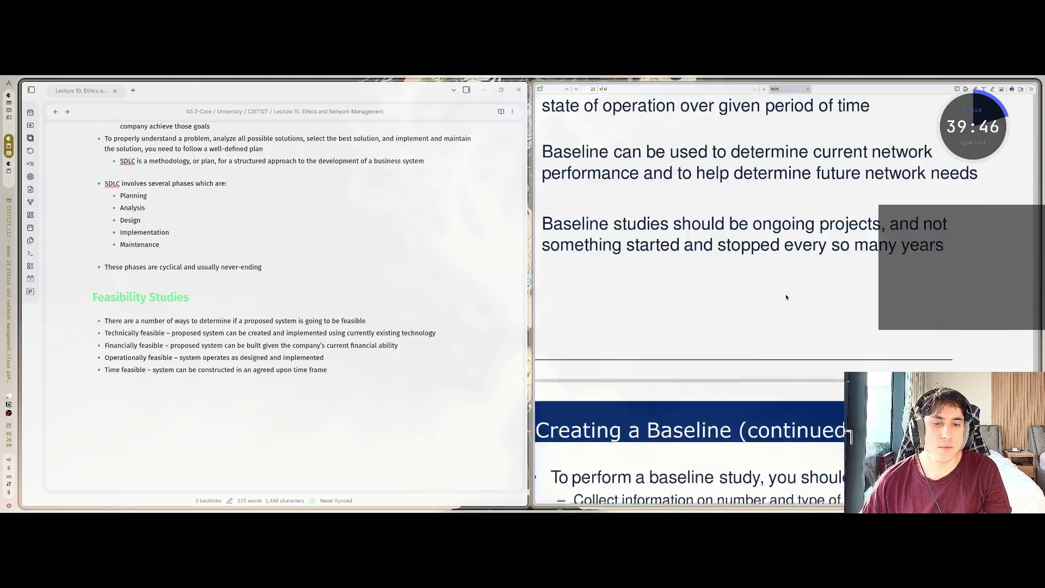
pyautogui.scroll(-10, 786, 297)
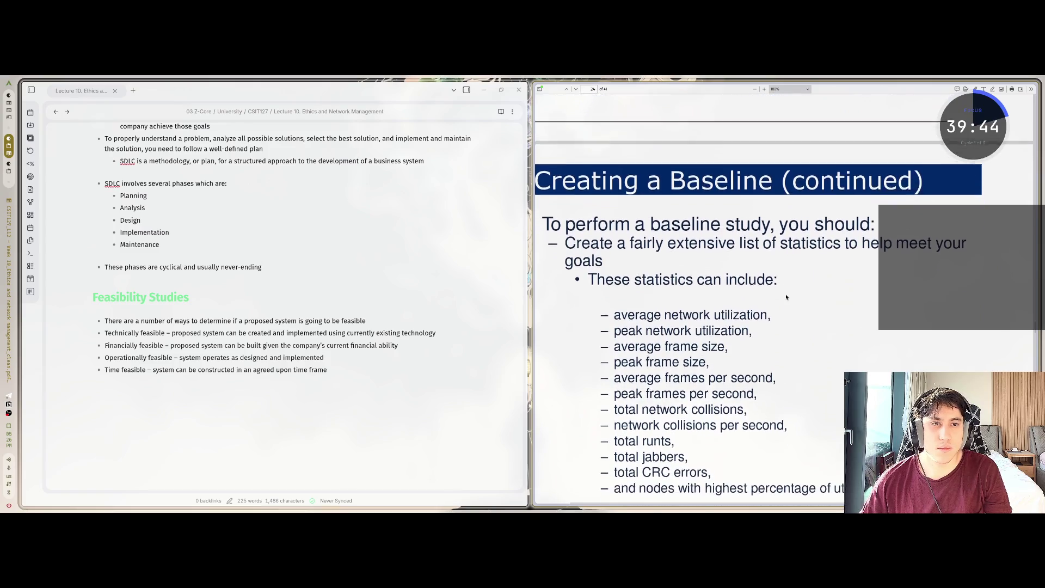
pyautogui.scroll(1, 786, 296)
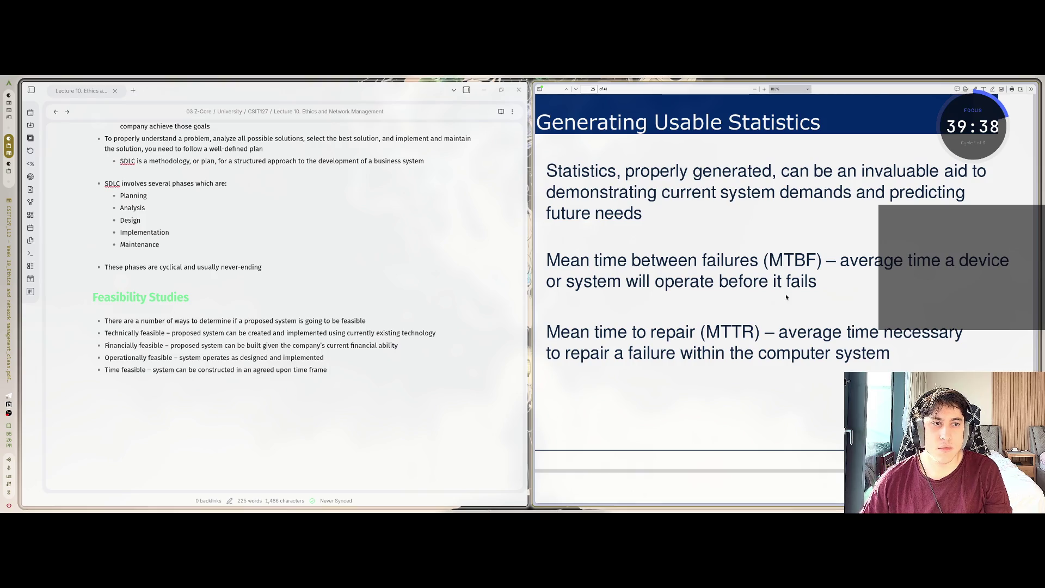
pyautogui.scroll(-10, 786, 297)
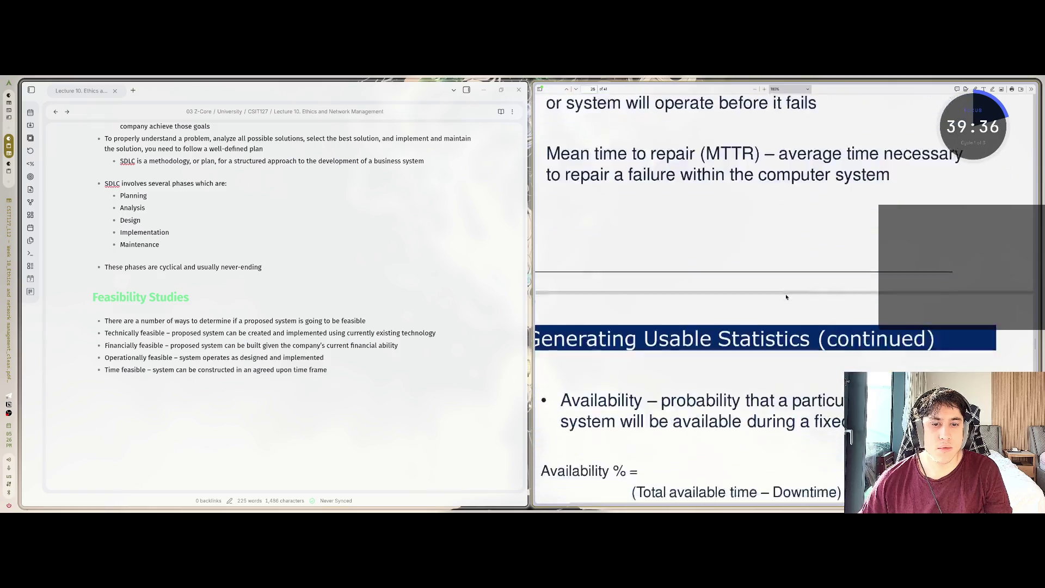
pyautogui.scroll(-10, 786, 297)
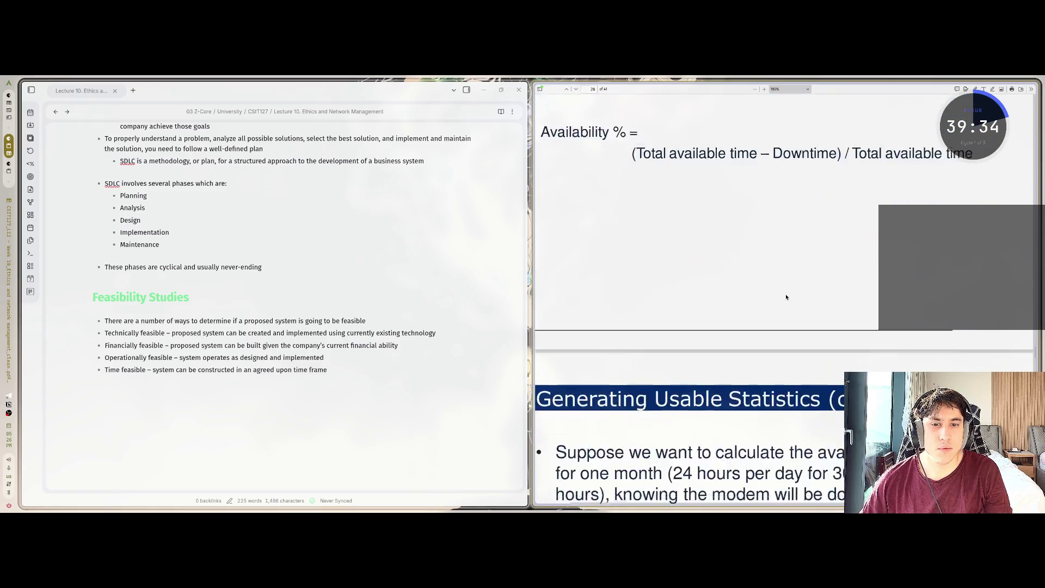
pyautogui.scroll(-15, 786, 297)
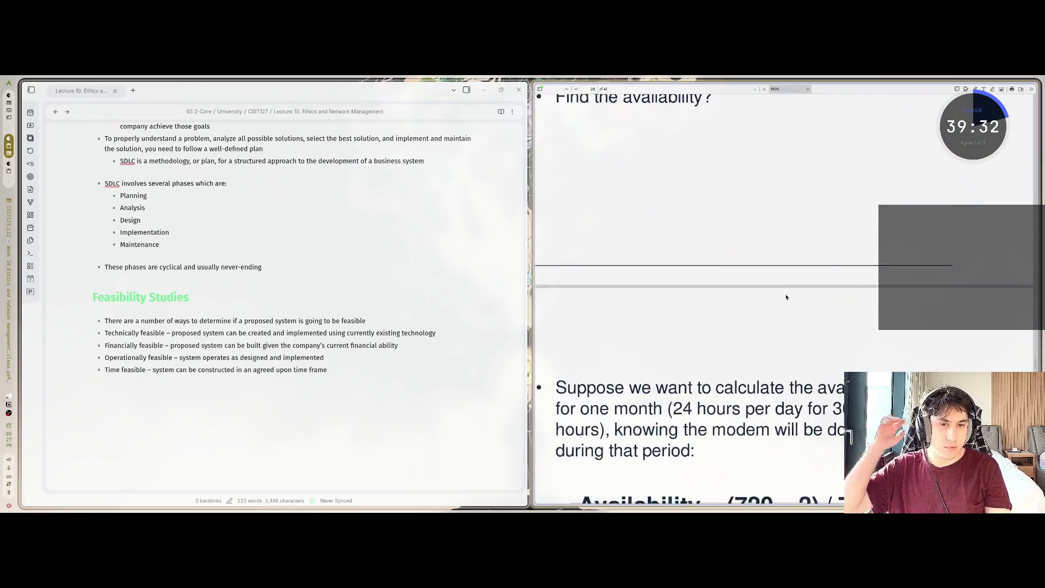
pyautogui.scroll(-10, 786, 296)
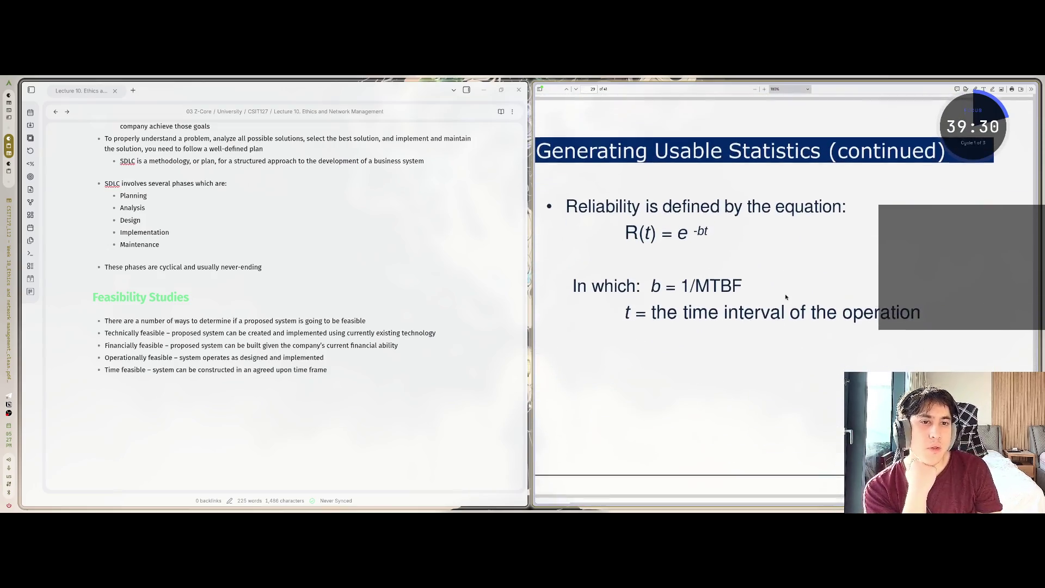
pyautogui.scroll(-3, 786, 297)
pyautogui.scroll(2, 786, 297)
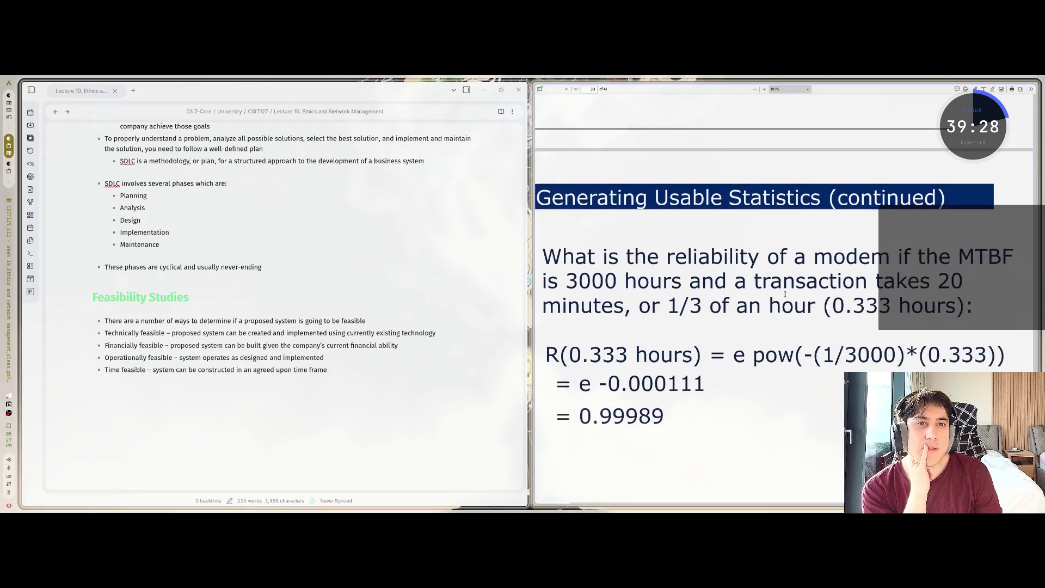
pyautogui.scroll(-1, 786, 297)
pyautogui.scroll(-8, 786, 296)
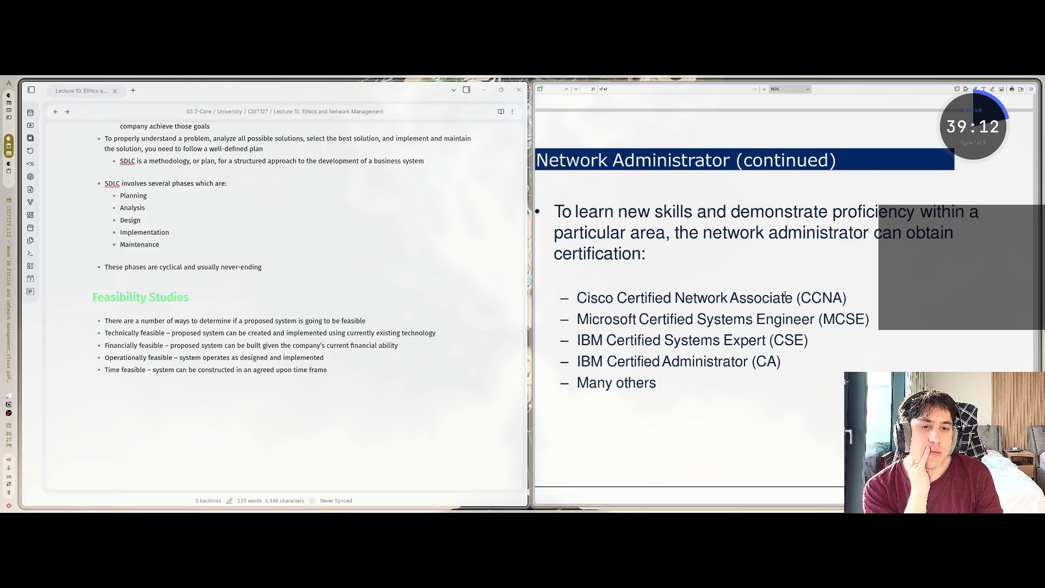
# Read through the cyberethics and MTBF/MTTR example slides down to page 41
pyautogui.scroll(-8, 786, 294)
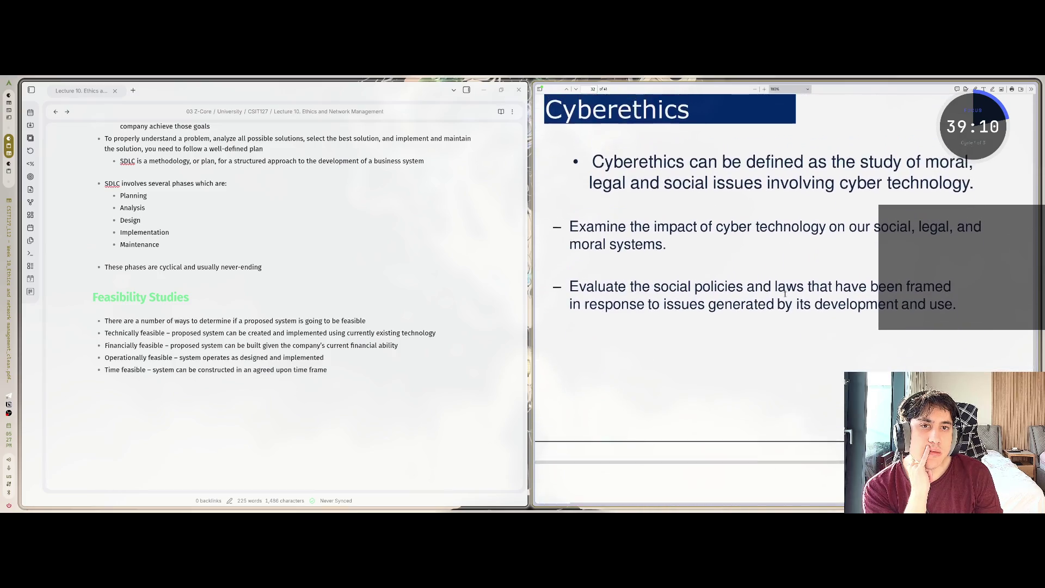
pyautogui.scroll(1, 785, 294)
pyautogui.scroll(1, 785, 295)
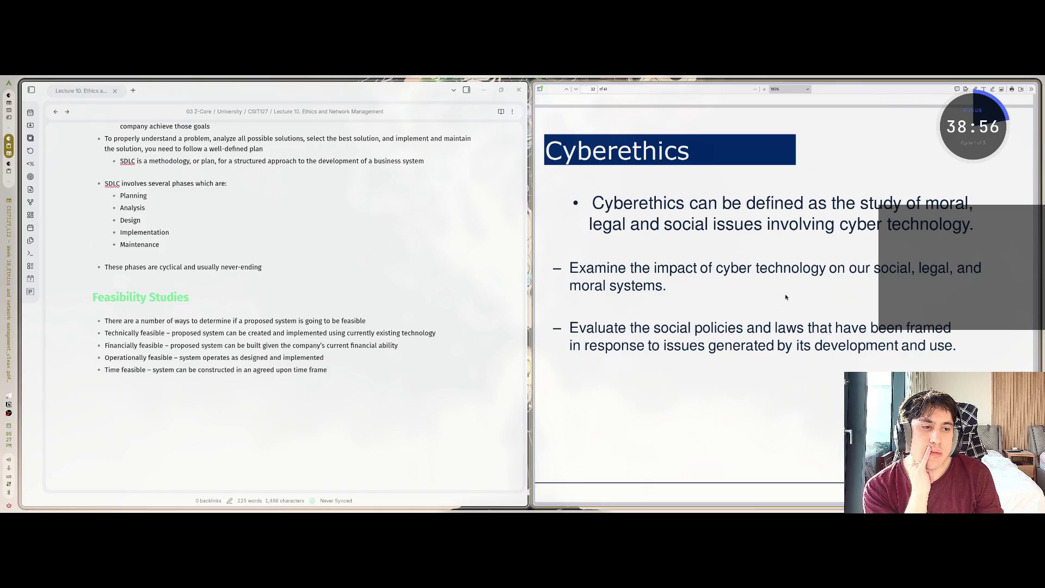
pyautogui.scroll(-5, 785, 297)
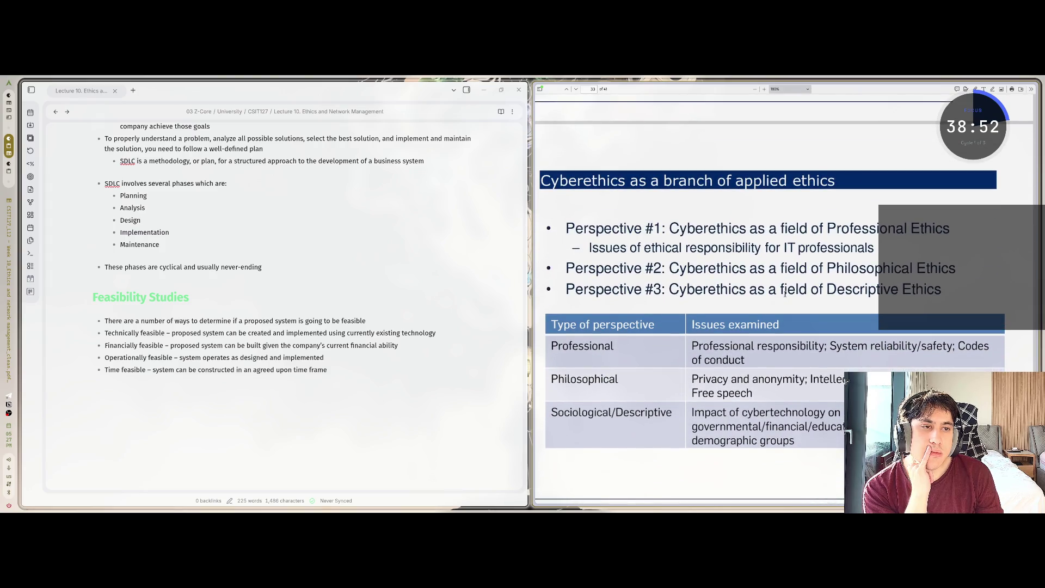
pyautogui.scroll(-3, 785, 294)
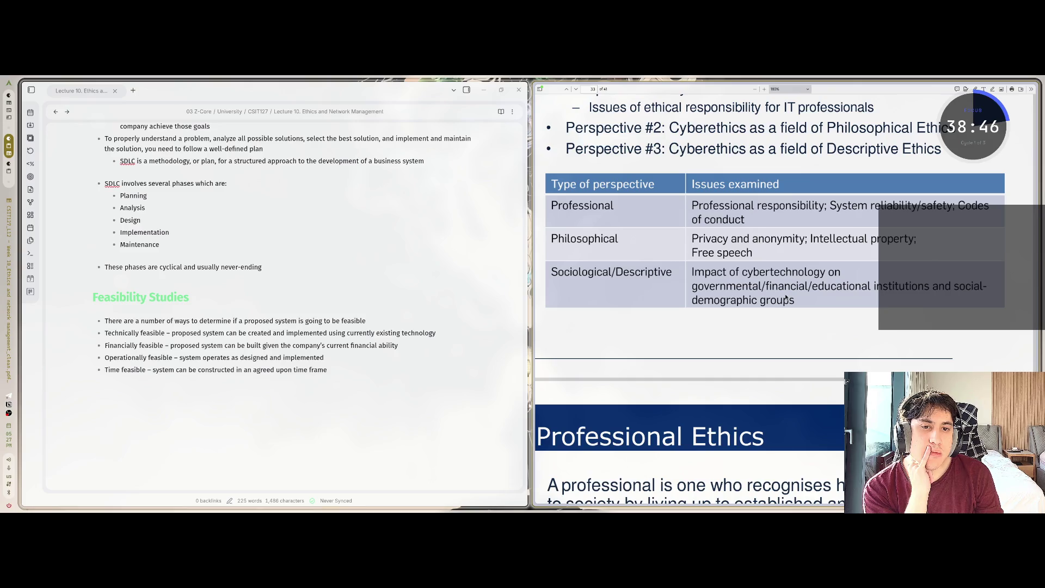
pyautogui.scroll(-5, 786, 296)
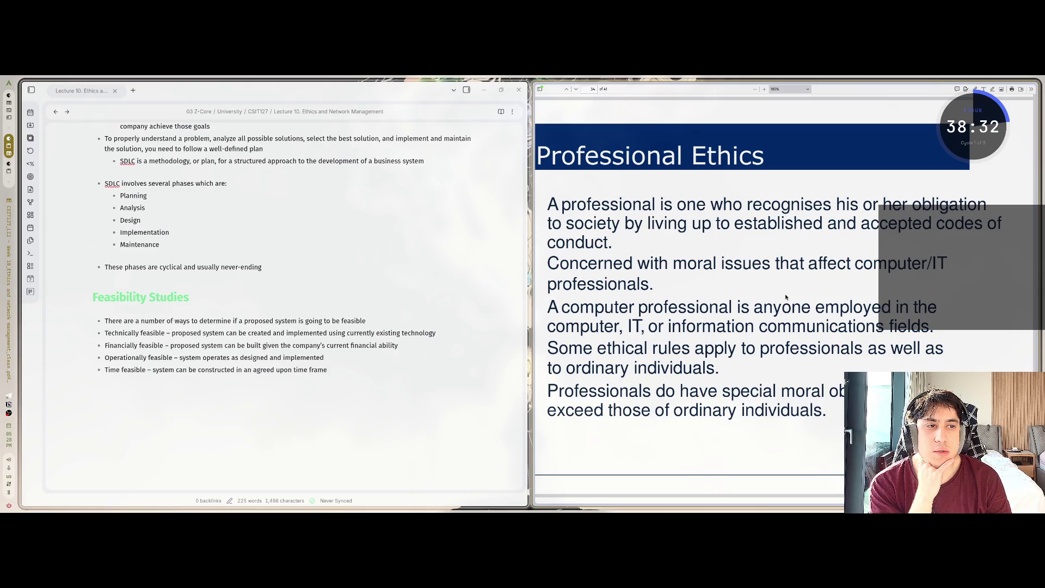
pyautogui.scroll(-2, 786, 297)
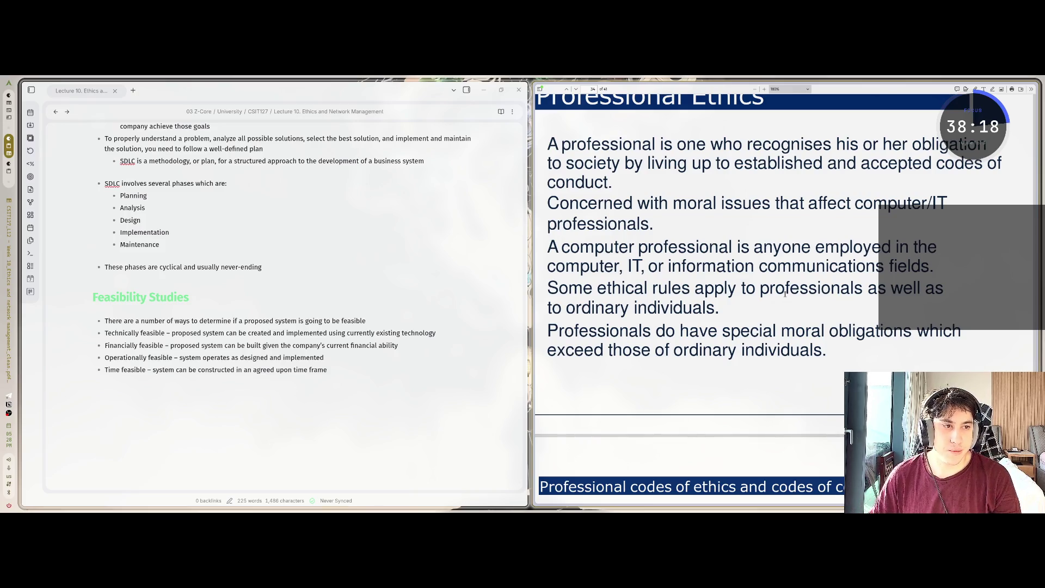
pyautogui.scroll(-5, 784, 293)
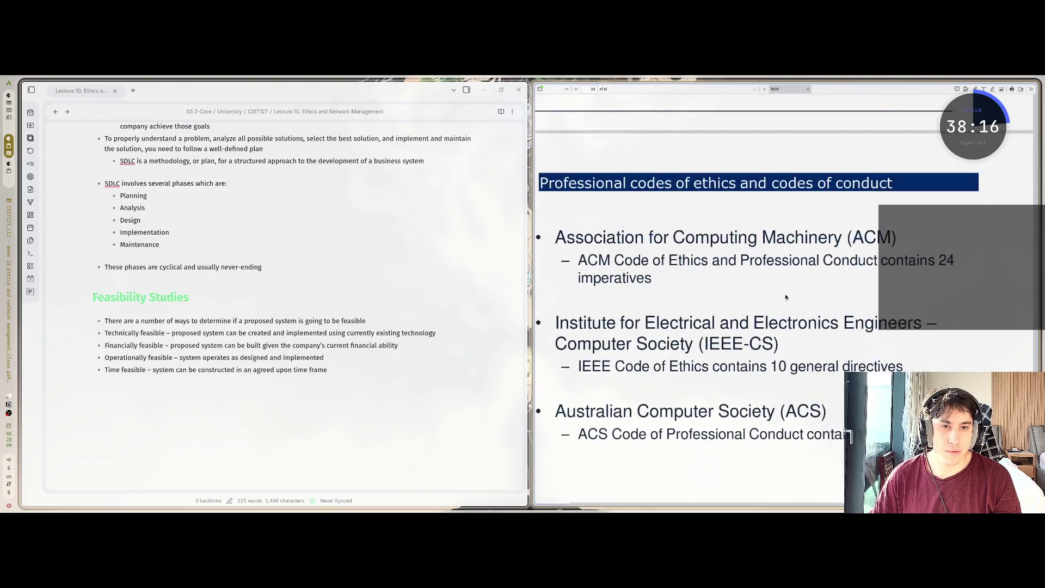
pyautogui.scroll(-5, 786, 297)
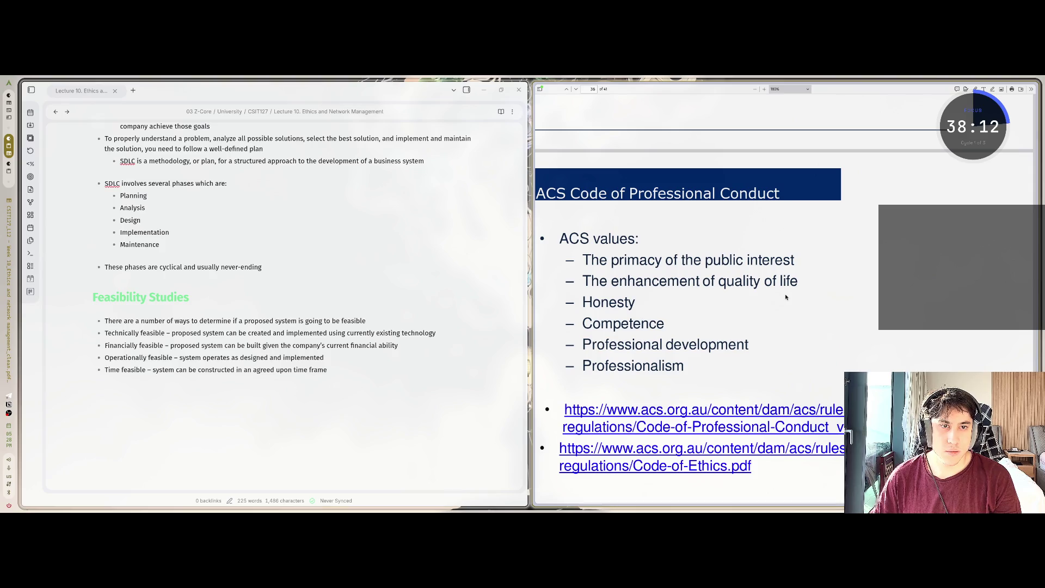
pyautogui.scroll(-5, 785, 297)
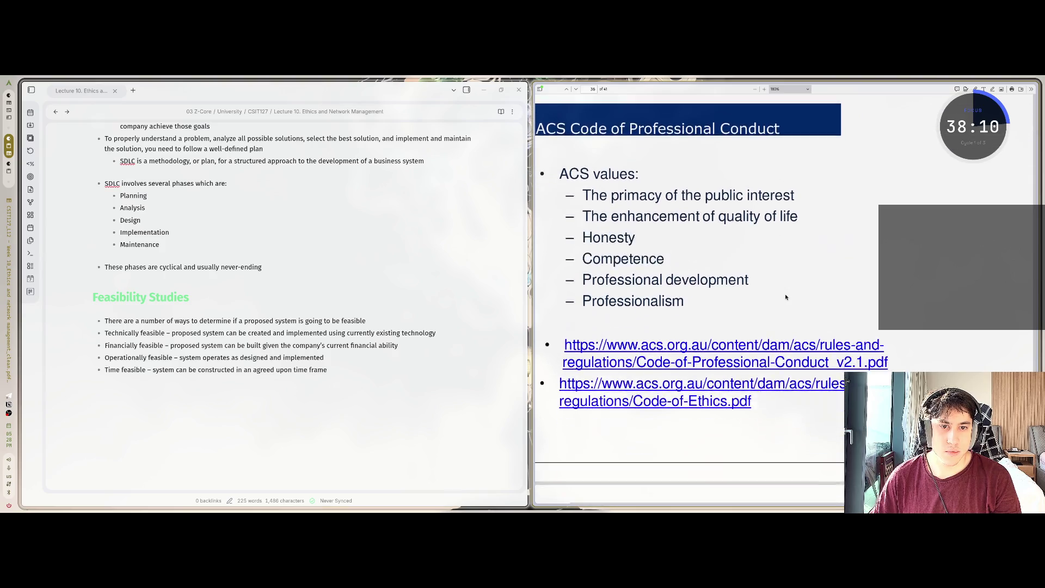
pyautogui.scroll(-15, 785, 297)
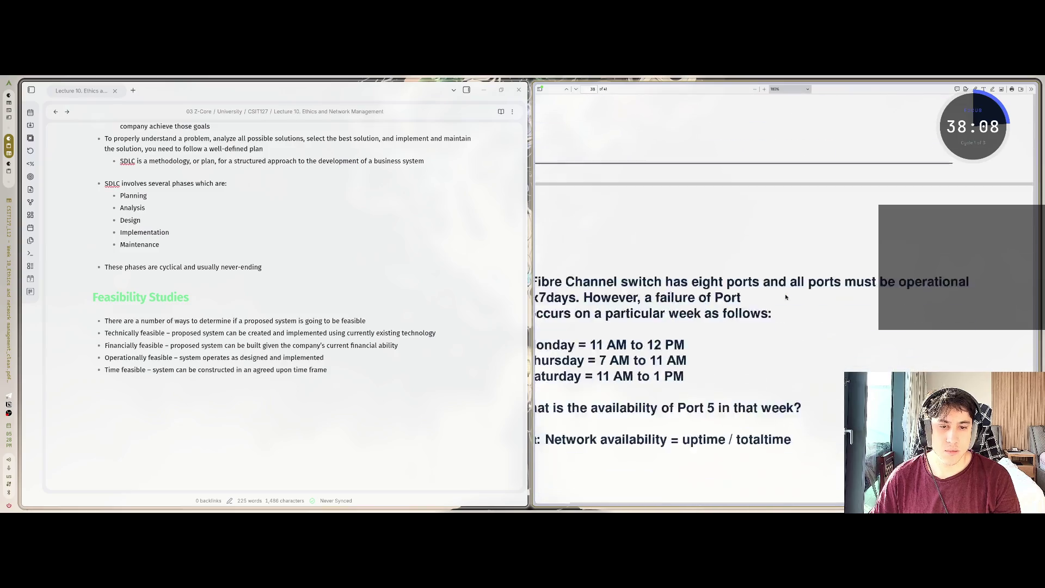
pyautogui.scroll(-2, 786, 297)
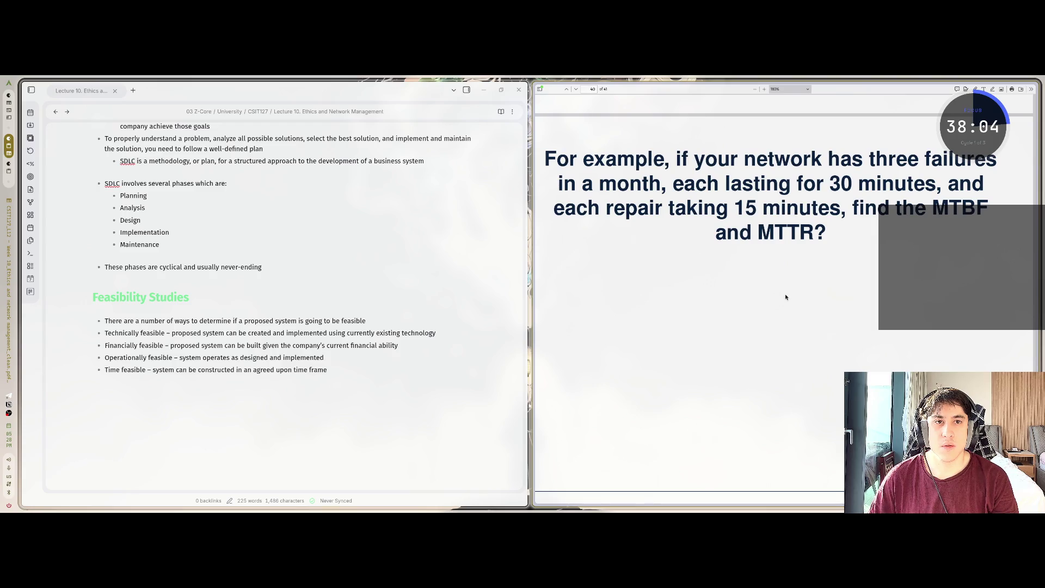
pyautogui.scroll(-5, 785, 297)
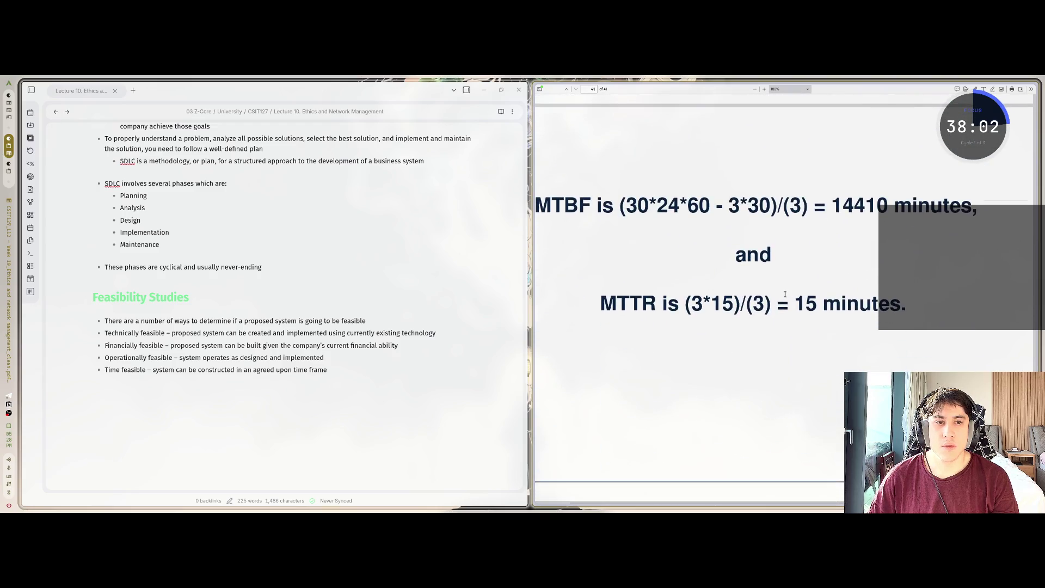
# Scroll back up to the ACS Code of Professional Conduct slide on page 36
pyautogui.scroll(15, 785, 294)
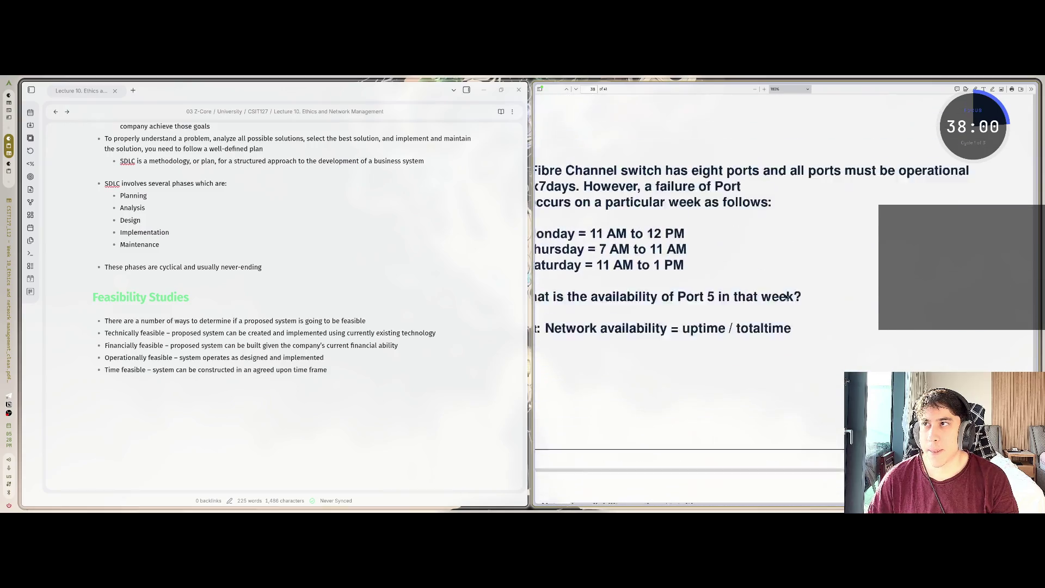
pyautogui.scroll(10, 786, 297)
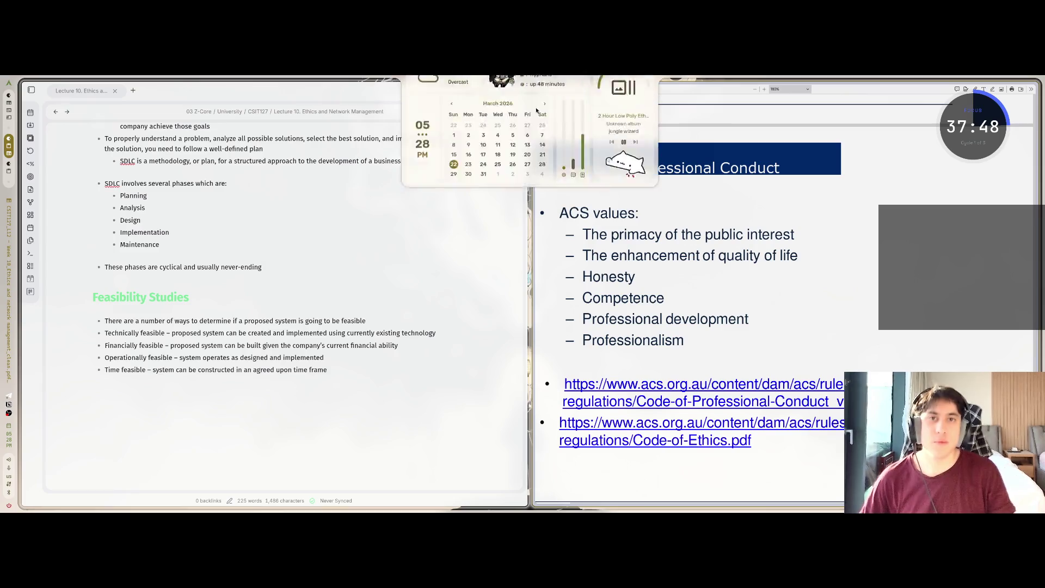
pyautogui.moveTo(538, 185)
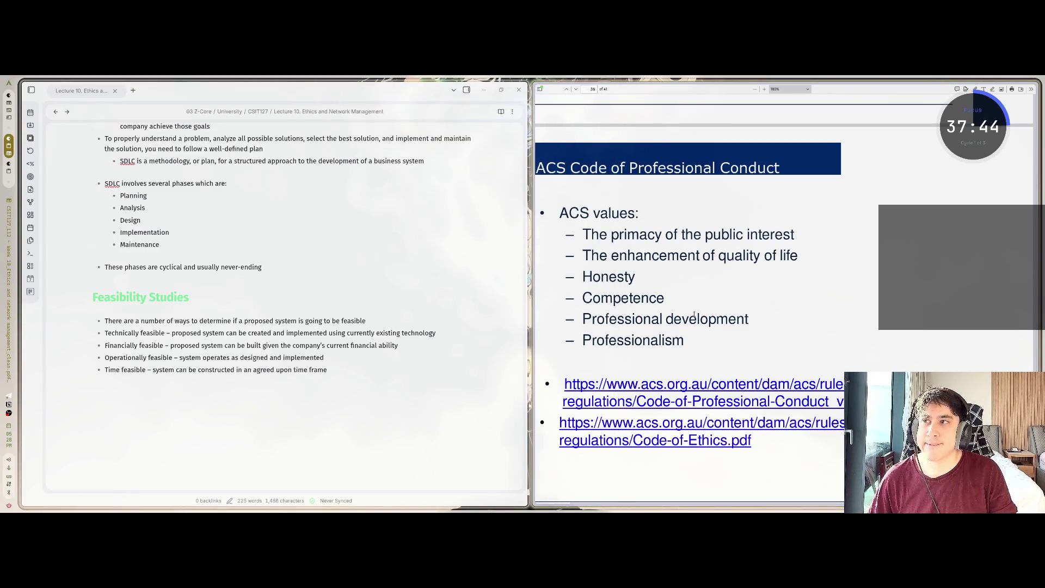
# Search Google for 'notebook lm' full-screen in the browser and open the NotebookLM result
pyautogui.hotkey('alt', 'Tab')
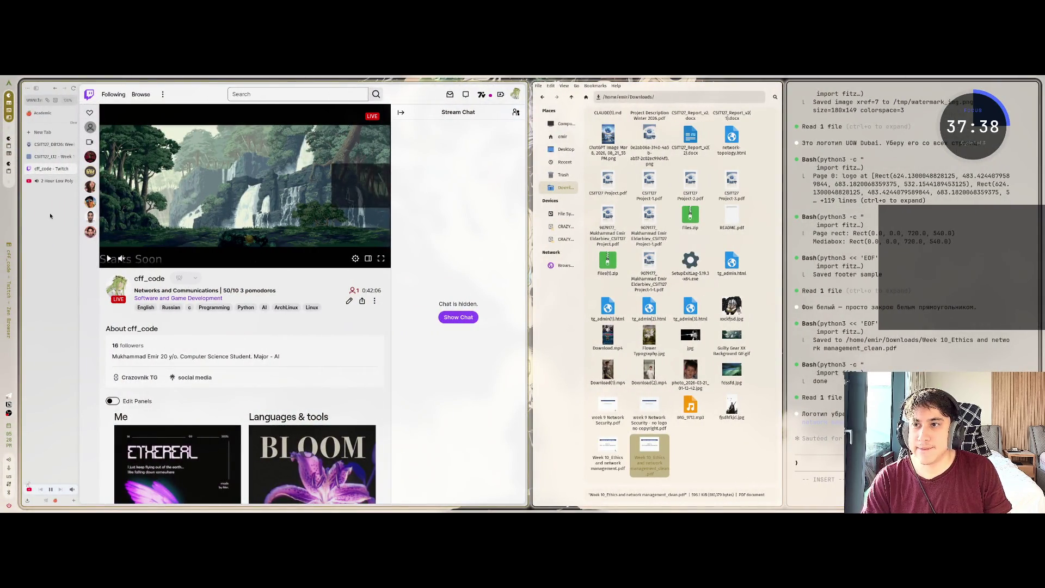
pyautogui.hotkey('ctrl', 't')
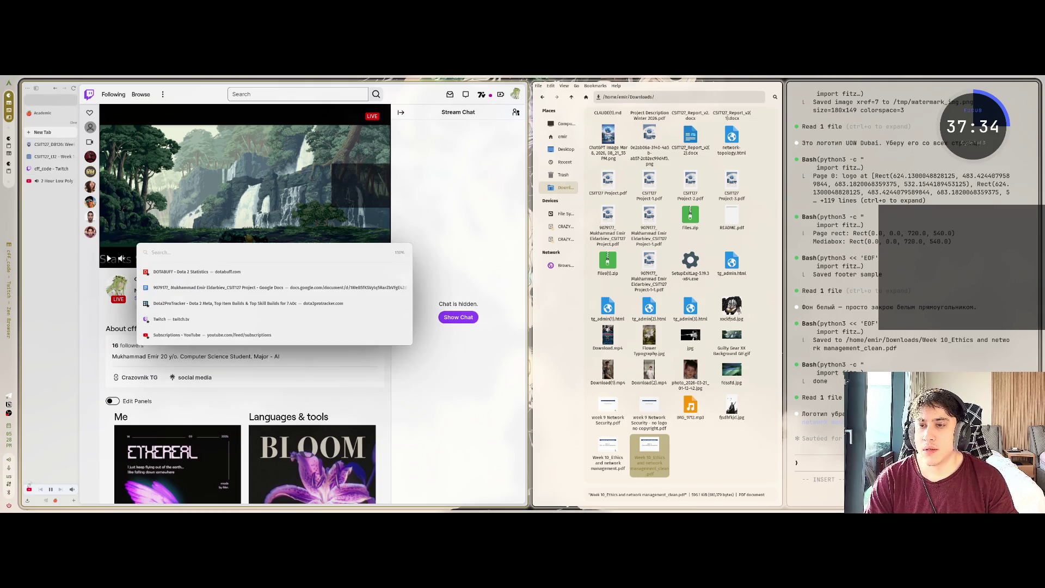
pyautogui.write('notebook lm')
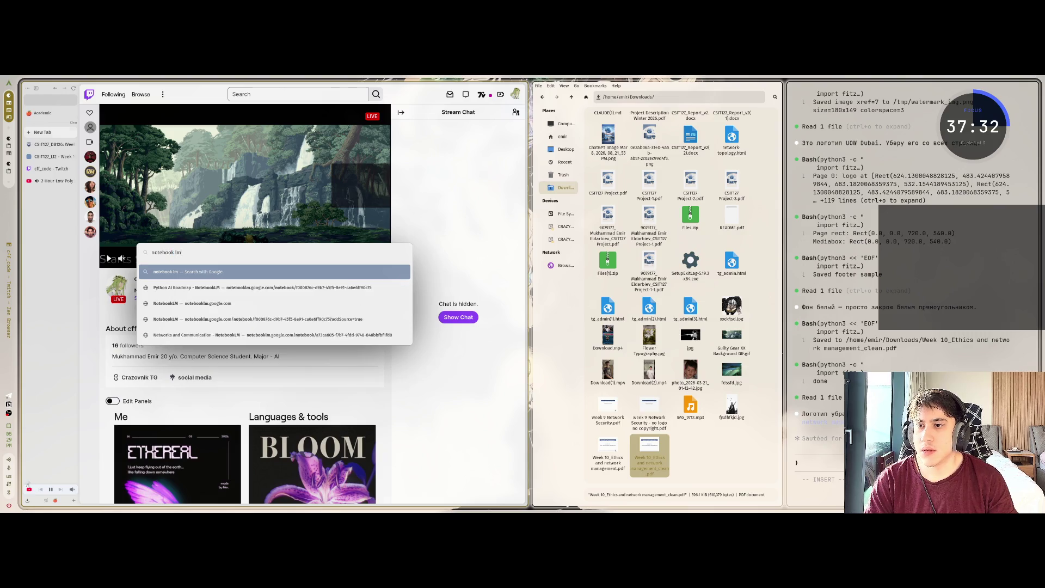
pyautogui.press('Return')
pyautogui.press('super+q')
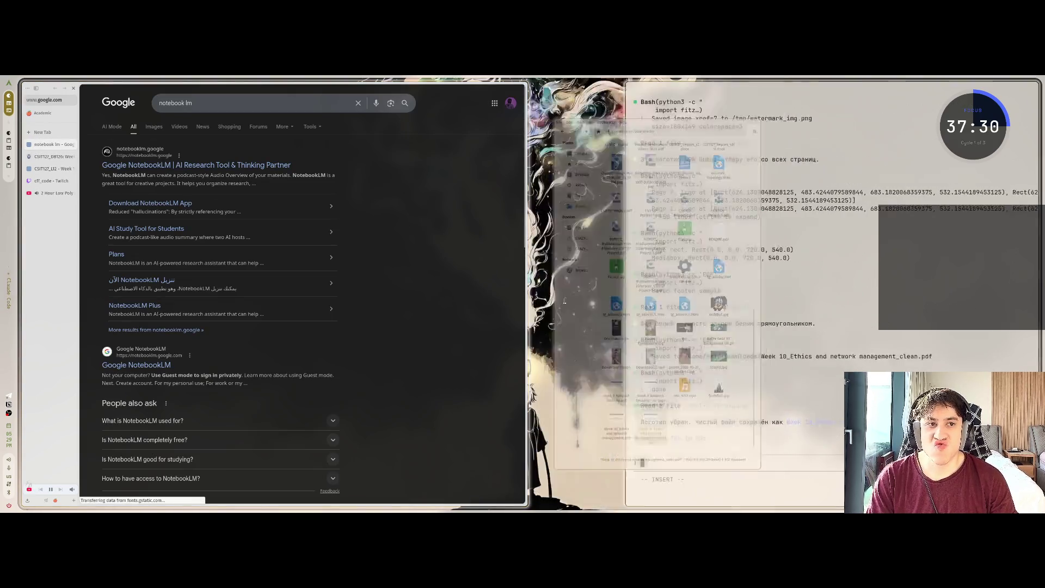
pyautogui.press('super+q')
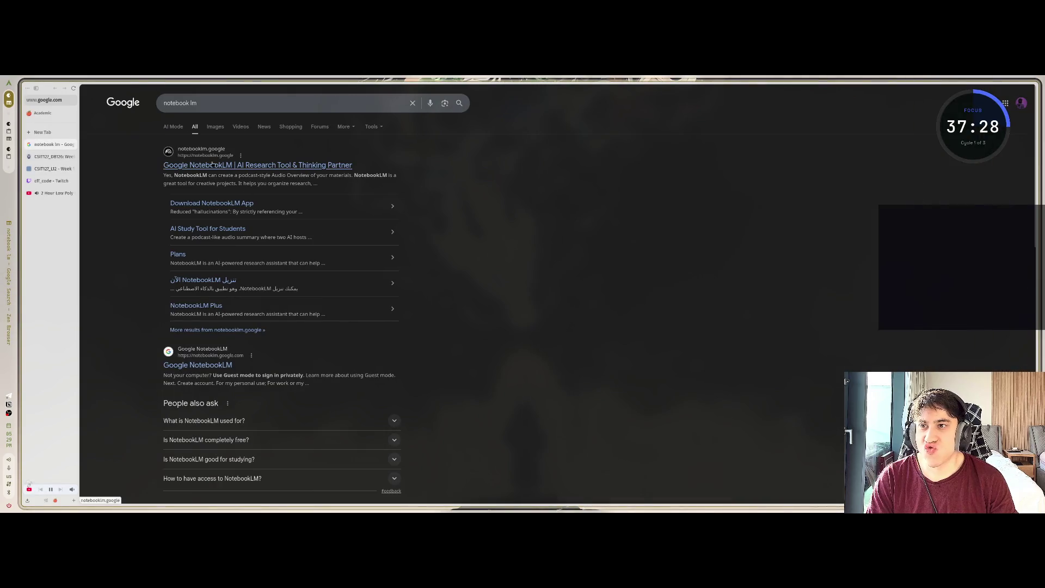
pyautogui.click(250, 165)
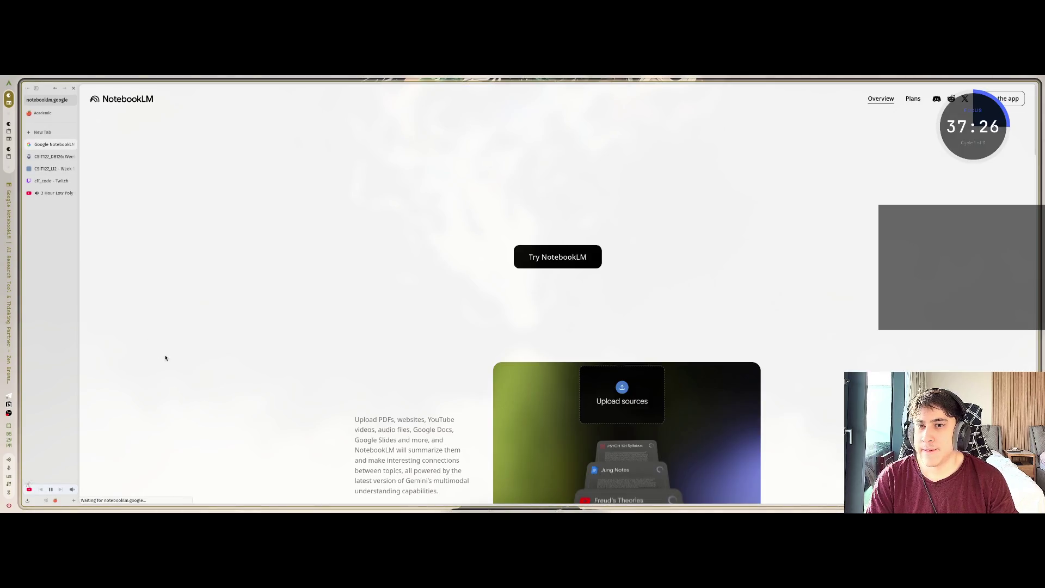
# Open notebooklm.google.com in the Personal workspace and close the leftover Pinterest and search tabs
pyautogui.click(571, 260)
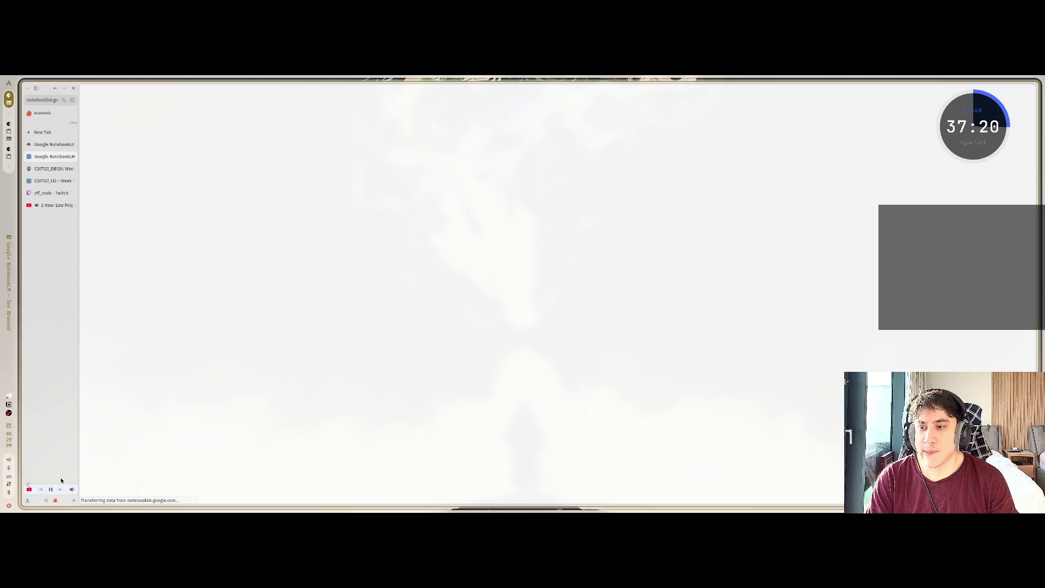
pyautogui.middleClick(47, 158)
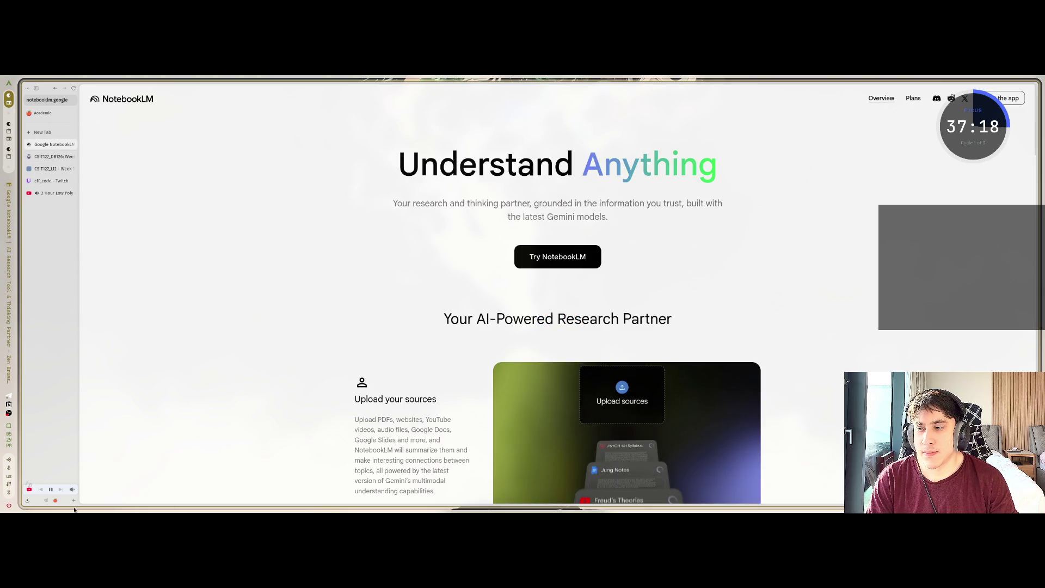
pyautogui.click(47, 501)
pyautogui.hotkey('ctrl', 't')
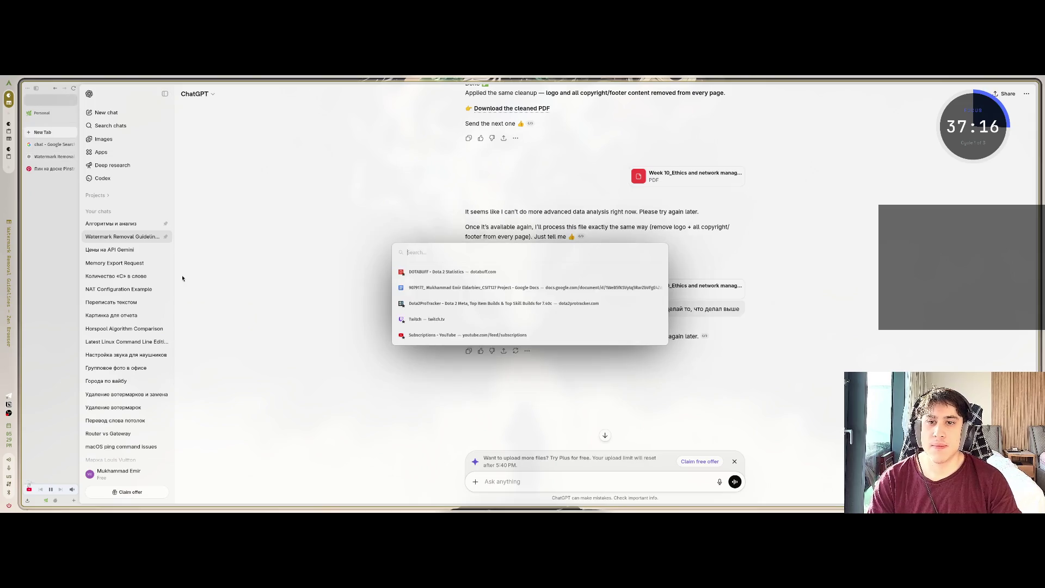
pyautogui.write('notebooklm.google.com/')
pyautogui.press('Return')
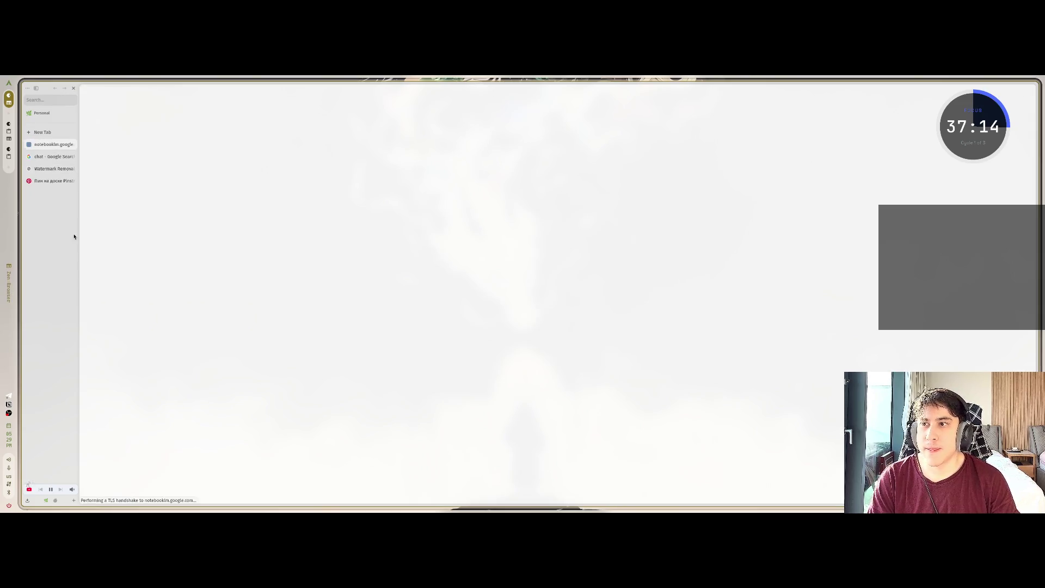
pyautogui.middleClick(58, 168)
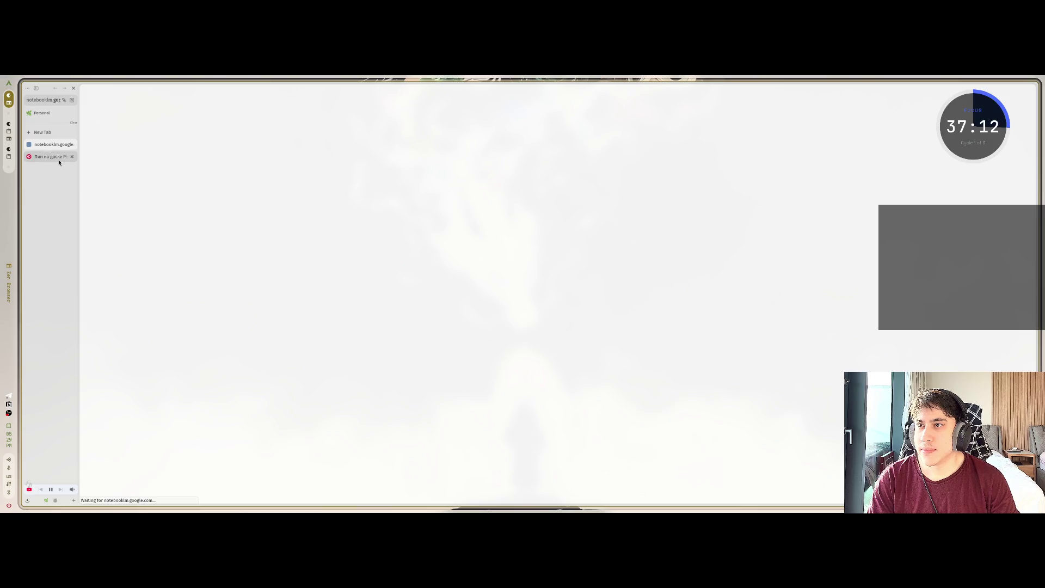
pyautogui.middleClick(58, 157)
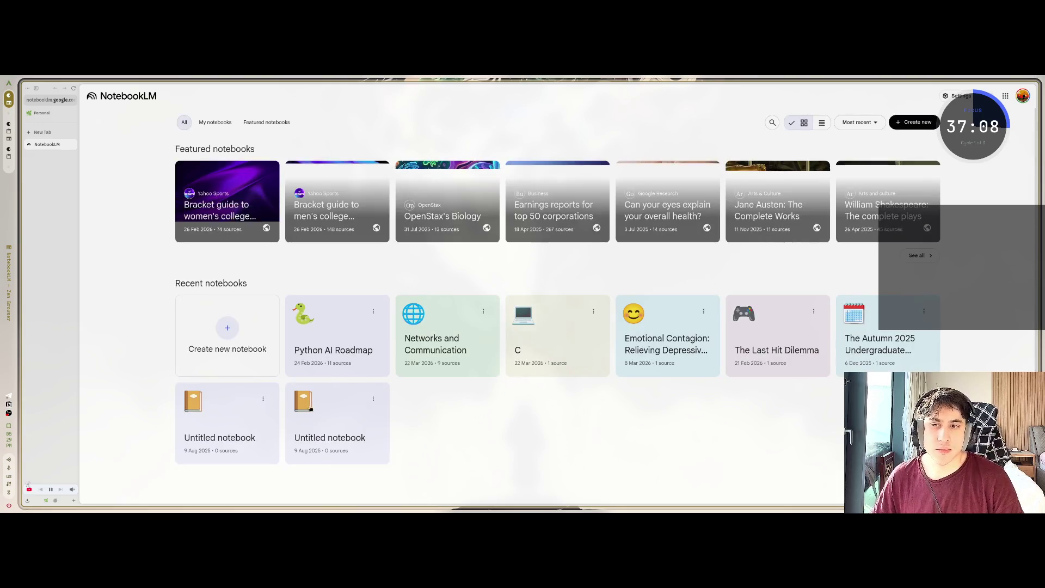
# Upload Week 10_Ethics and network management_clean.pdf from Downloads into Networks and Communication
pyautogui.click(460, 345)
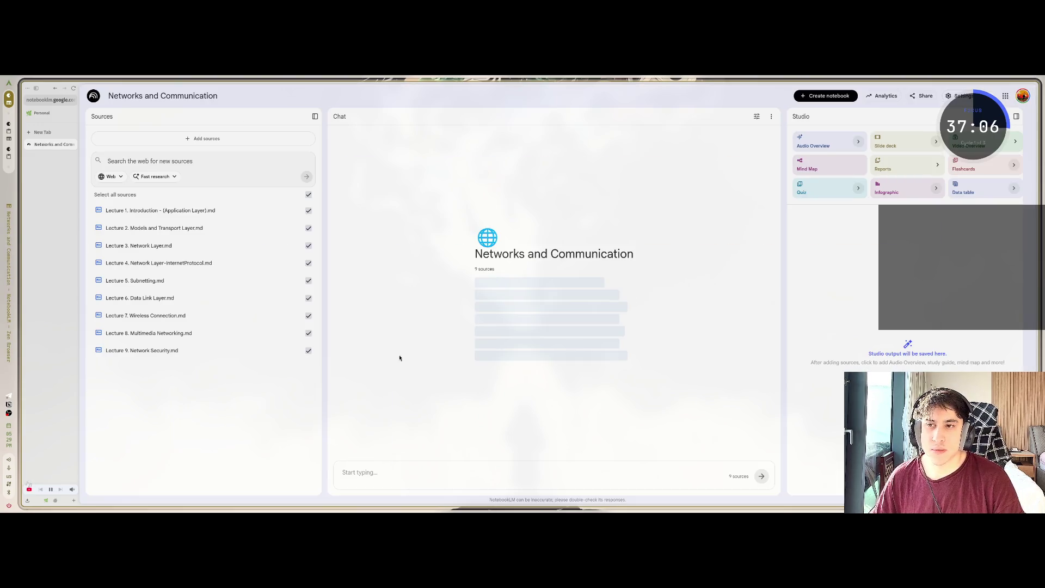
pyautogui.click(203, 139)
pyautogui.click(474, 356)
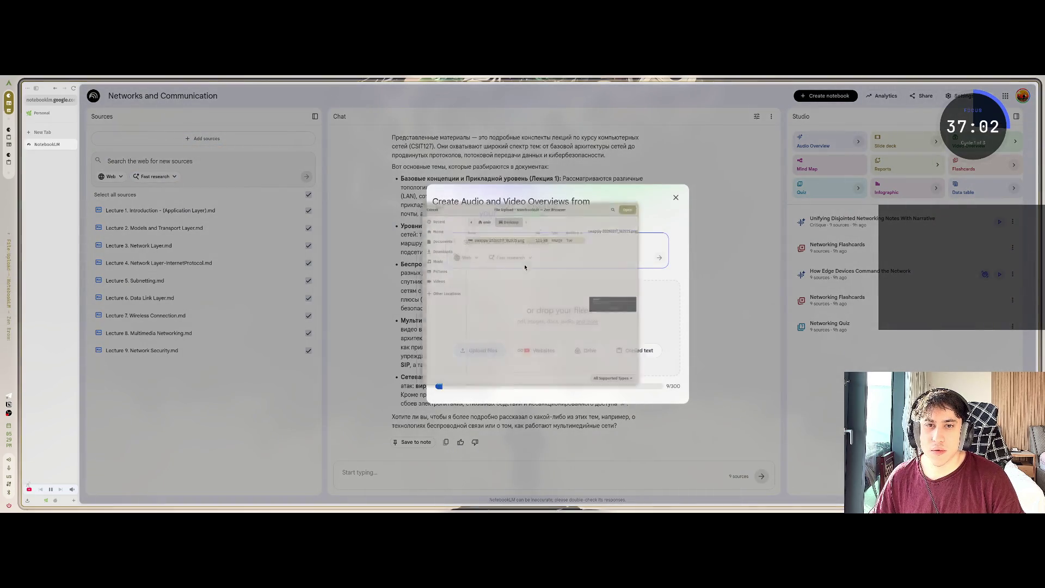
pyautogui.click(422, 246)
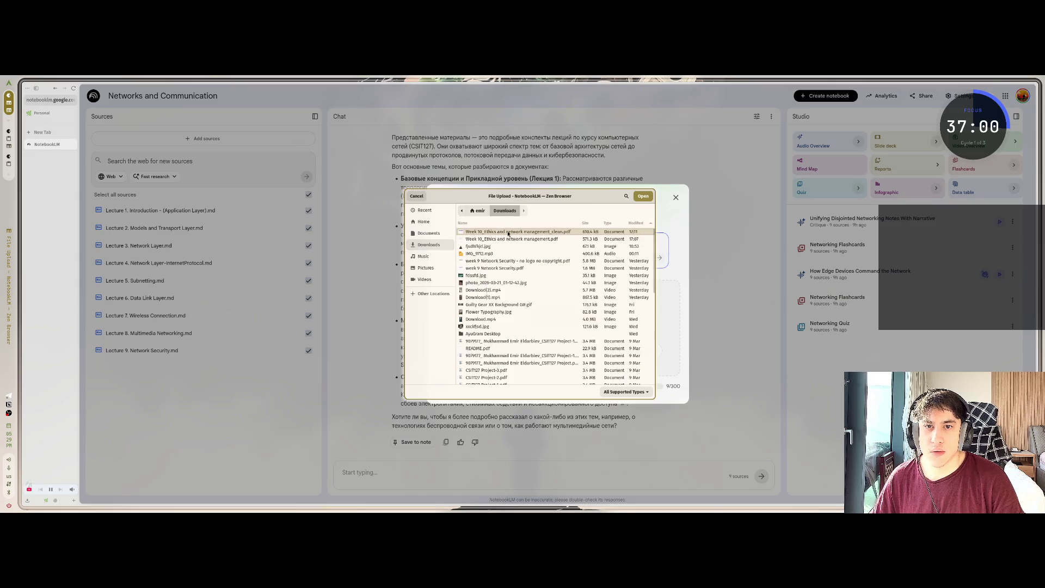
pyautogui.click(641, 198)
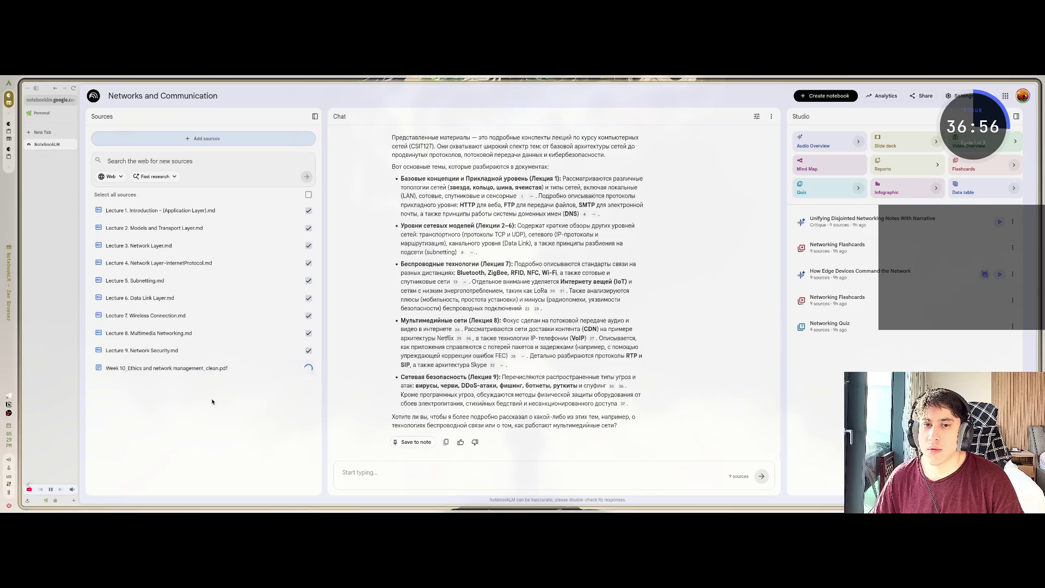
pyautogui.scroll(5, 423, 369)
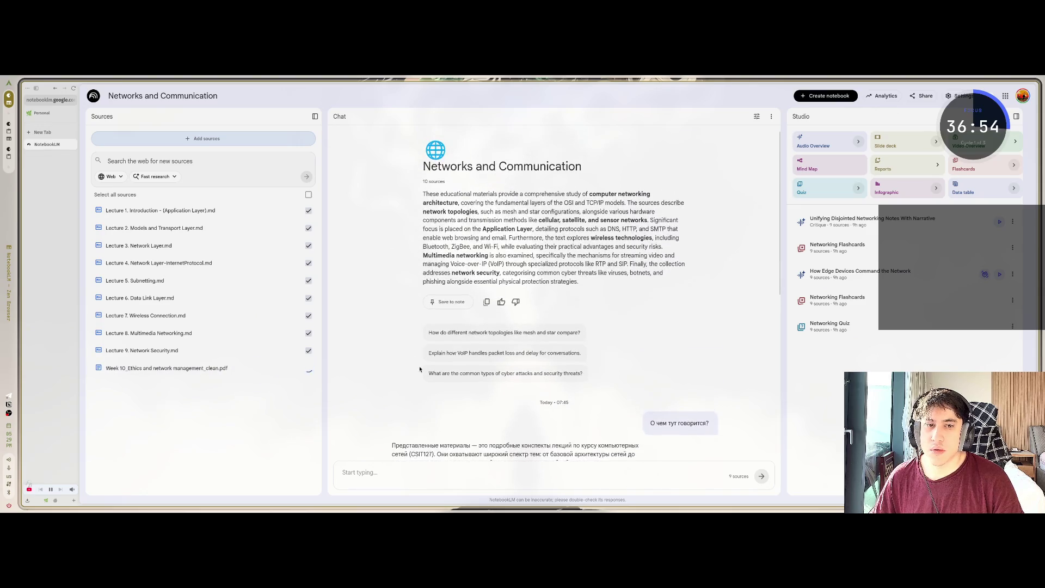
pyautogui.scroll(-5, 422, 369)
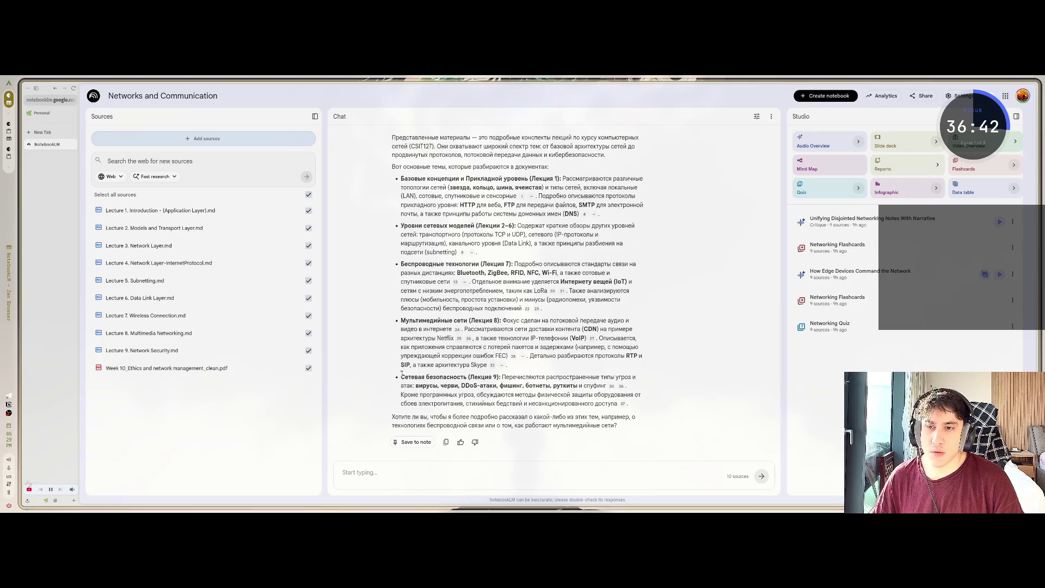
pyautogui.scroll(5, 751, 273)
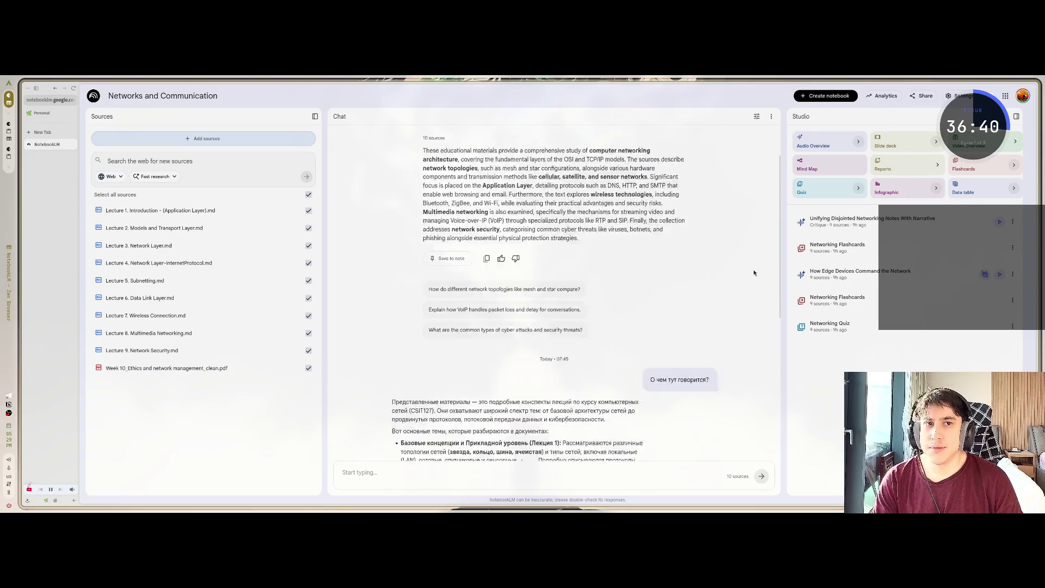
# Delete the notebook's entire chat history
pyautogui.click(771, 116)
pyautogui.click(784, 131)
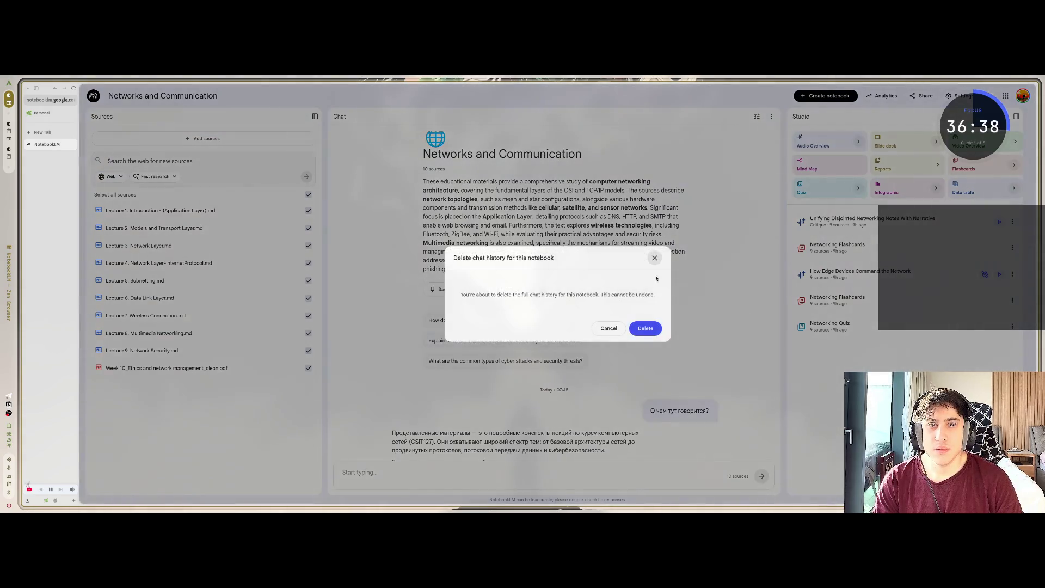
pyautogui.click(646, 327)
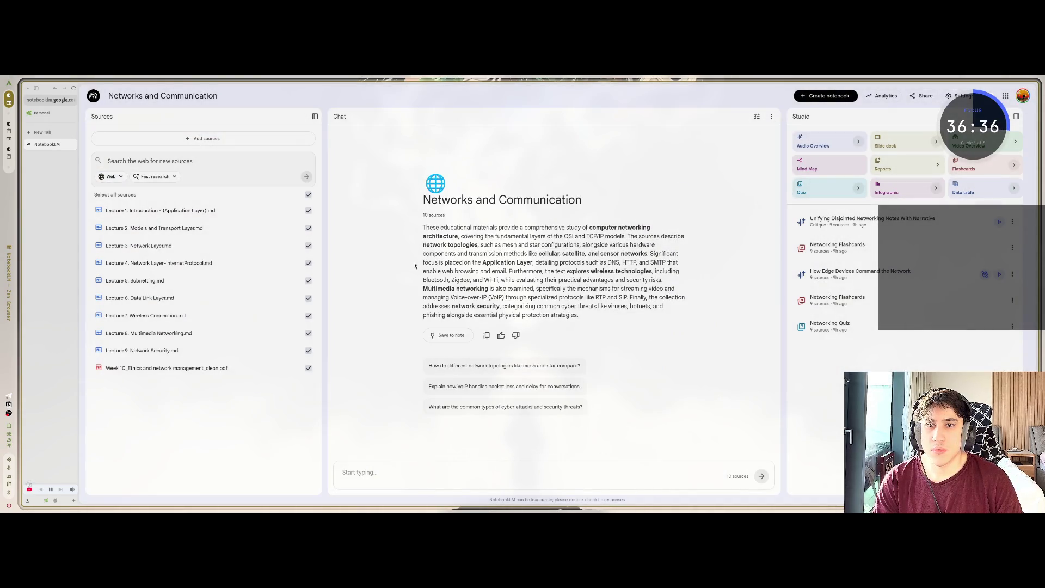
pyautogui.hscroll(2, 55, 182)
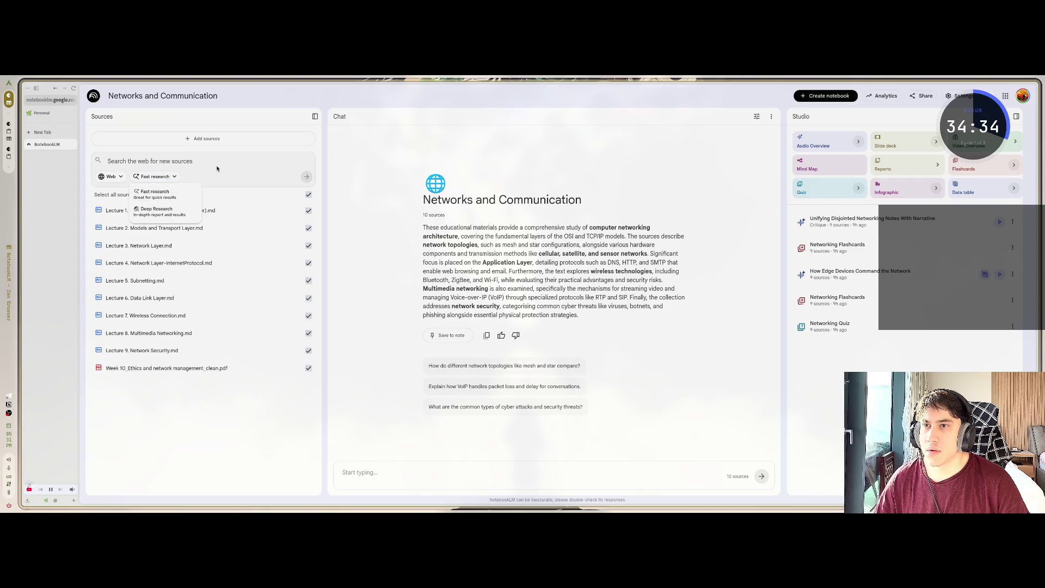
# Cancel uploading another source file and close the add-sources dialog
pyautogui.click(206, 139)
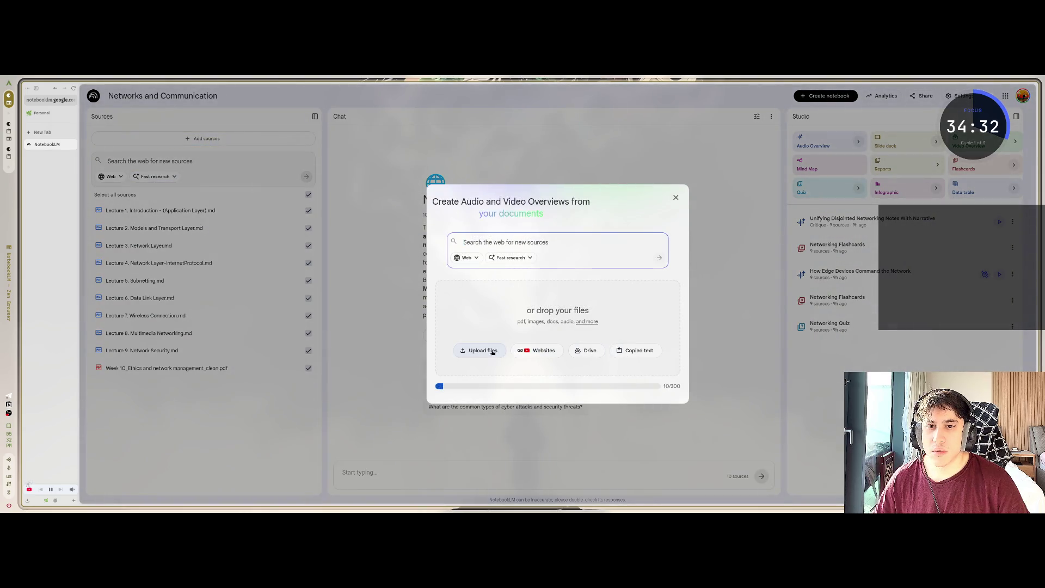
pyautogui.click(481, 349)
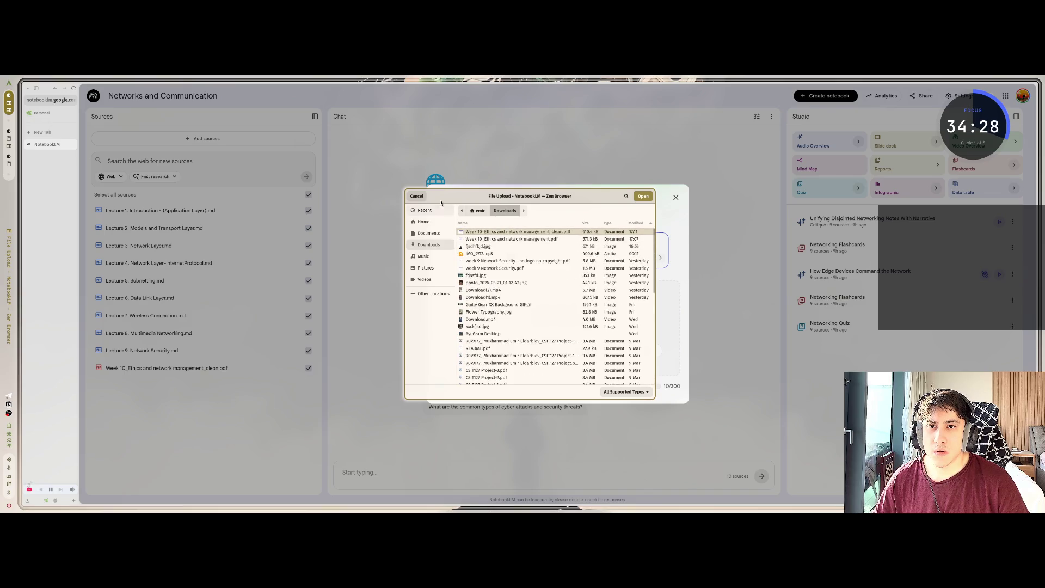
pyautogui.click(416, 196)
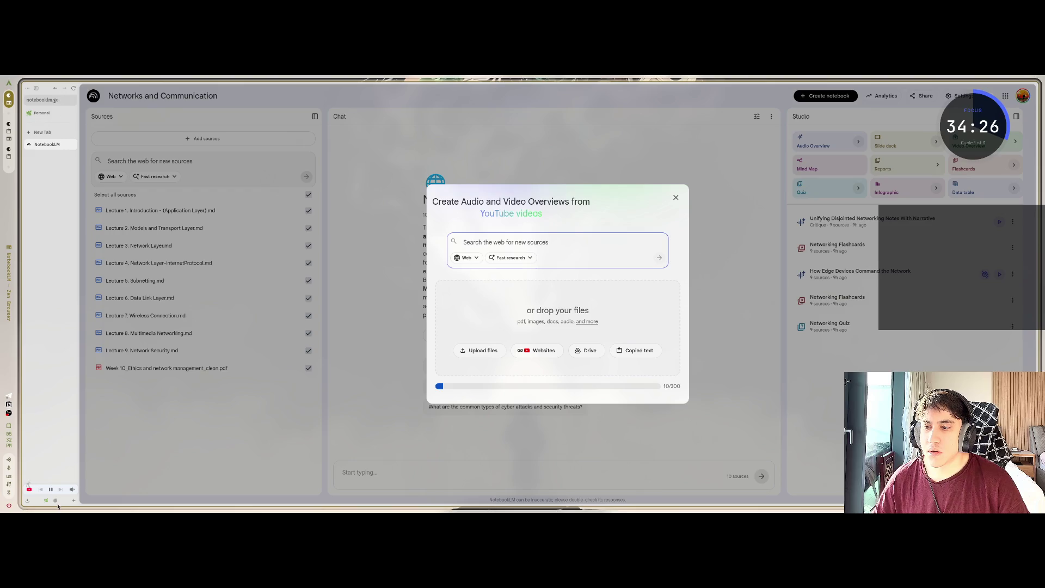
pyautogui.click(55, 500)
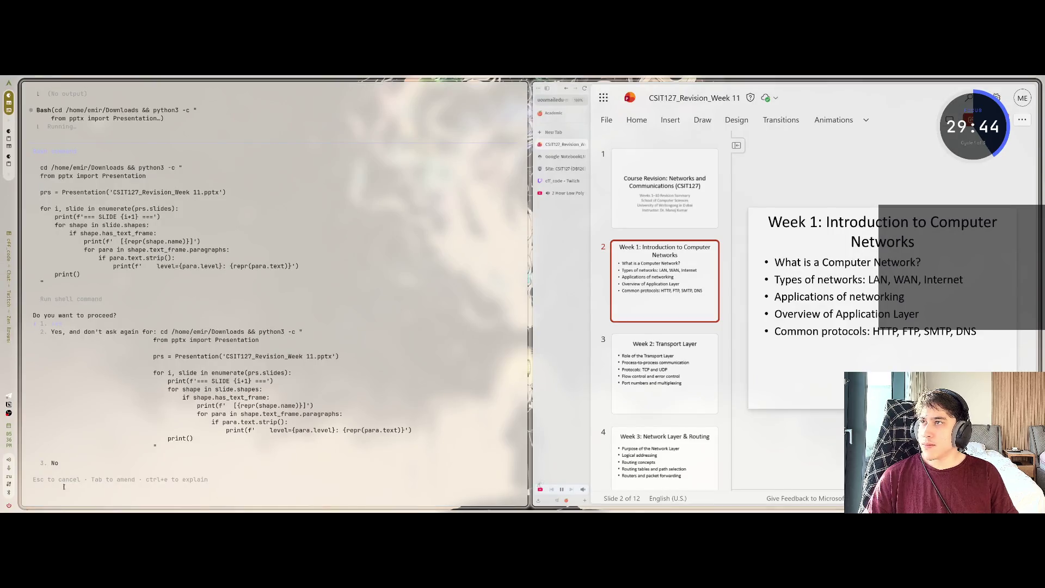
# Approve the python-pptx extraction so Claude writes week11.md summarising the Week 11 revision slides
pyautogui.press('Return')
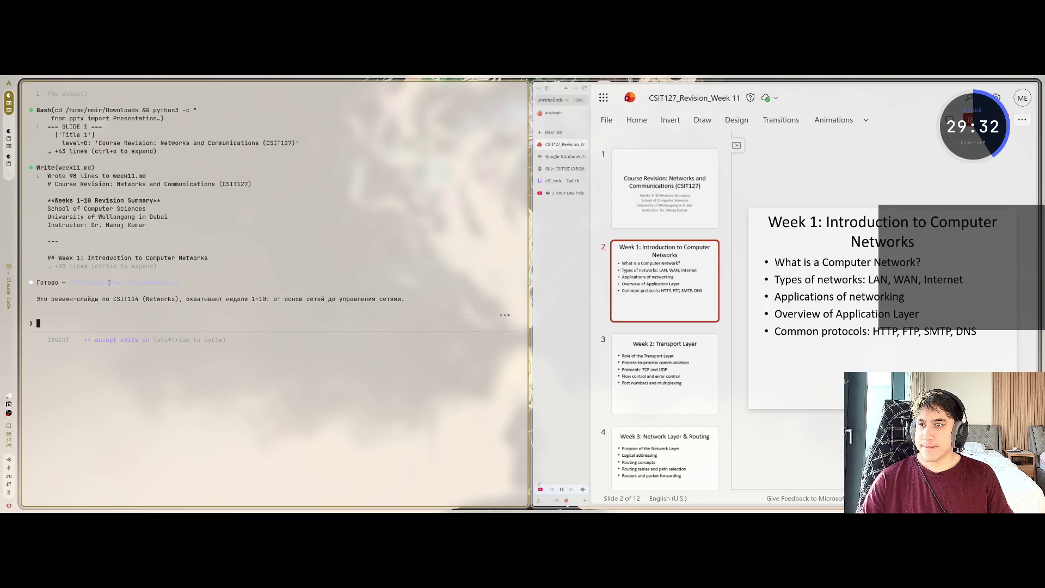
pyautogui.click(565, 156)
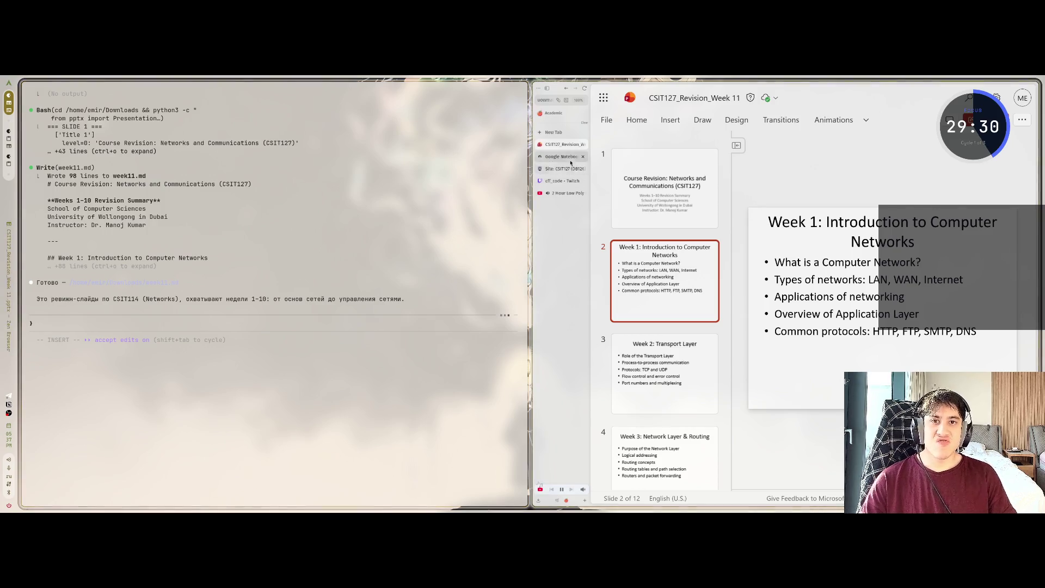
# Upload week11.md from the computer as a new source in the Networks notebook
pyautogui.click(556, 500)
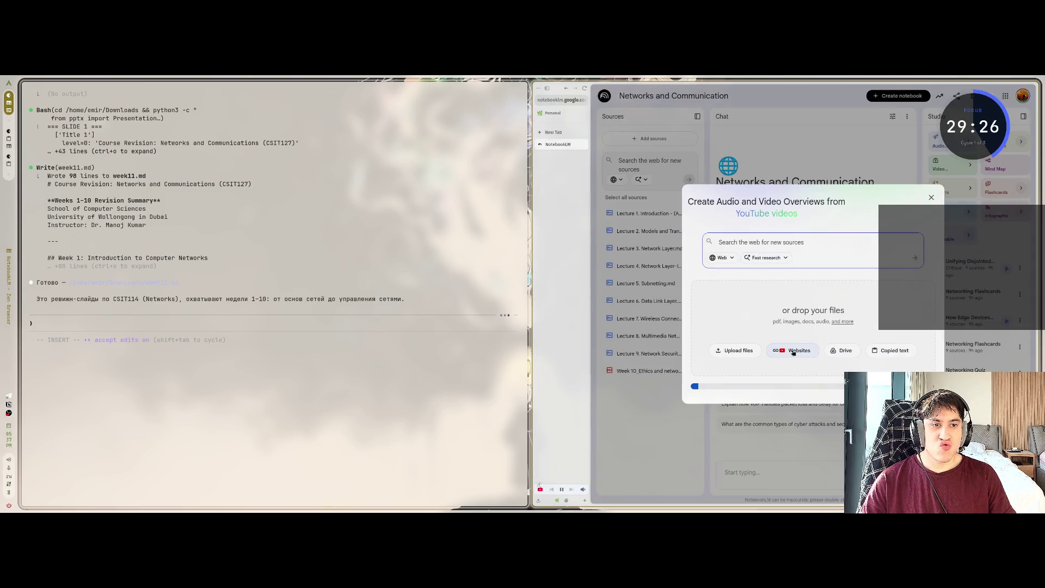
pyautogui.click(730, 350)
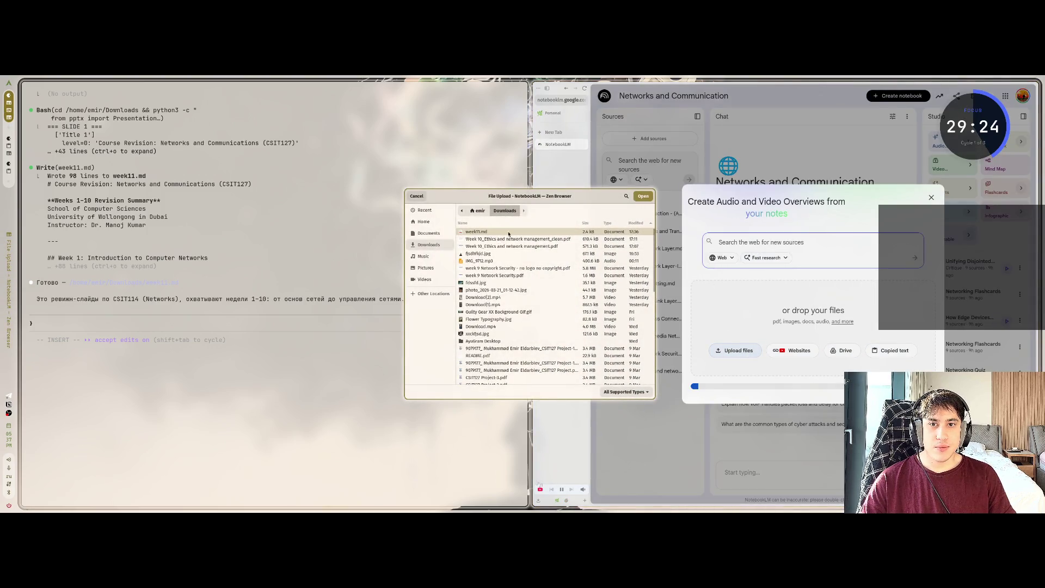
pyautogui.click(645, 197)
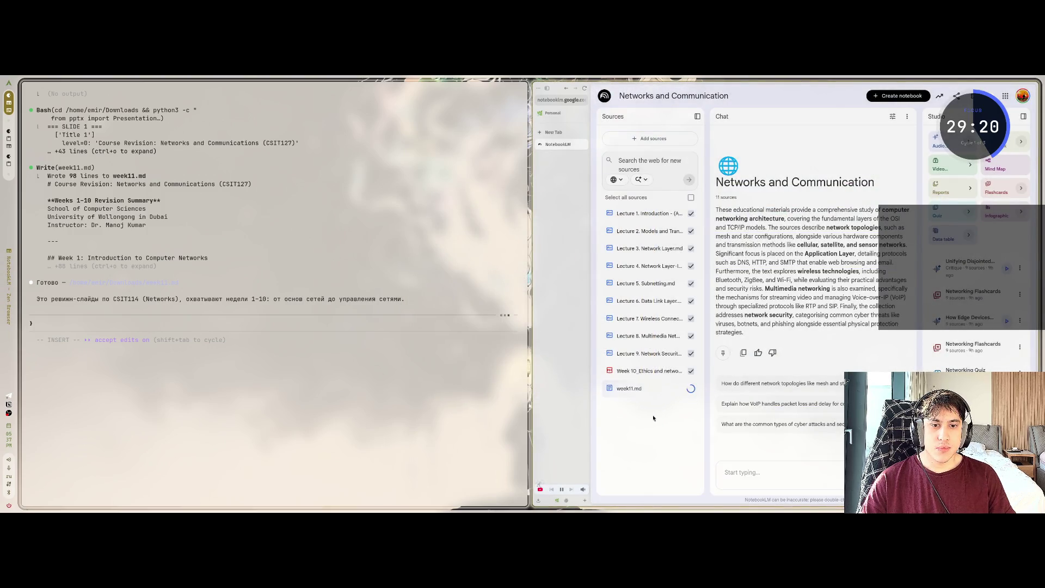
pyautogui.click(338, 370)
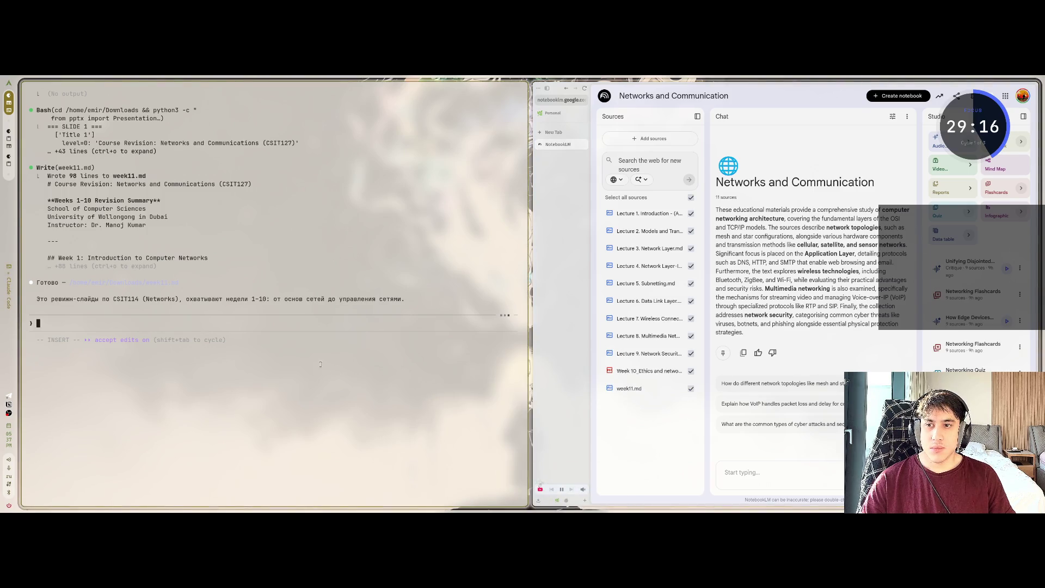
# Check the week11.md source, then drag the divider to narrow Sources and widen Chat
pyautogui.press('super+f')
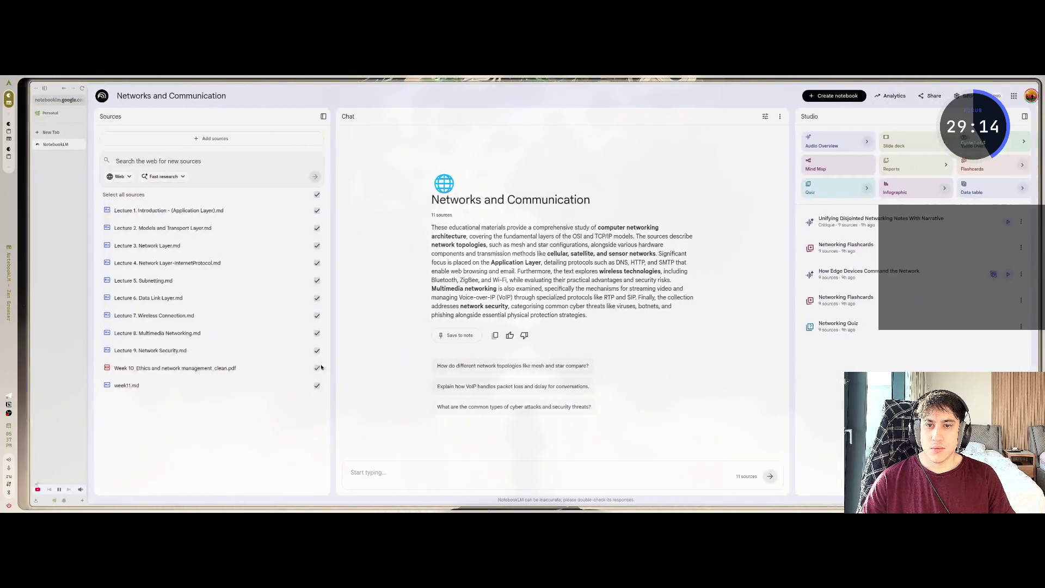
pyautogui.click(166, 383)
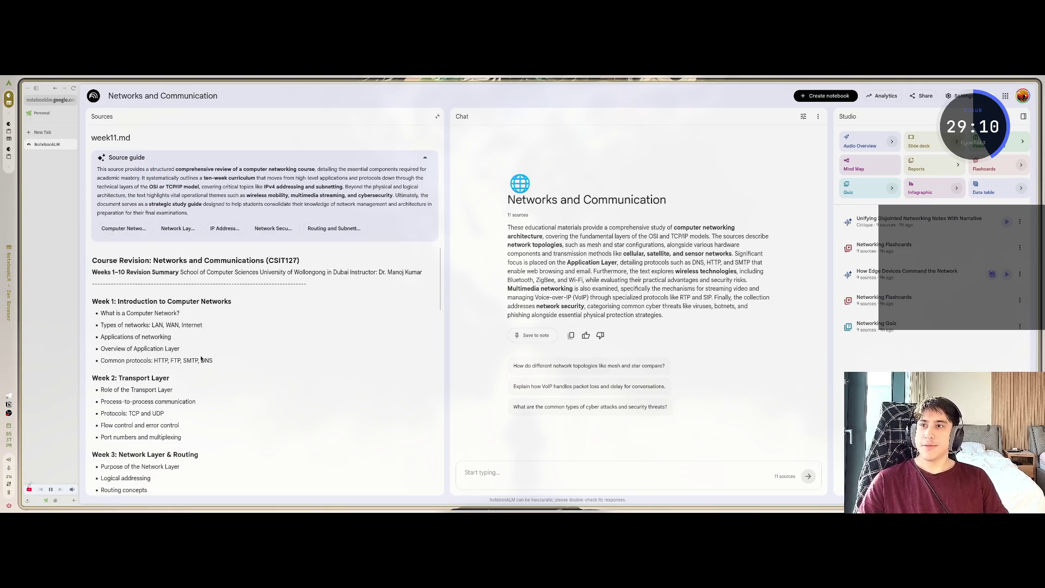
pyautogui.click(425, 158)
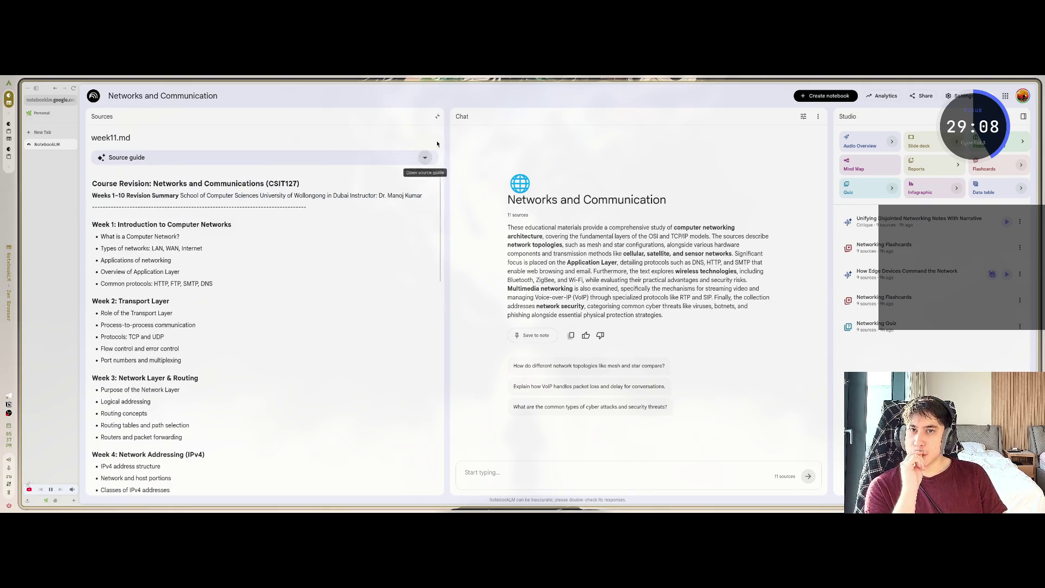
pyautogui.click(437, 116)
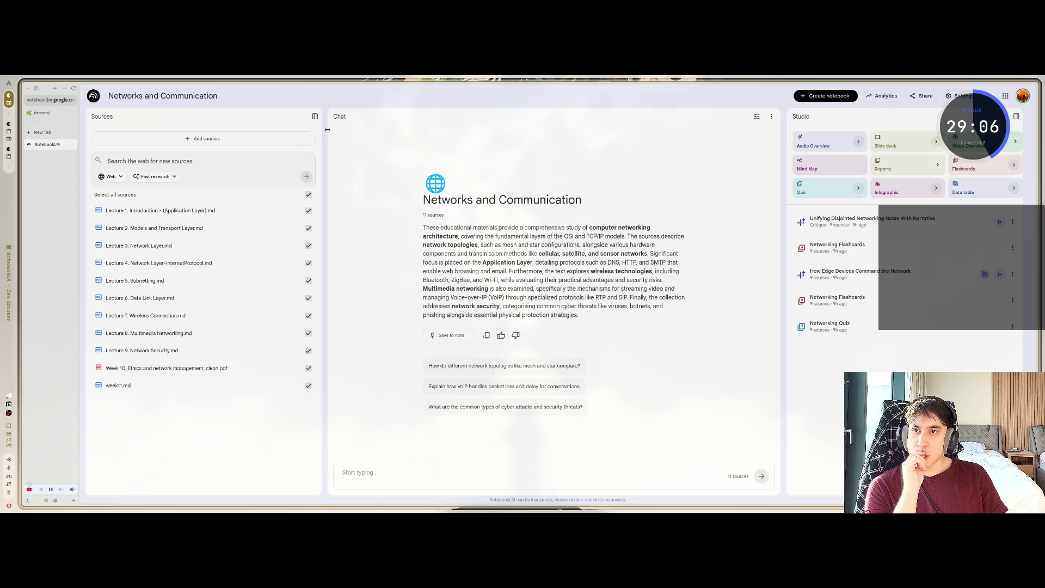
pyautogui.moveTo(326, 130); pyautogui.dragTo(193, 149)
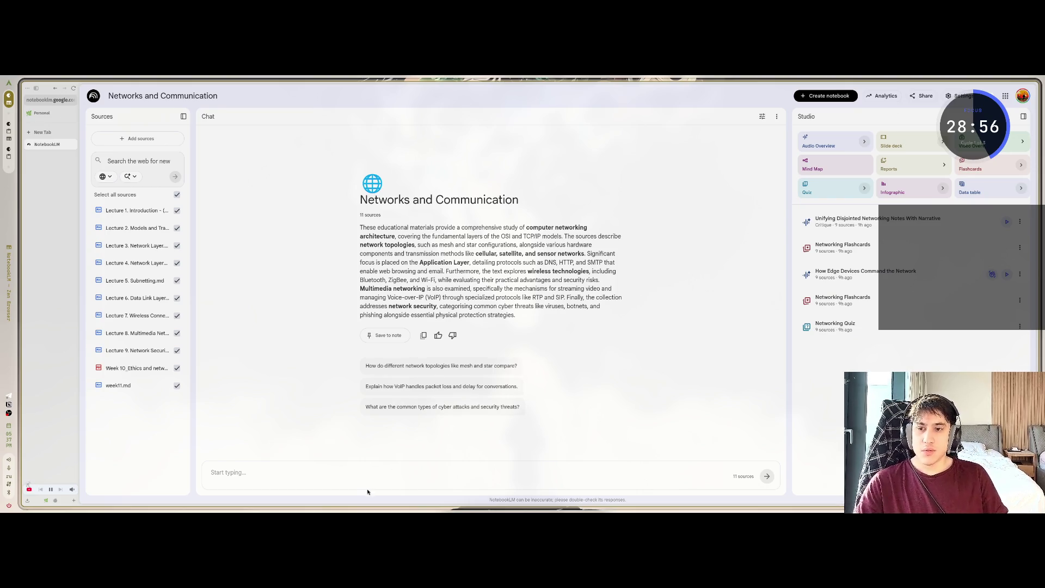
# Delete the Networking Quiz and one Networking Flashcards set from the Studio panel
pyautogui.click(351, 474)
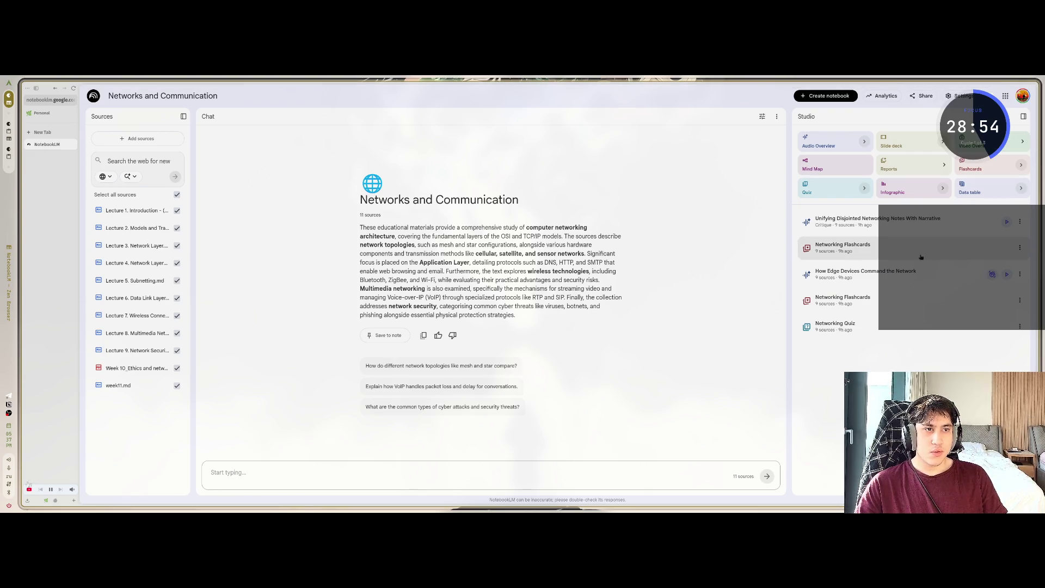
pyautogui.click(1019, 326)
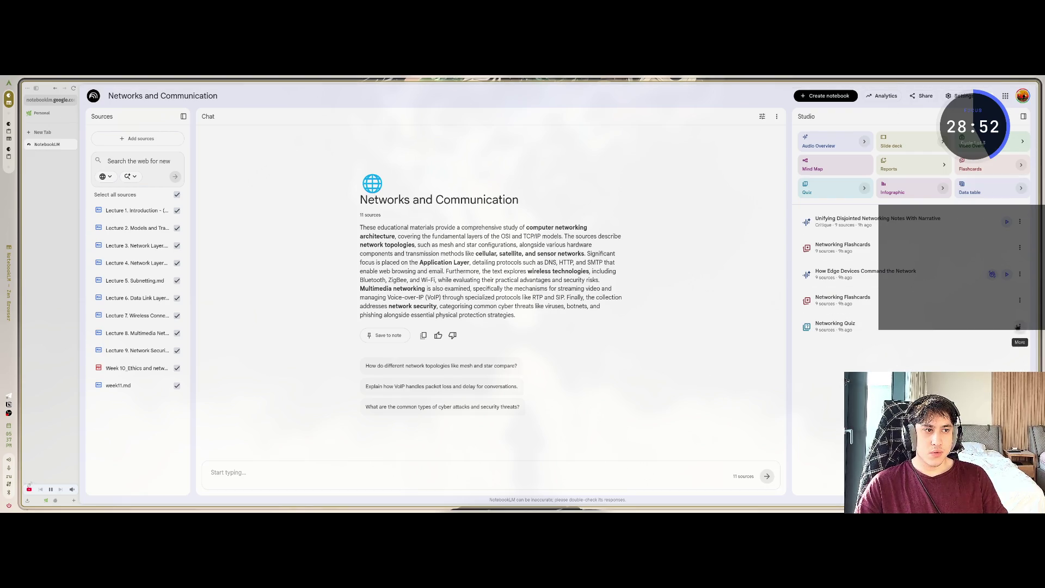
pyautogui.click(1012, 381)
pyautogui.click(581, 303)
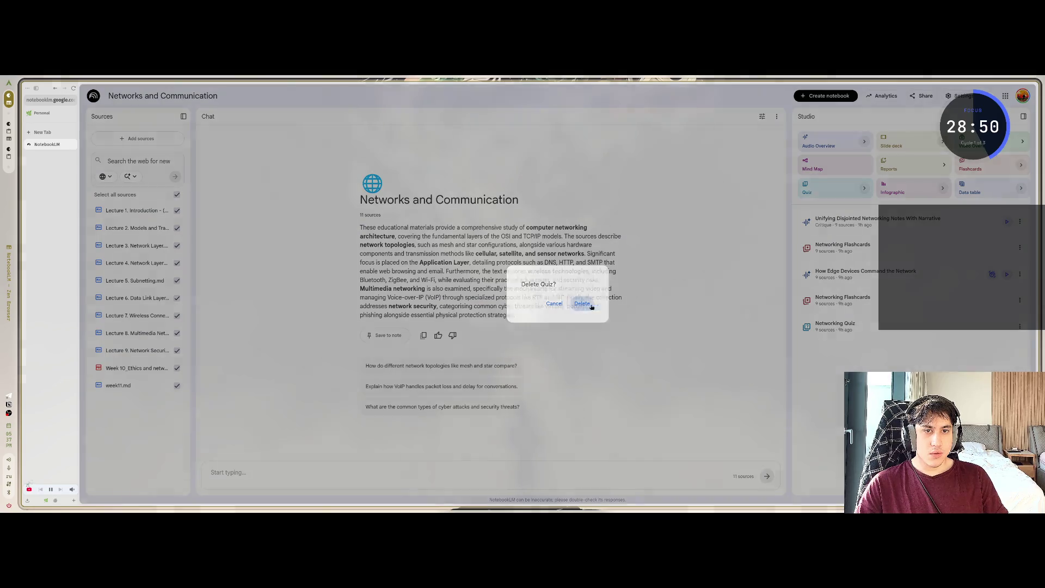
pyautogui.click(1019, 299)
pyautogui.click(1012, 354)
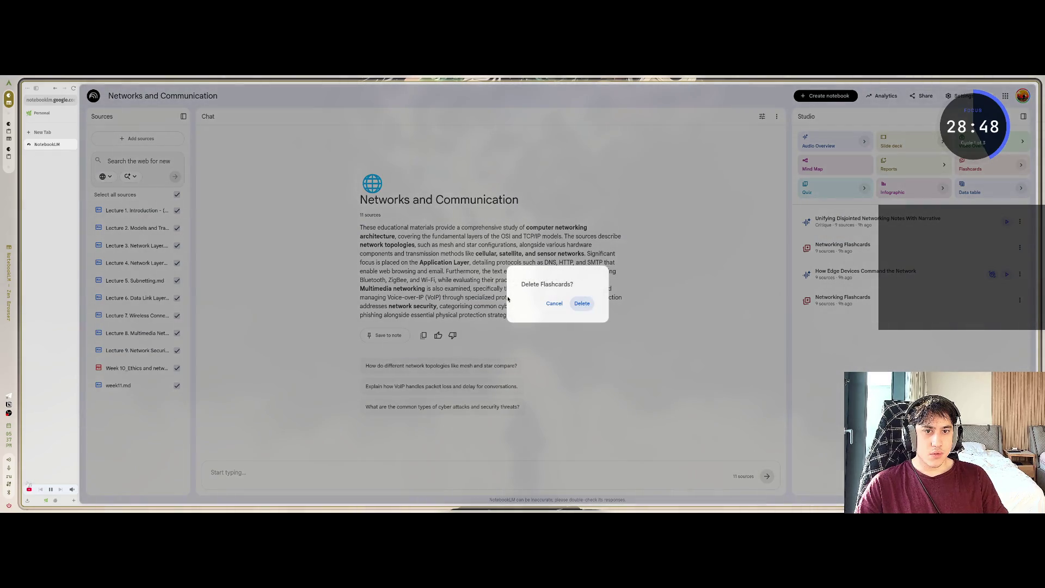
pyautogui.click(582, 304)
# Delete the 'How Edge Devices' audio overview and the remaining Networking Flashcards
pyautogui.click(1020, 274)
pyautogui.click(1012, 328)
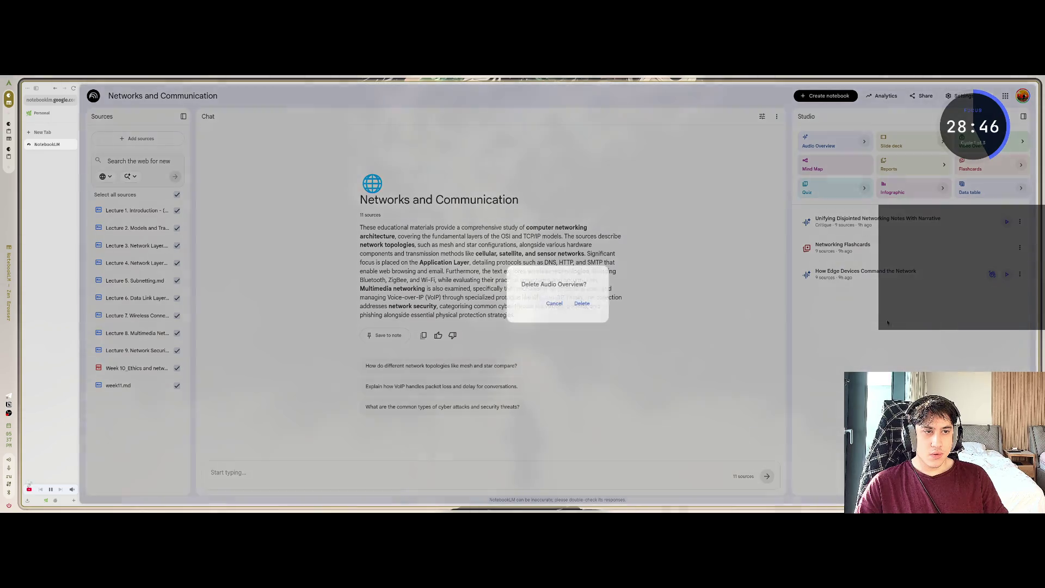
pyautogui.click(581, 302)
pyautogui.click(1020, 248)
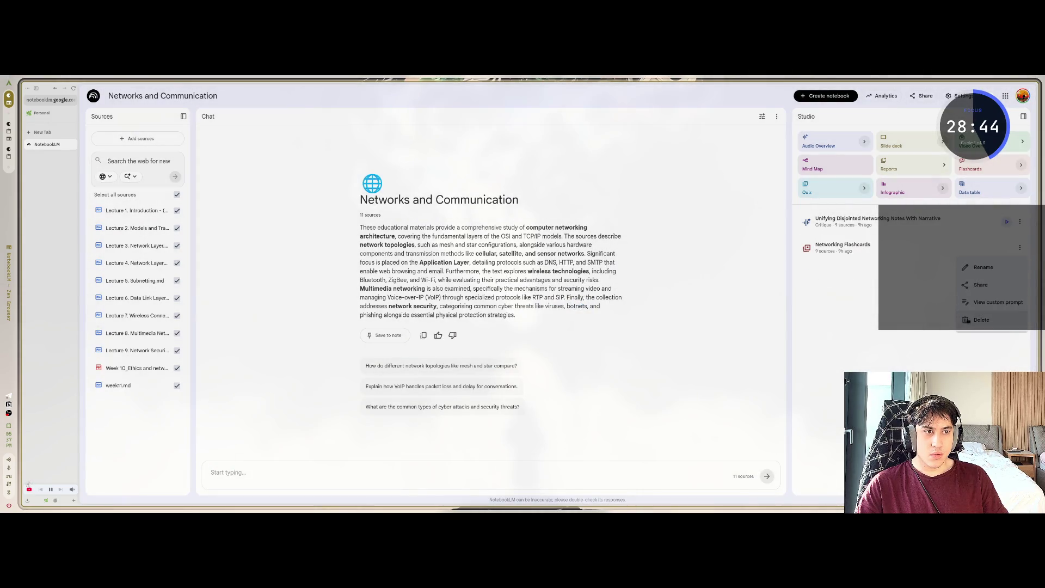
pyautogui.click(1011, 302)
pyautogui.click(581, 304)
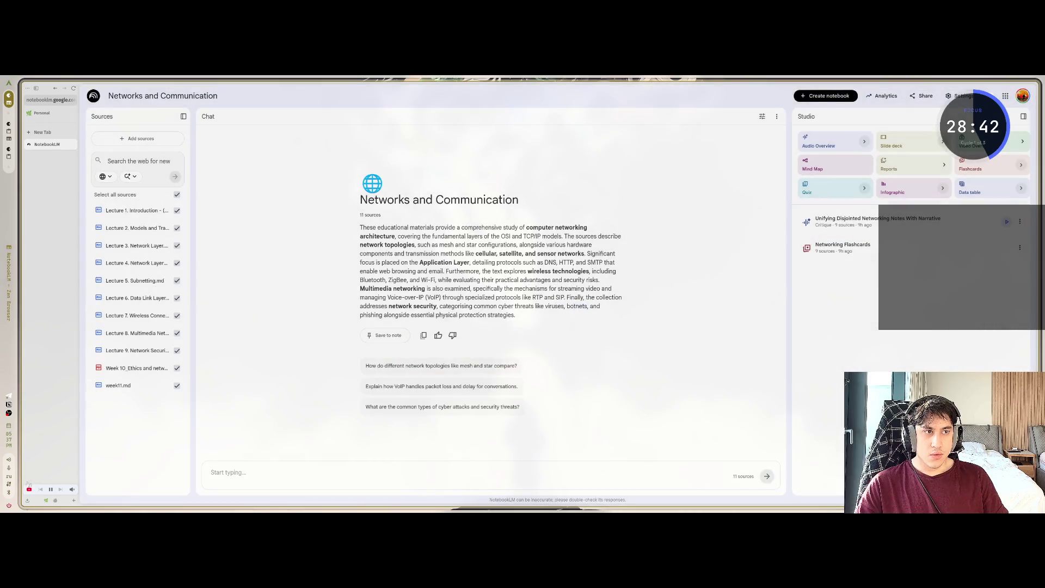
# Delete the last audio overview, 'Unifying Disjointed Networking Notes'
pyautogui.click(1020, 221)
pyautogui.click(1007, 293)
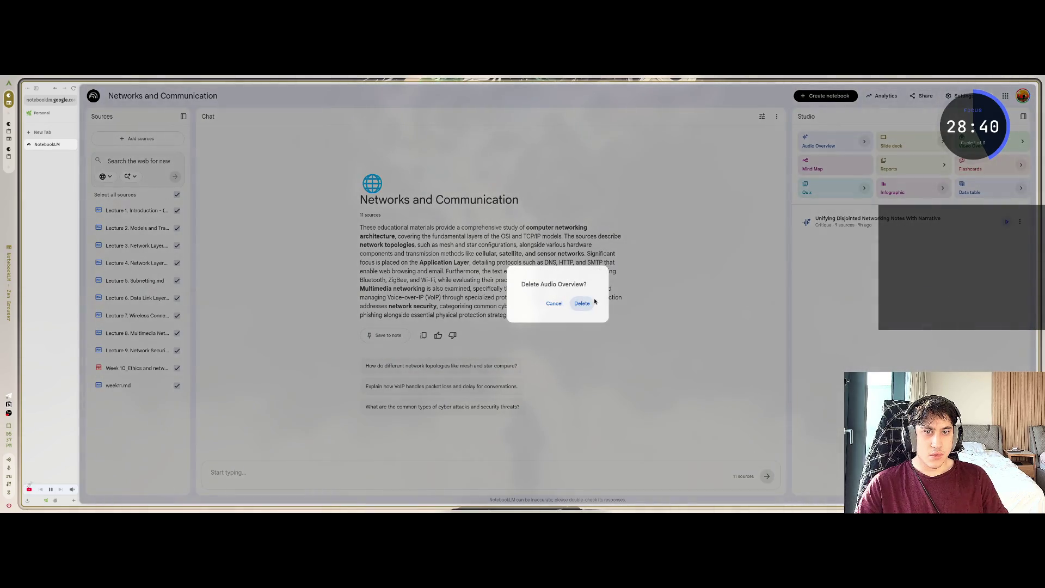
pyautogui.click(582, 303)
pyautogui.press('super+space')
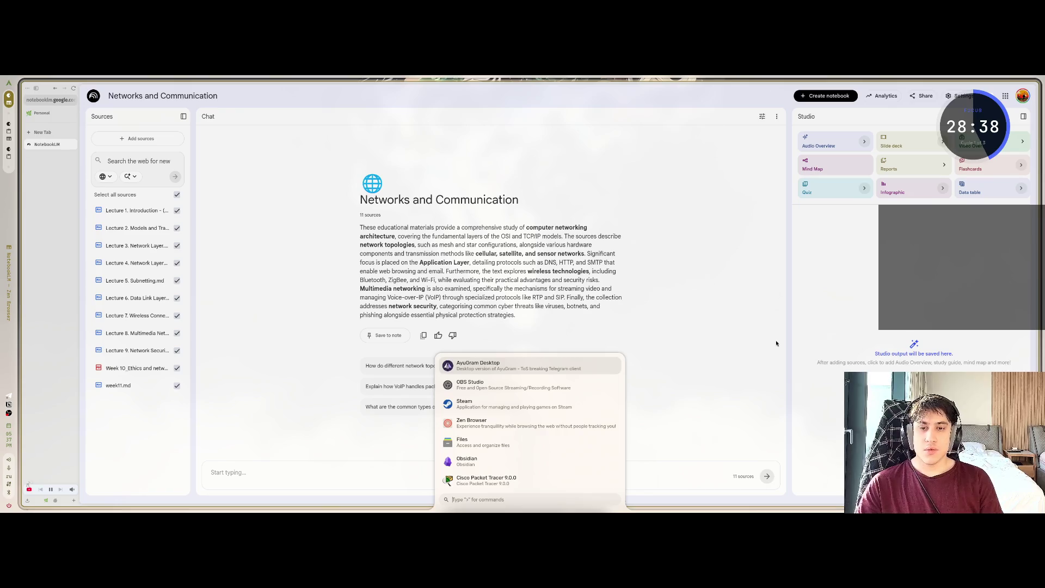
pyautogui.press('Escape')
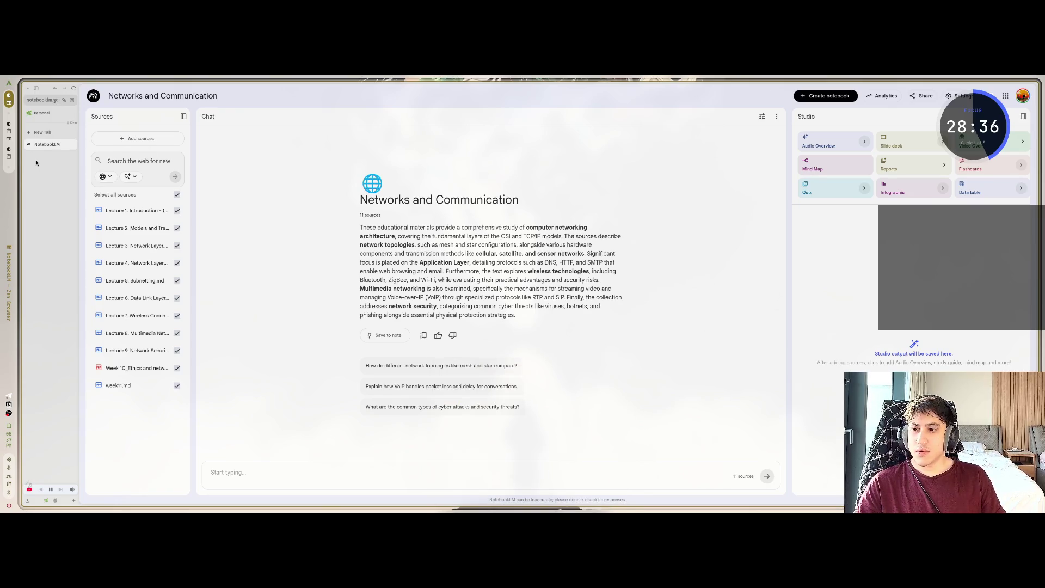
# Open the Claude site in a new browser tab
pyautogui.hotkey('ctrl', 't')
pyautogui.write('сдфг')
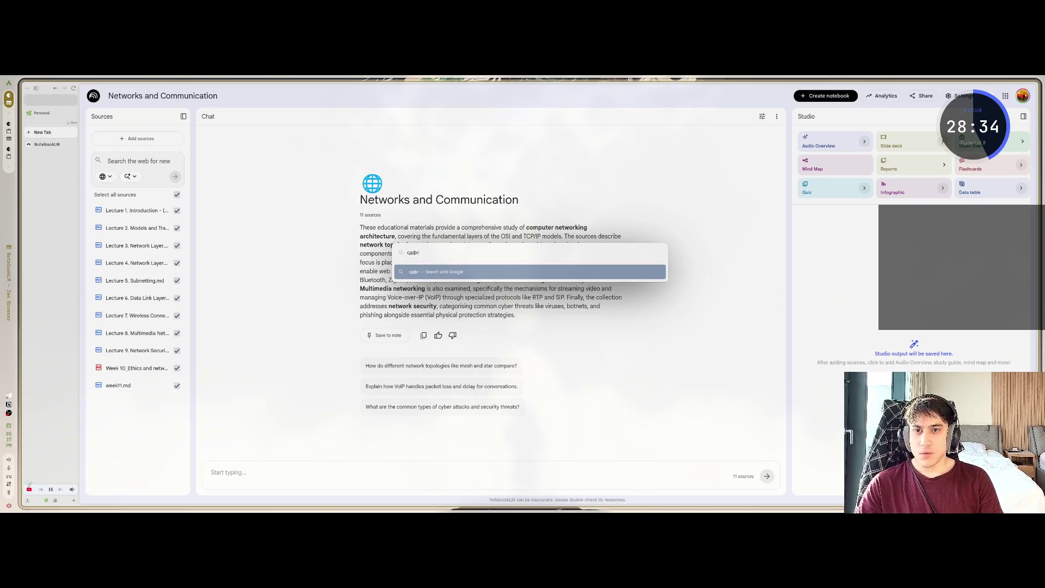
pyautogui.press('BackSpace')
pyautogui.press('BackSpace')
pyautogui.press('BackSpace')
pyautogui.write('cla')
pyautogui.press('Return')
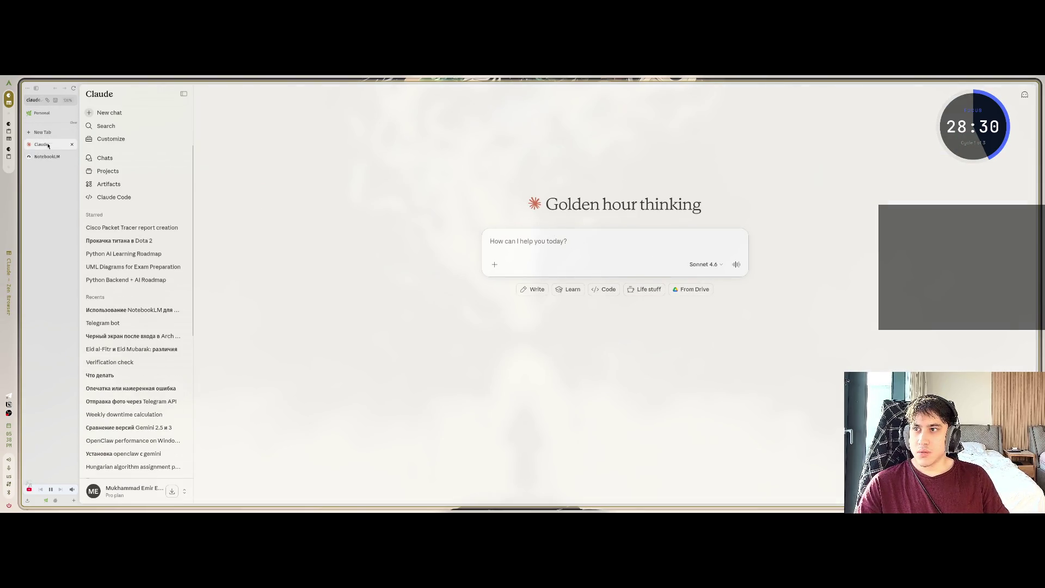
pyautogui.click(47, 156)
pyautogui.click(42, 144)
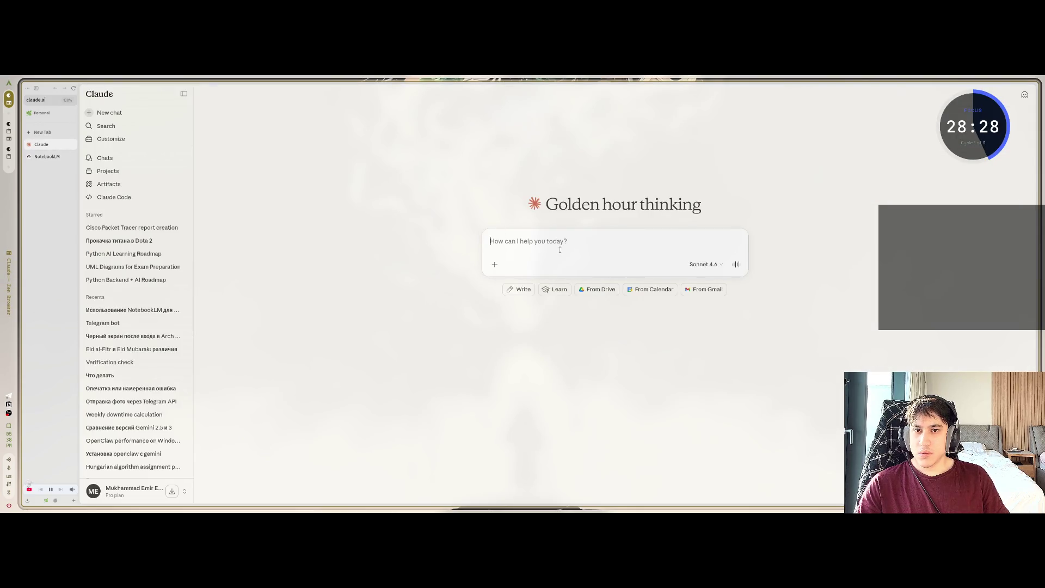
# Ask Claude, in Russian, how to revise for the final exam using lecture materials in NotebookLM
pyautogui.write('z')
pyautogui.press('BackSpace')
pyautogui.write('я за')
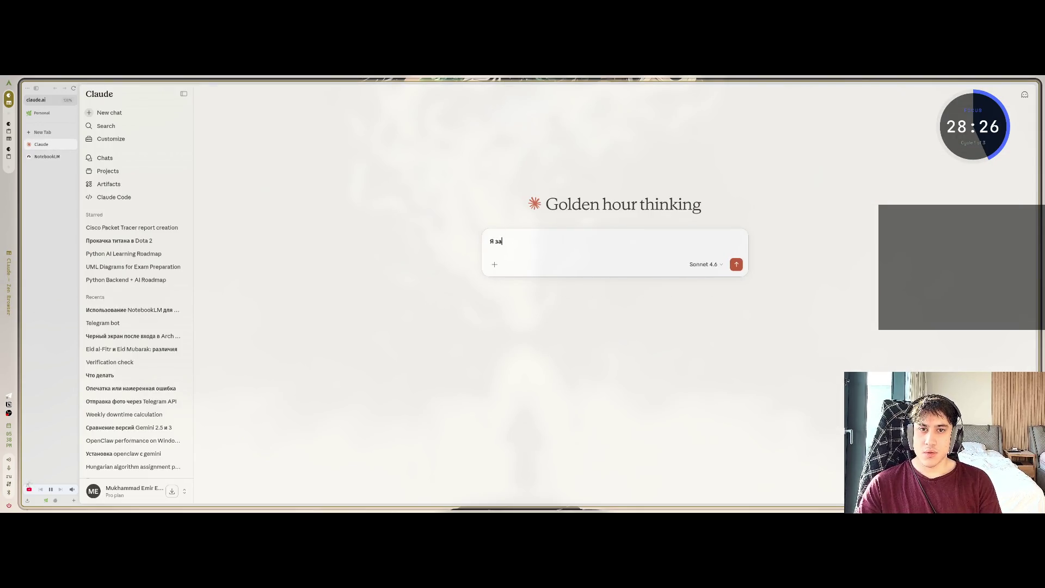
pyautogui.press('BackSpace')
pyautogui.write('зил')
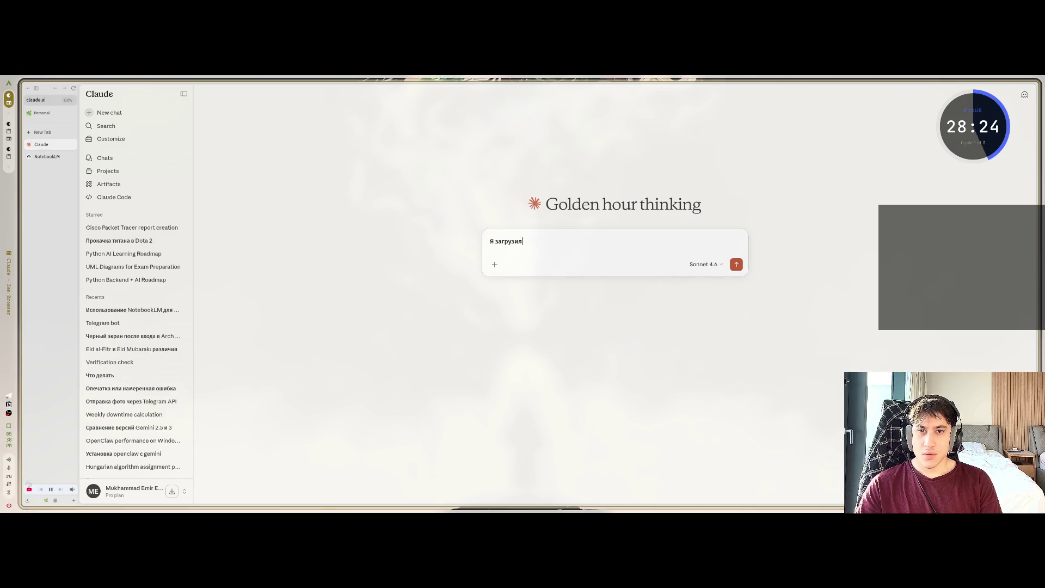
pyautogui.write(' все ')
pyautogui.write('материалы')
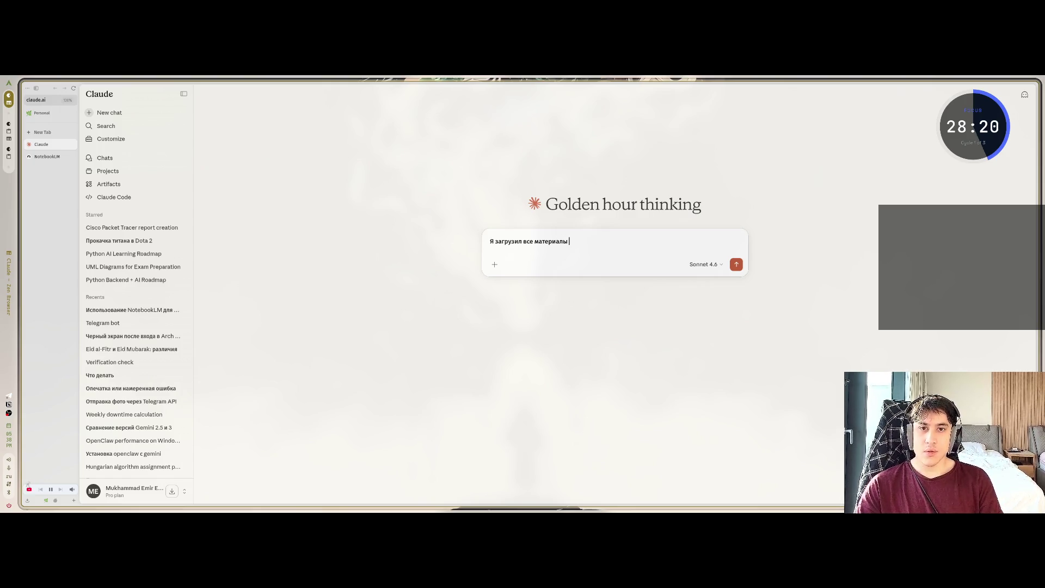
pyautogui.write(' лекци')
pyautogui.write('й в ')
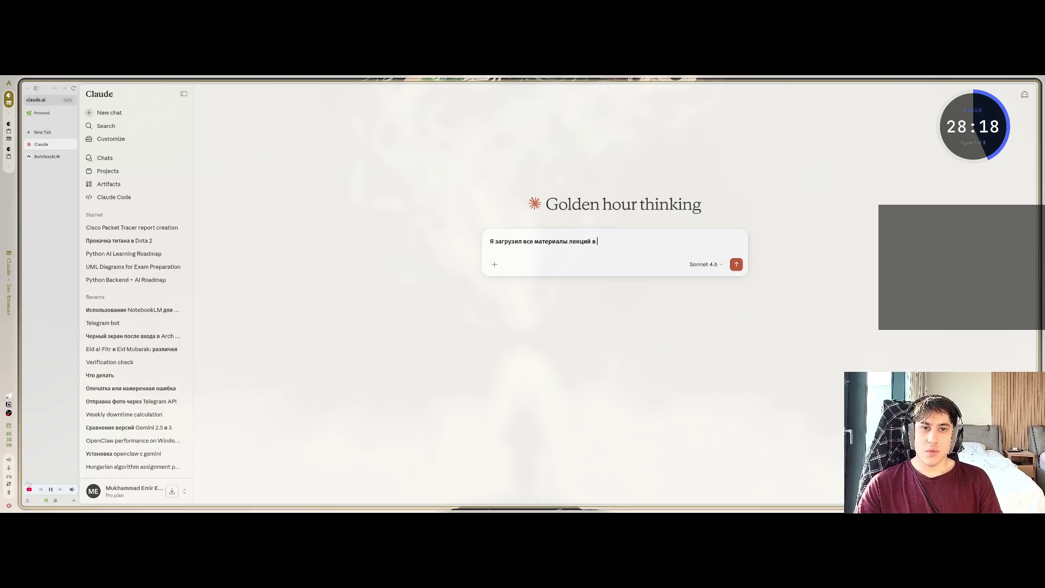
pyautogui.write('по')
pyautogui.write('oteboo')
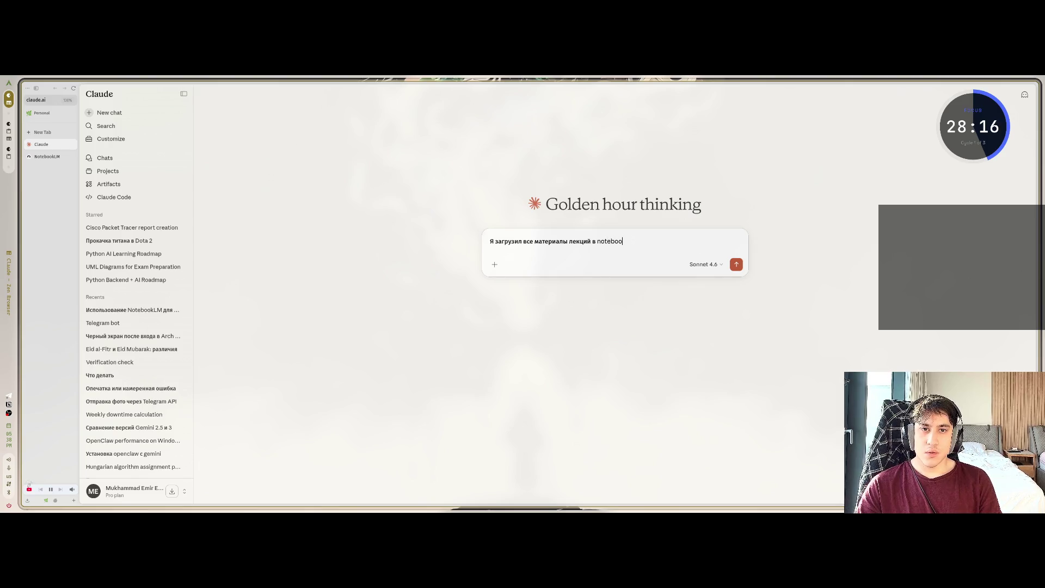
pyautogui.write(' lm')
pyautogui.write(', мнек')
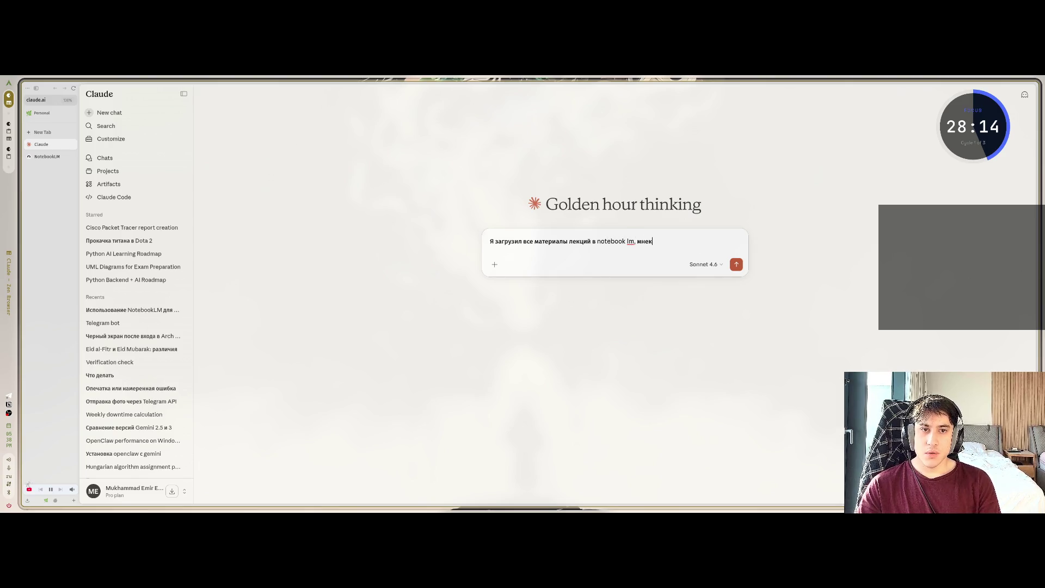
pyautogui.press('BackSpace')
pyautogui.press('BackSpace')
pyautogui.write('ужн')
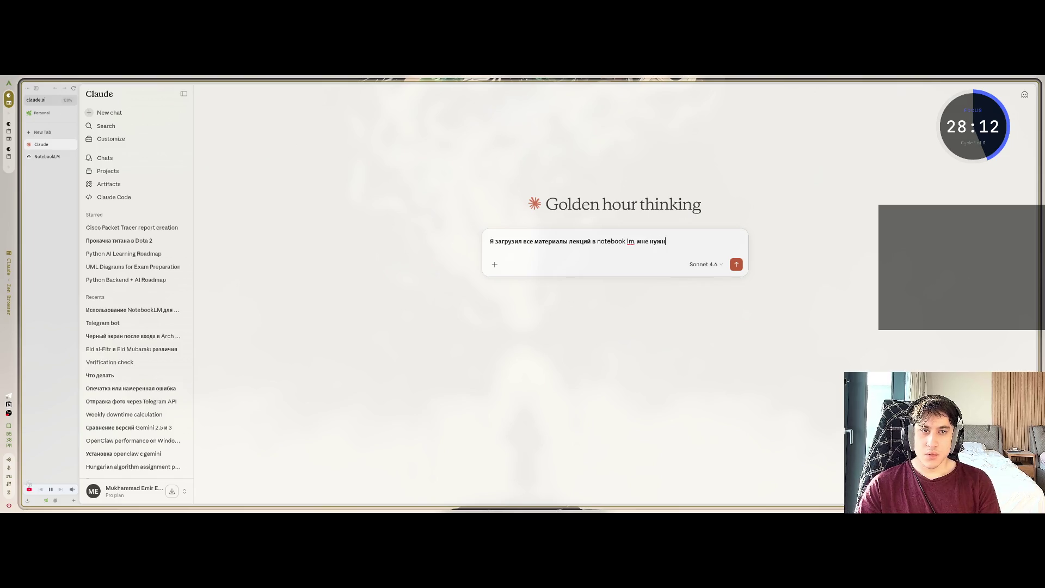
pyautogui.write('о подготовиться ')
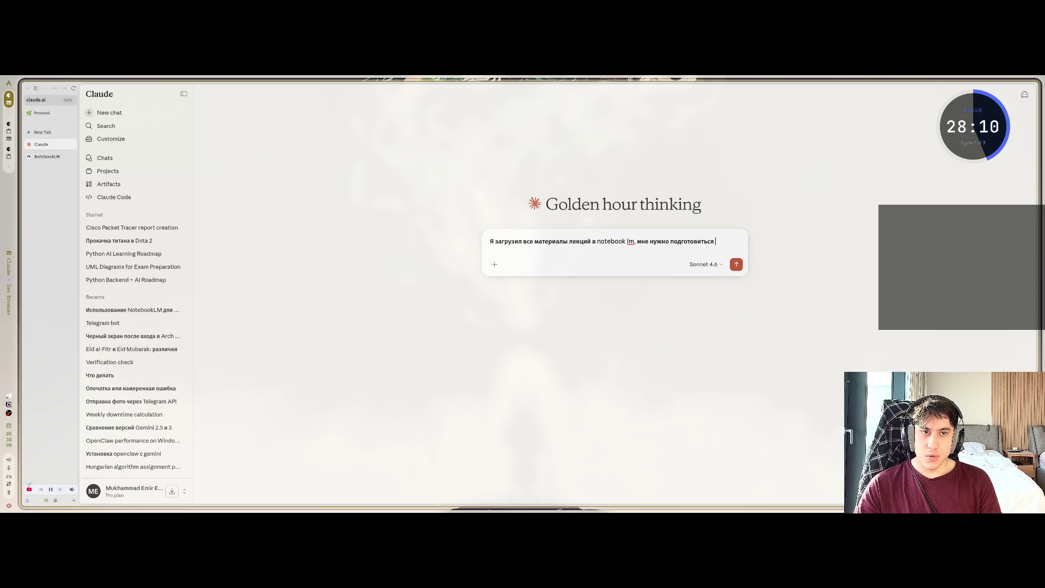
pyautogui.write('к final exam. ')
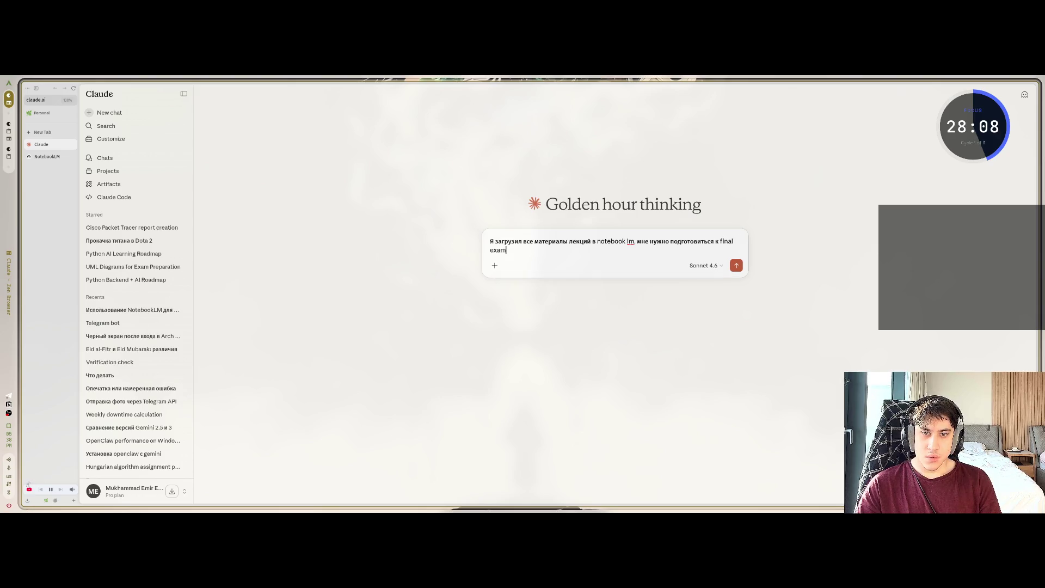
pyautogui.write('Как')
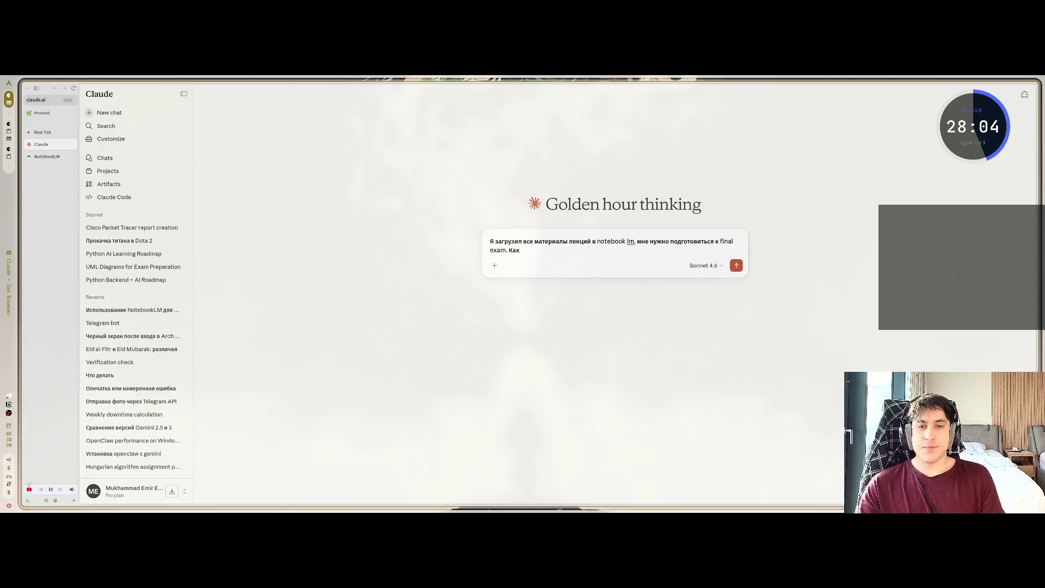
pyautogui.write(' пред')
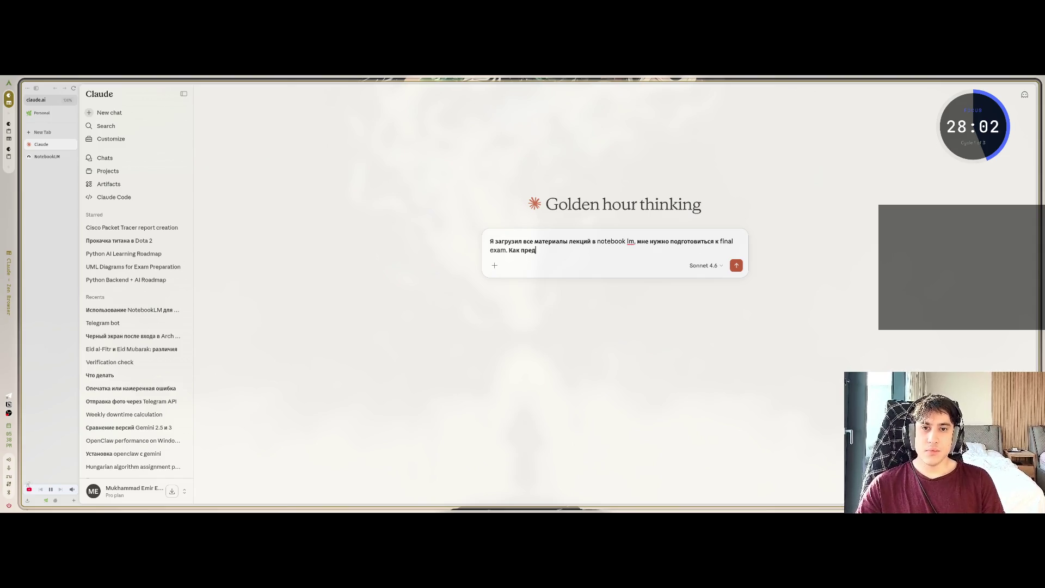
pyautogui.write('ложить мне по')
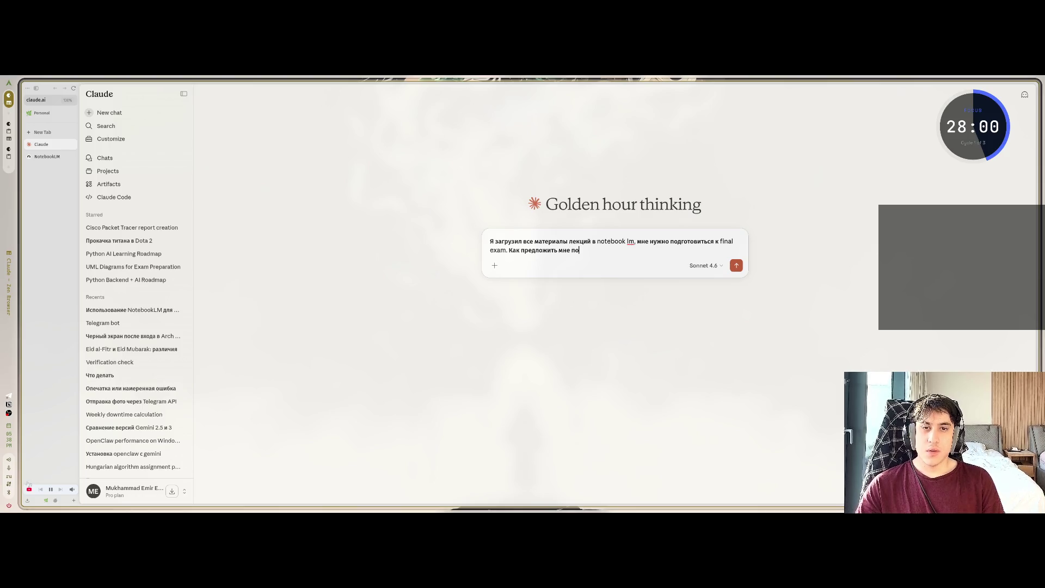
pyautogui.write('вторить')
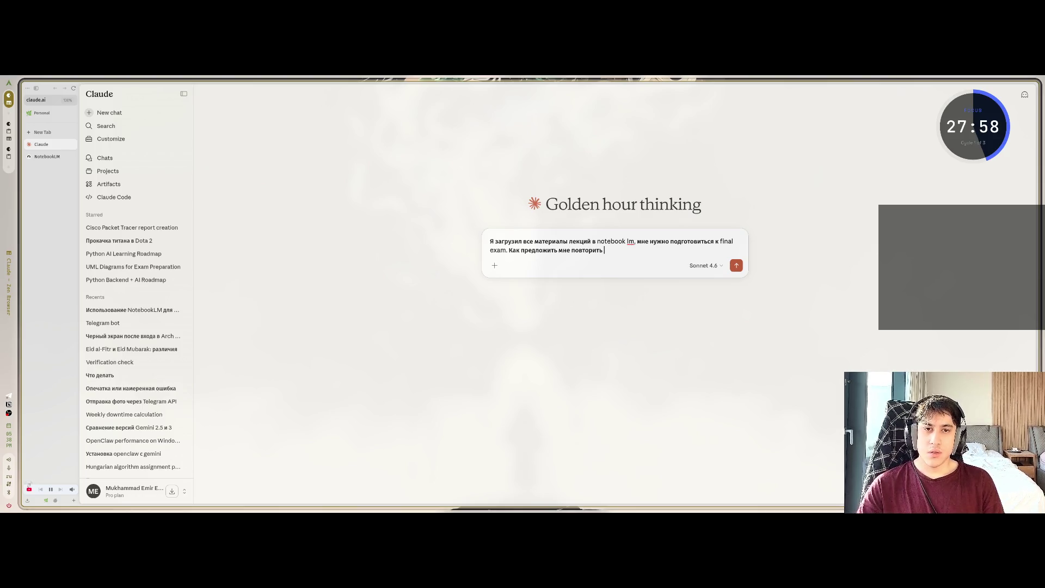
pyautogui.write('?')
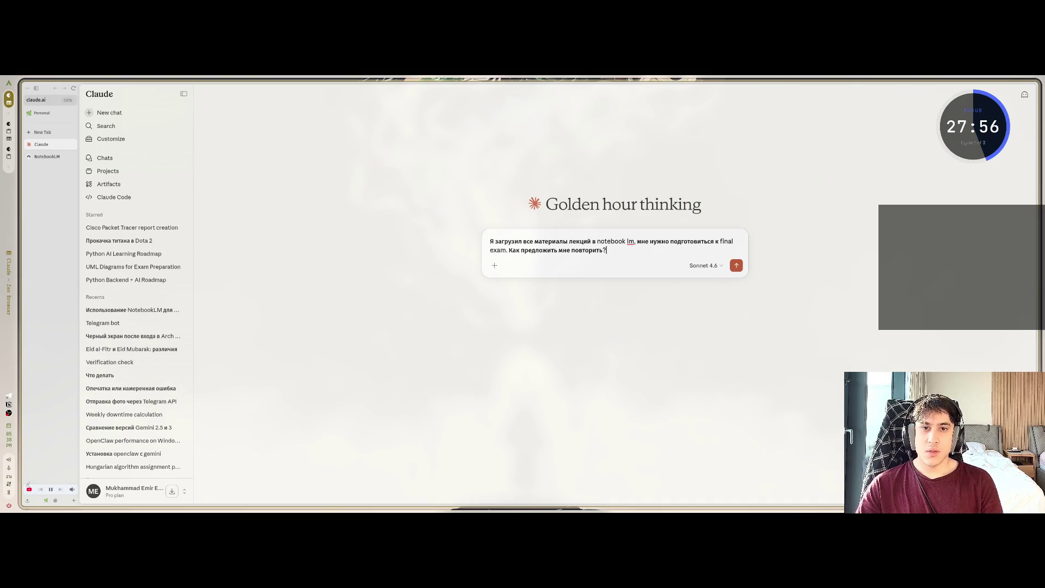
pyautogui.press('Return')
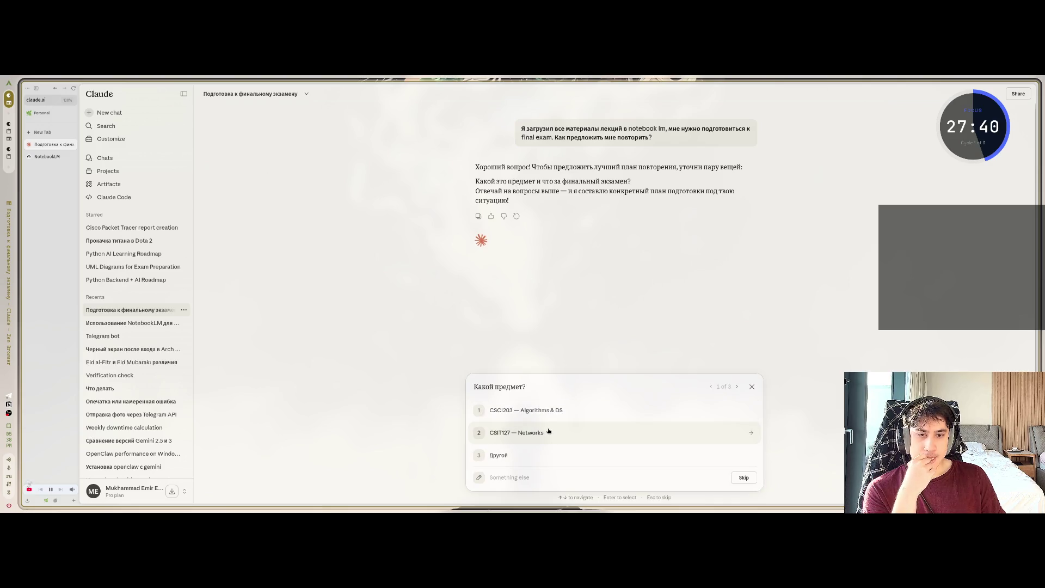
# Answer CSIT127 — Networks, exam in 1–2 days, and request practical tasks, explanations, flashcards and a structured plan
pyautogui.click(549, 431)
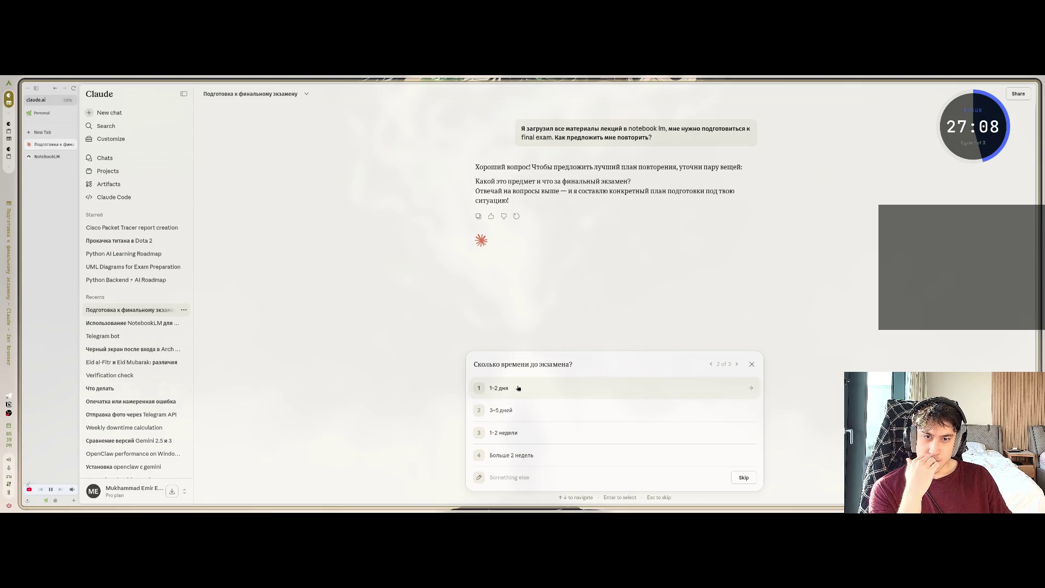
pyautogui.click(518, 388)
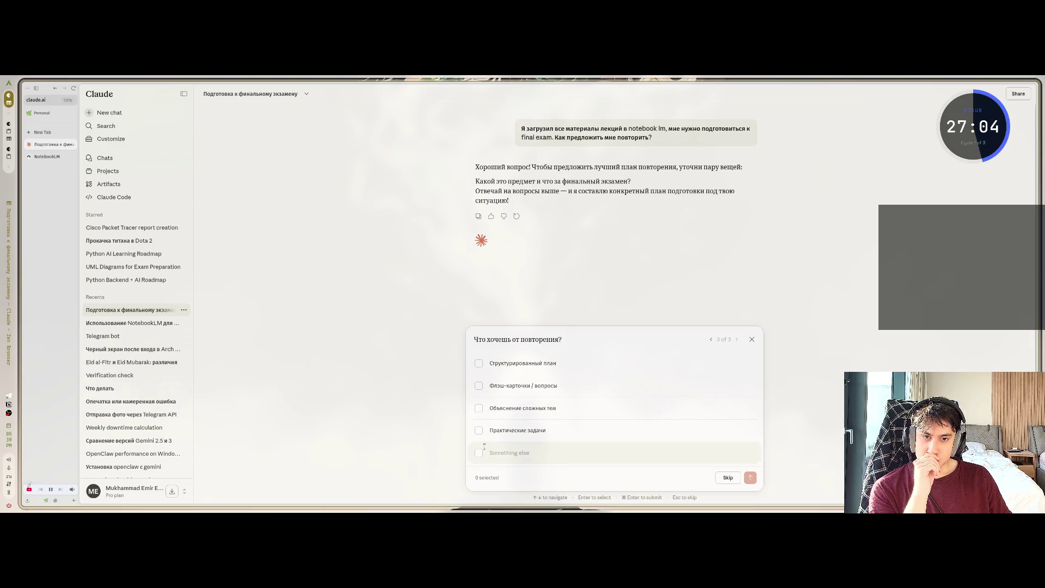
pyautogui.click(479, 430)
pyautogui.click(479, 409)
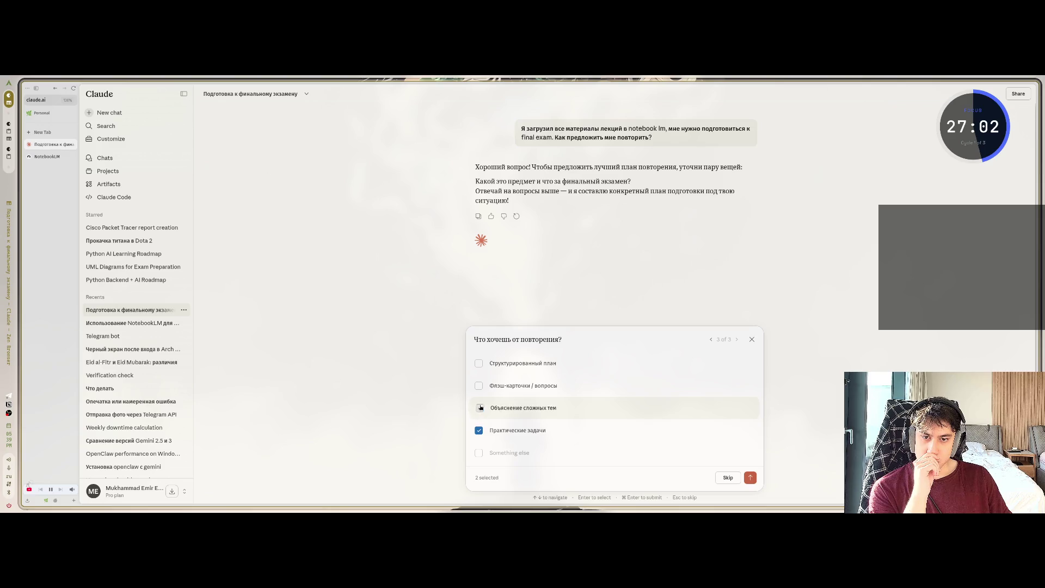
pyautogui.click(479, 386)
pyautogui.click(479, 363)
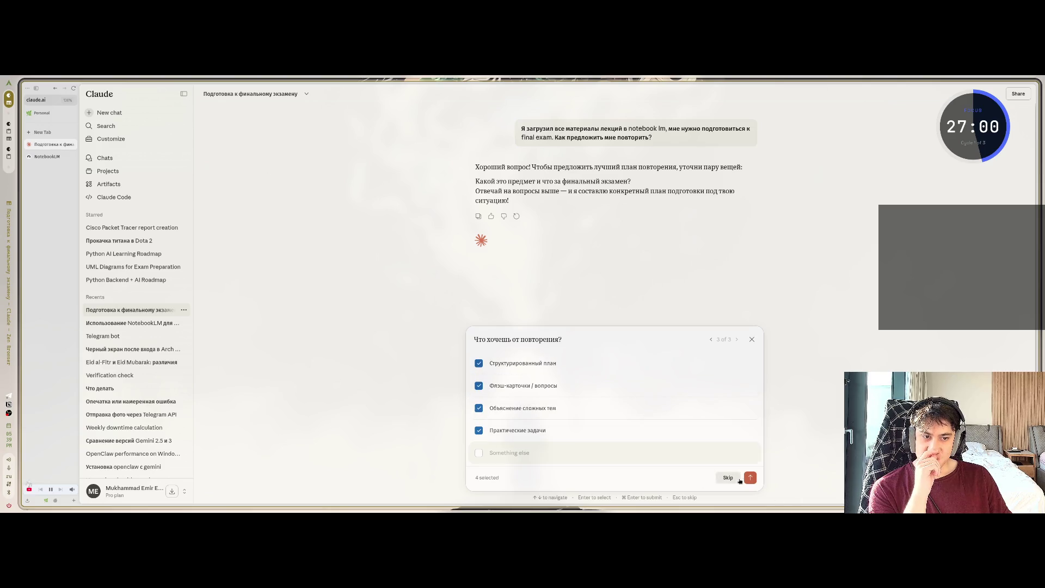
pyautogui.click(750, 477)
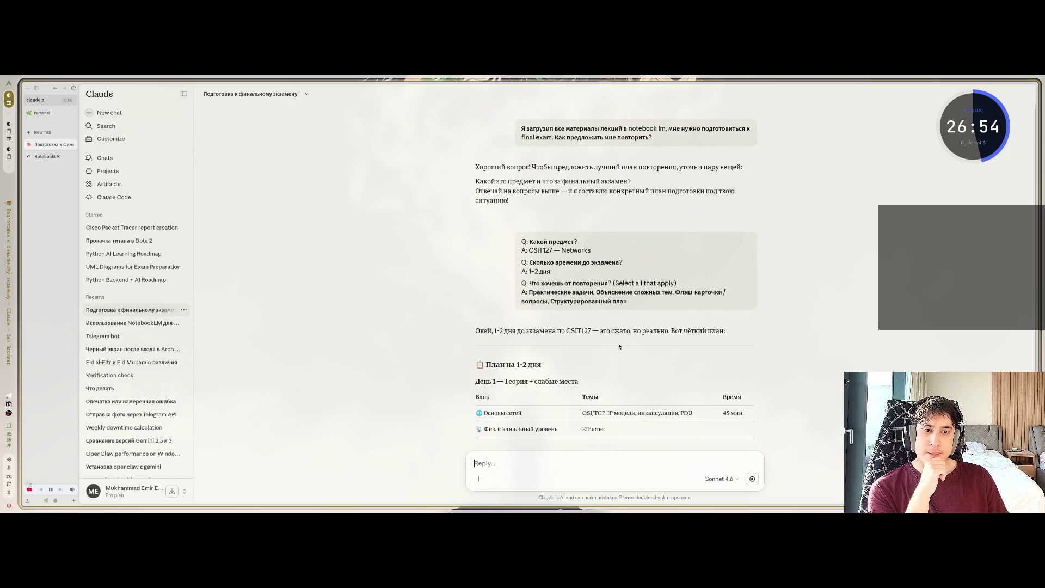
# Tick ACL, VLANs & Trunking and Subnetting / VLSM under 'Где чувствуешь пробелы?' and submit
pyautogui.scroll(-2, 623, 351)
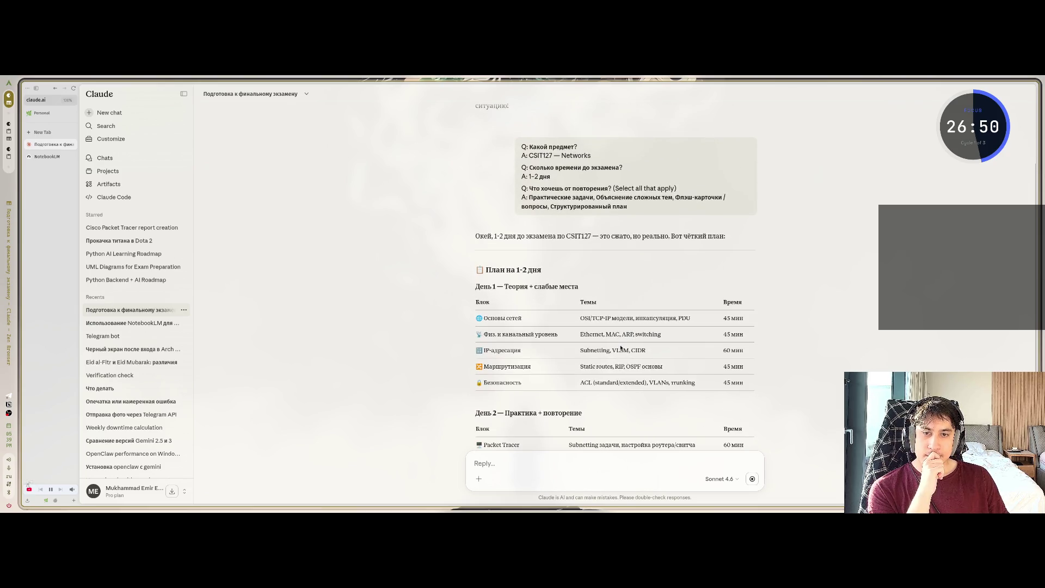
pyautogui.scroll(-3, 621, 349)
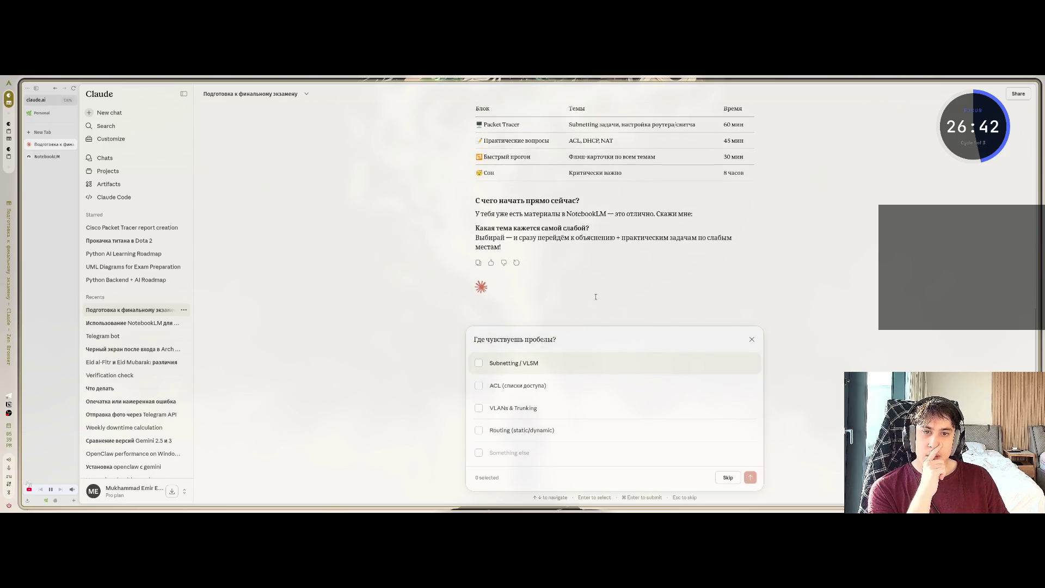
pyautogui.click(479, 386)
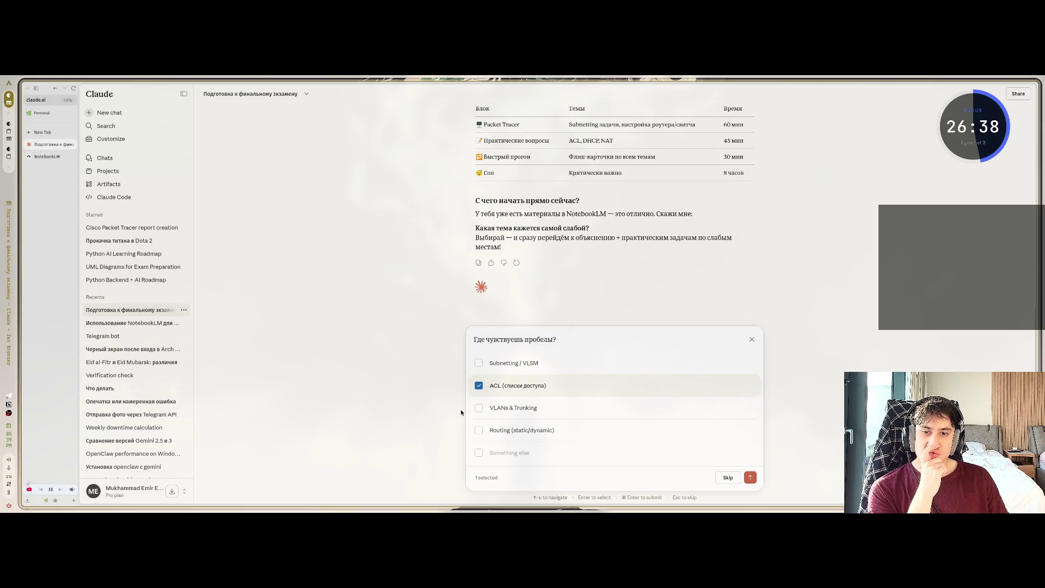
pyautogui.click(479, 409)
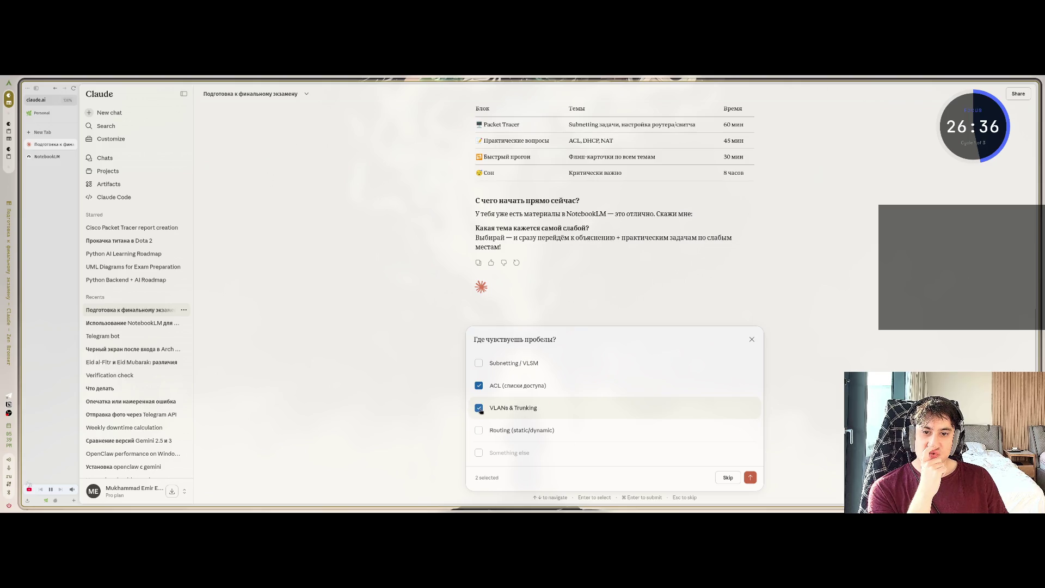
pyautogui.click(479, 363)
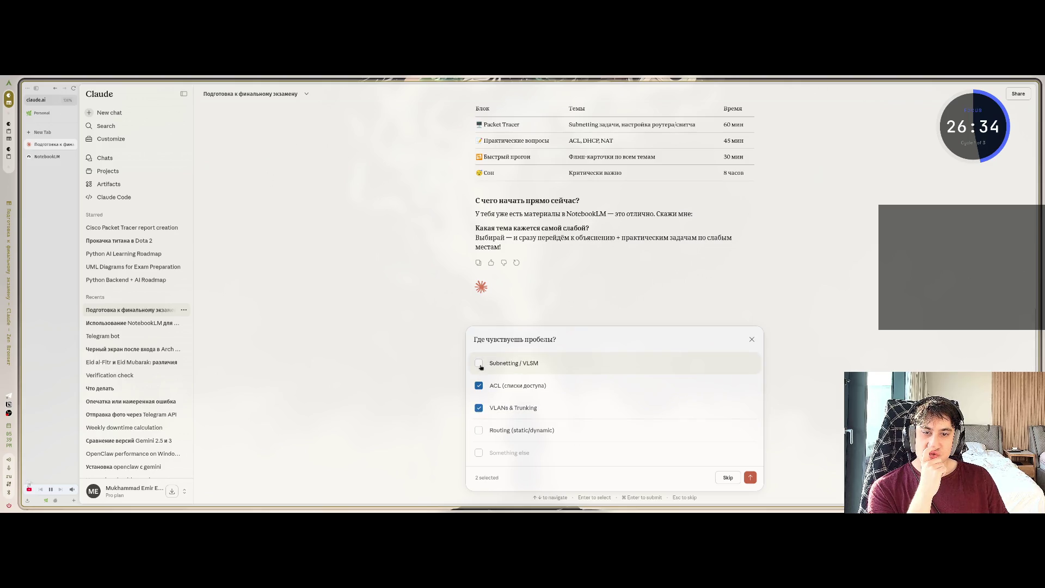
pyautogui.click(749, 477)
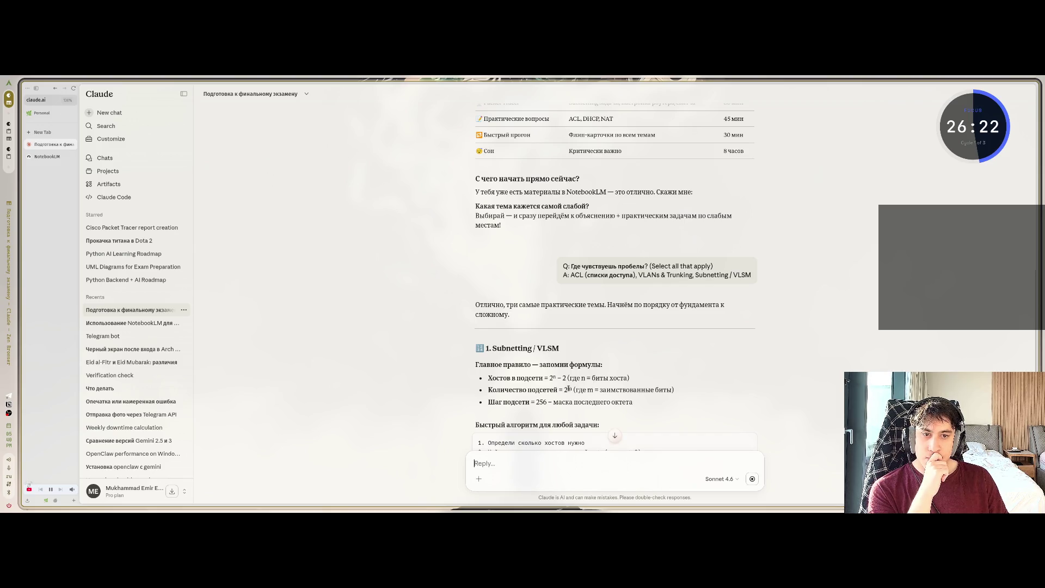
# Scroll Claude's study guide down to the five Флэш-вопросы self-check questions
pyautogui.scroll(-3, 555, 307)
pyautogui.scroll(-5, 528, 339)
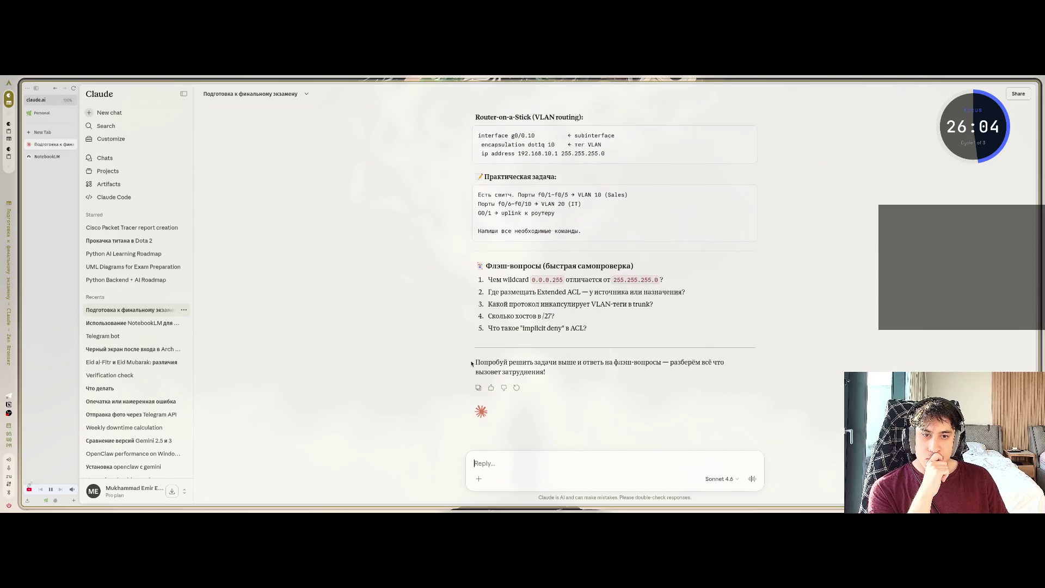
# Ask Claude what to ask NotebookLM and select its suggested mock-exam prompt on ACL, VLANs and Subnetting
pyautogui.write('я хочу в ')
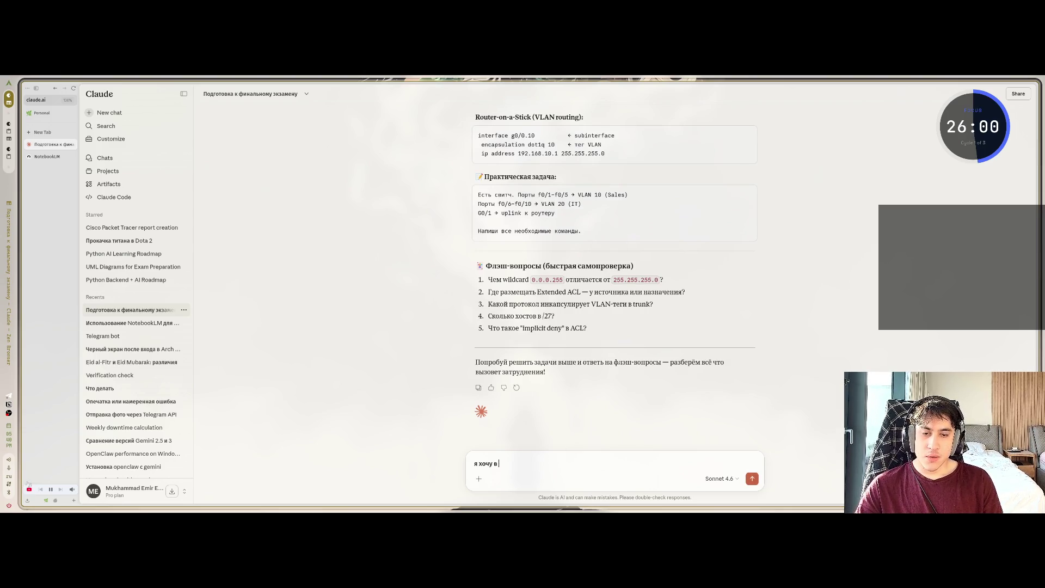
pyautogui.write('notebooklm')
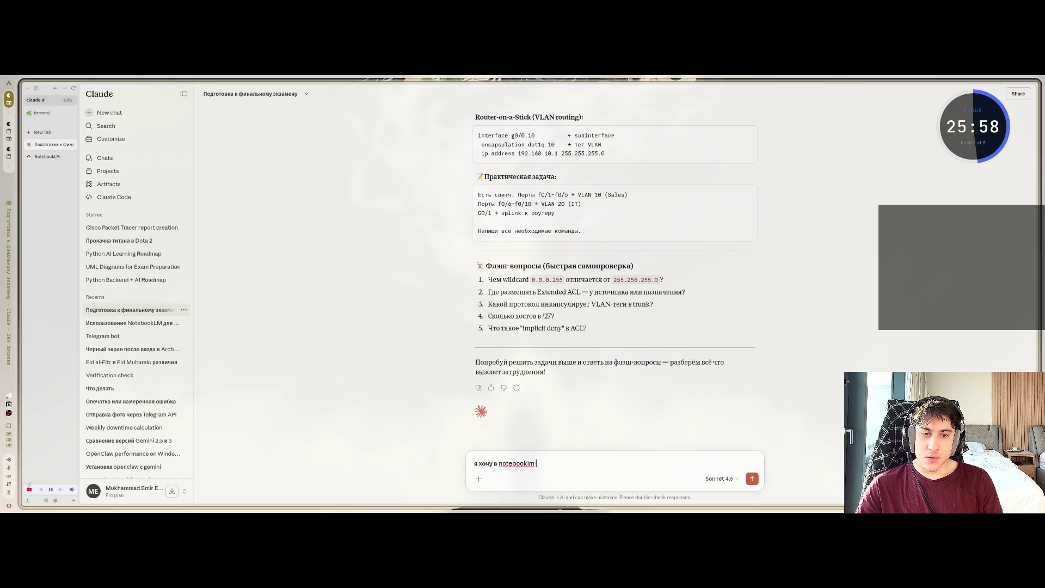
pyautogui.write(' е-т')
pyautogui.write('адав')
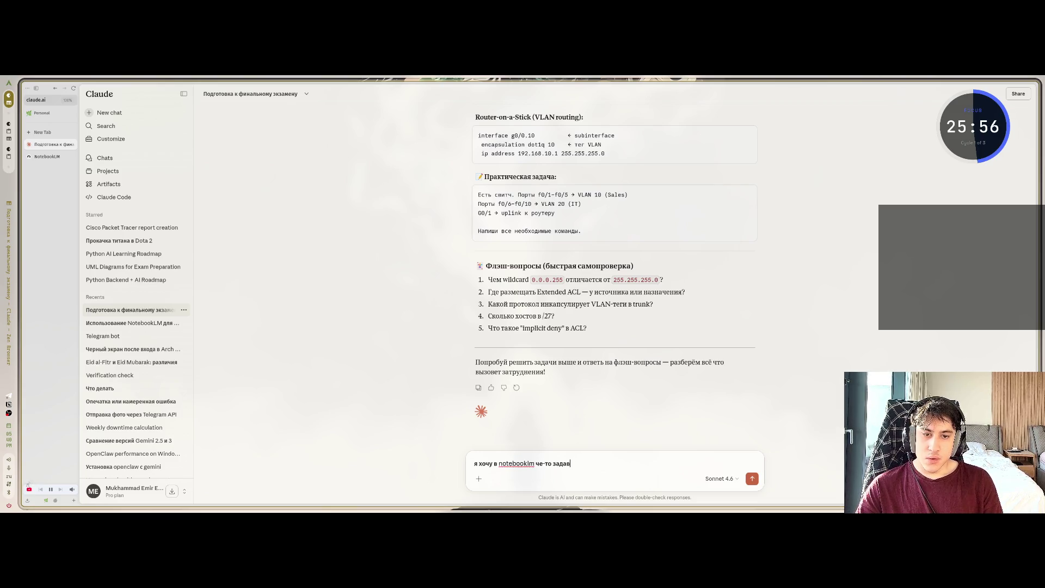
pyautogui.write('ь')
pyautogui.press('Return')
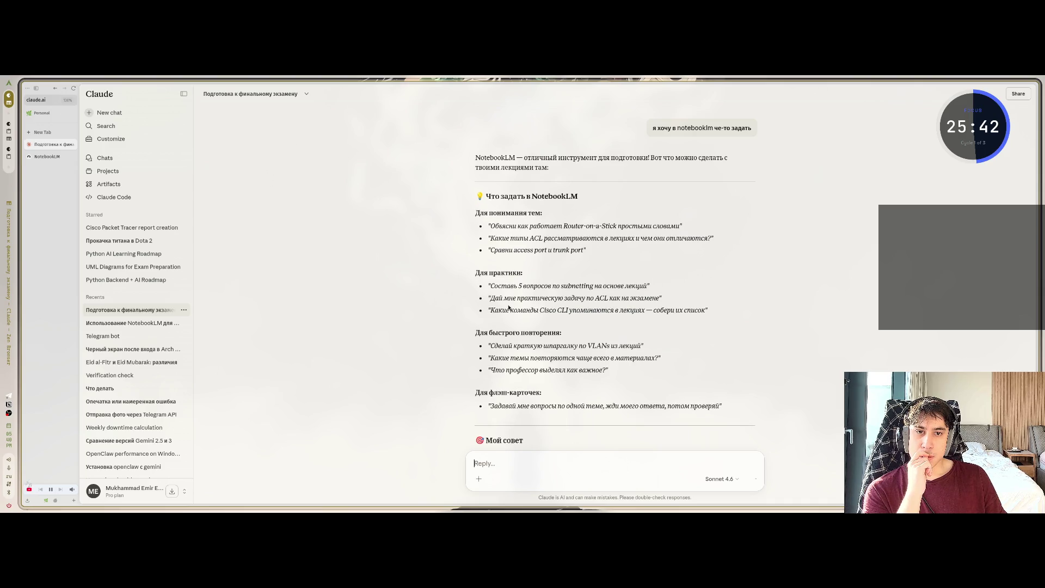
pyautogui.scroll(-3, 500, 315)
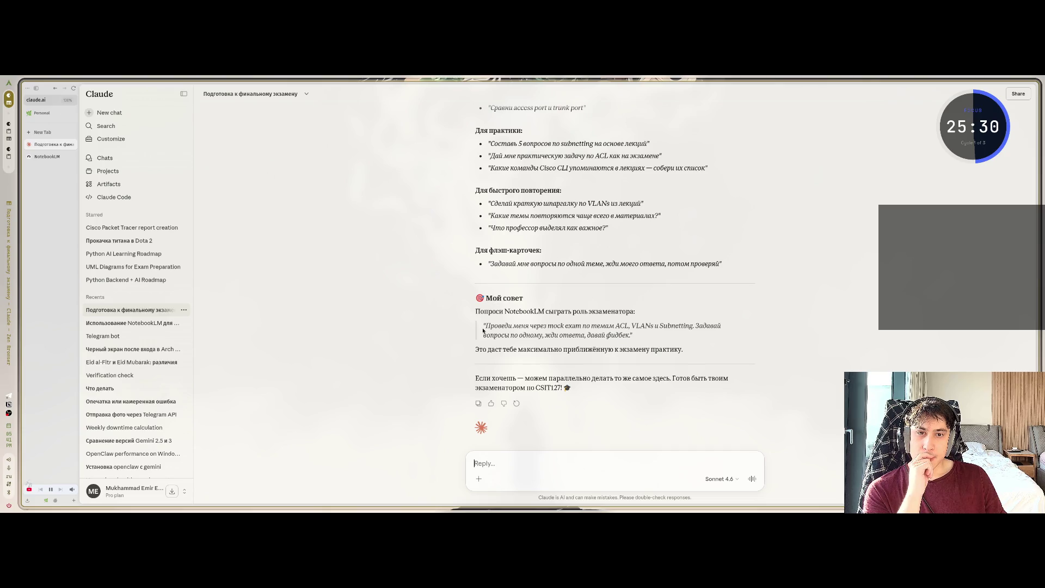
pyautogui.moveTo(483, 325); pyautogui.dragTo(638, 342)
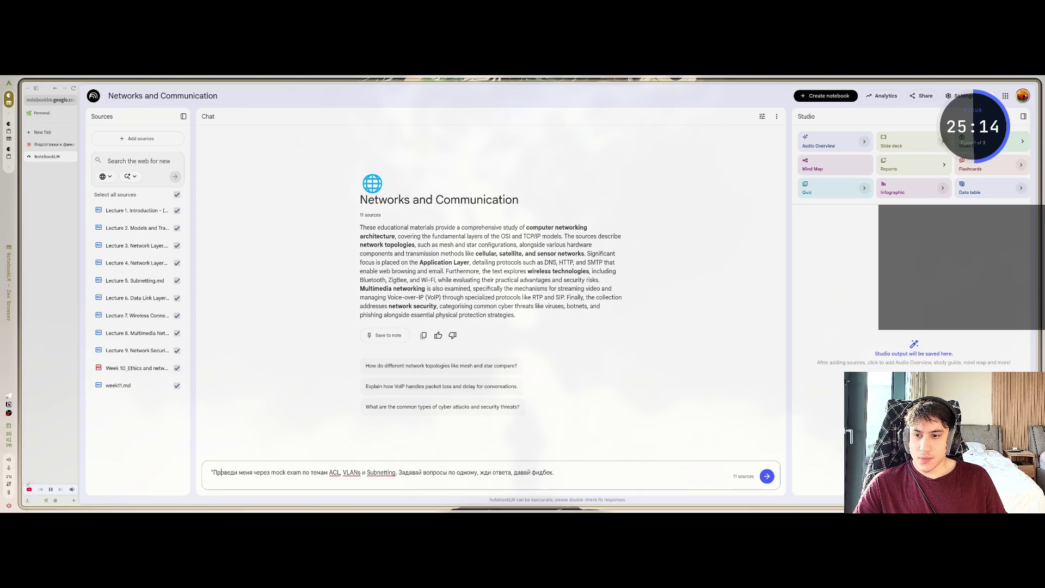
# Remove the stray quote and topic list from the pasted prompt and send the mock-exam request
pyautogui.press('BackSpace')
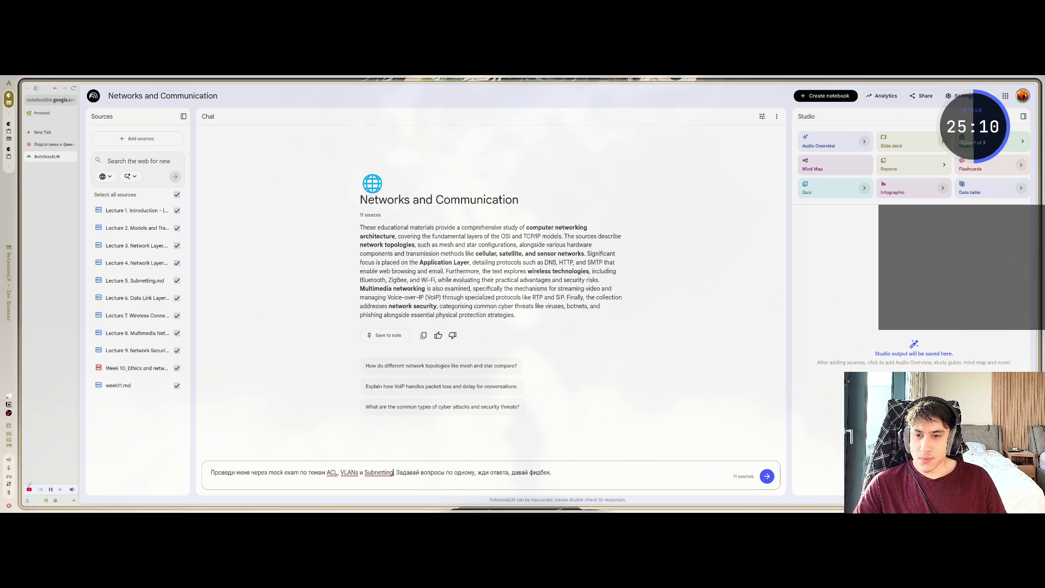
pyautogui.press('BackSpace')
pyautogui.press('BackSpace')
pyautogui.press('BackSpace')
pyautogui.press('BackSpace')
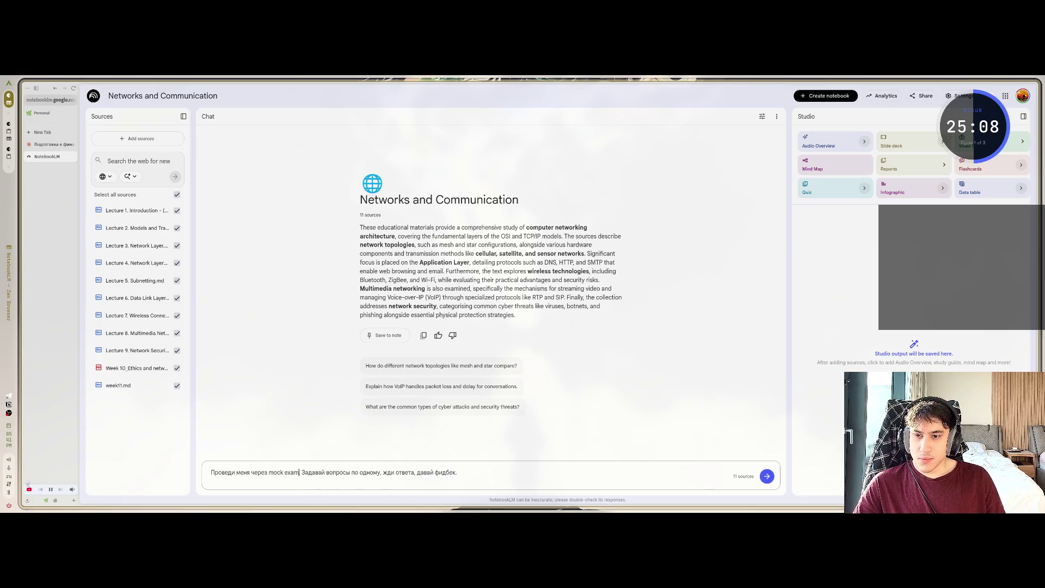
pyautogui.write('.')
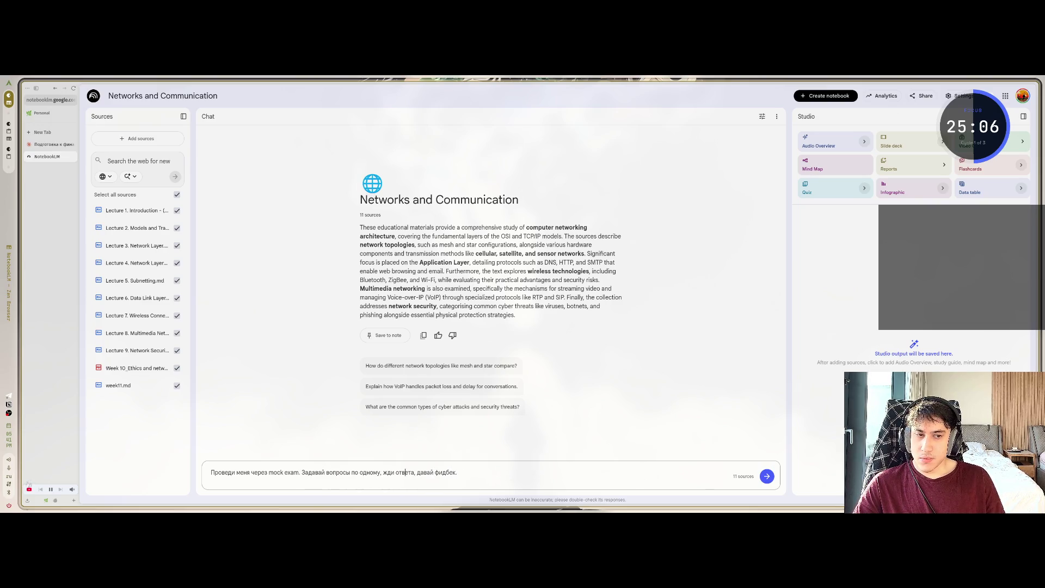
pyautogui.press('Return')
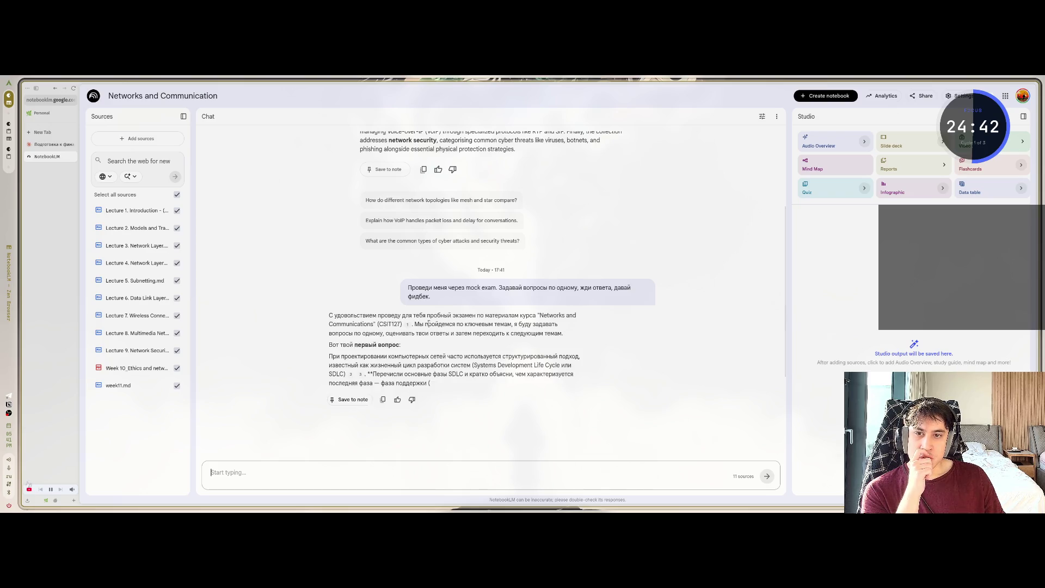
# Ask NotebookLM to continue the mock exam in English ('пиши на английском')
pyautogui.moveTo(422, 315); pyautogui.dragTo(460, 322)
pyautogui.click(514, 315)
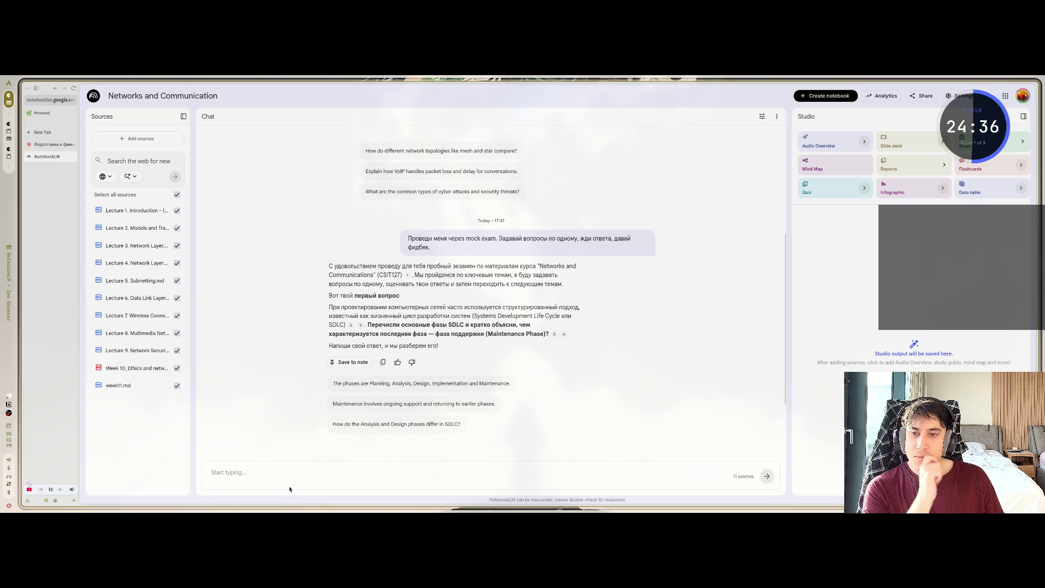
pyautogui.click(231, 482)
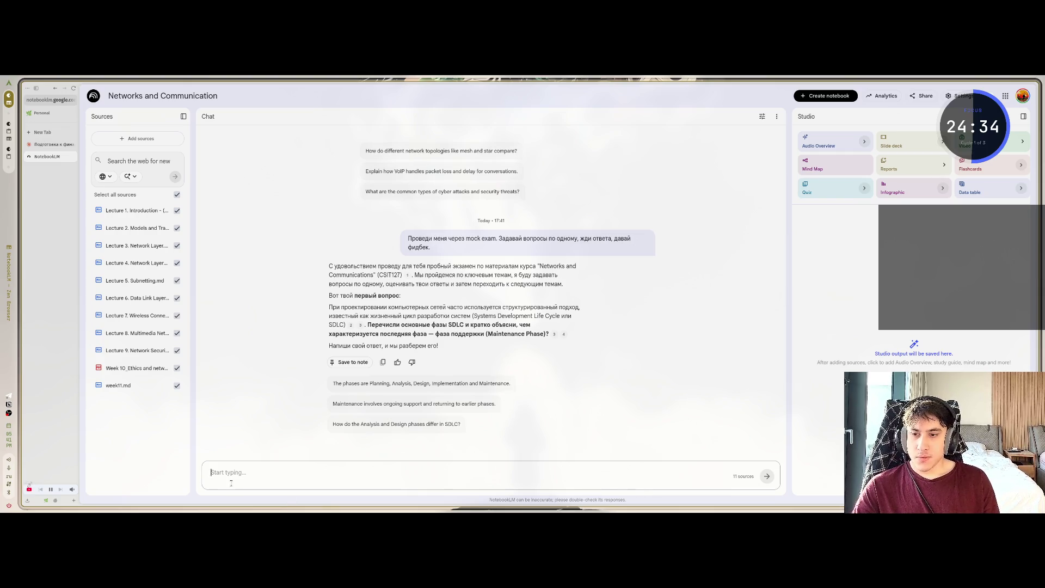
pyautogui.write('пиши на английском')
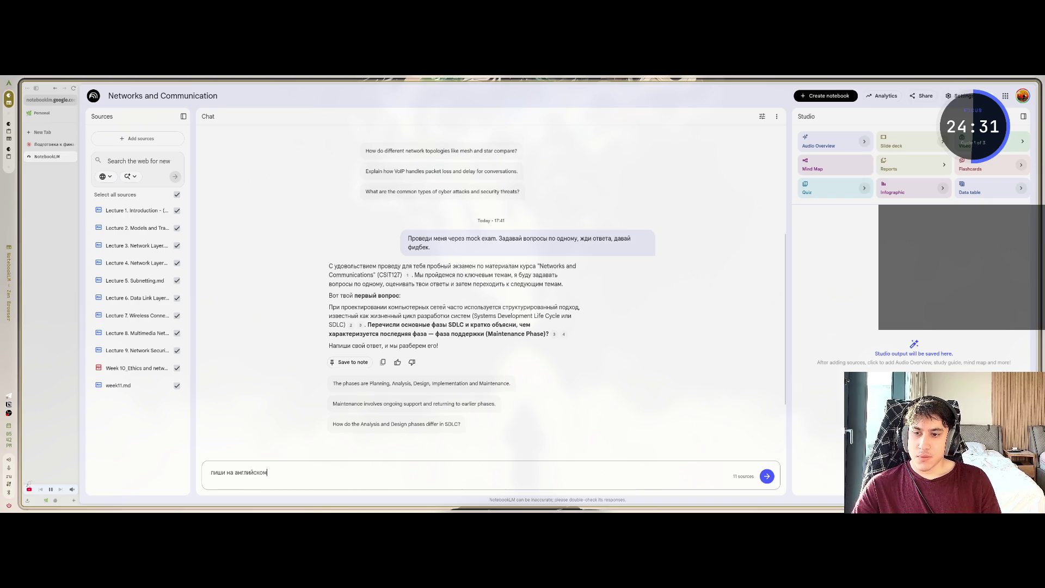
pyautogui.press('Return')
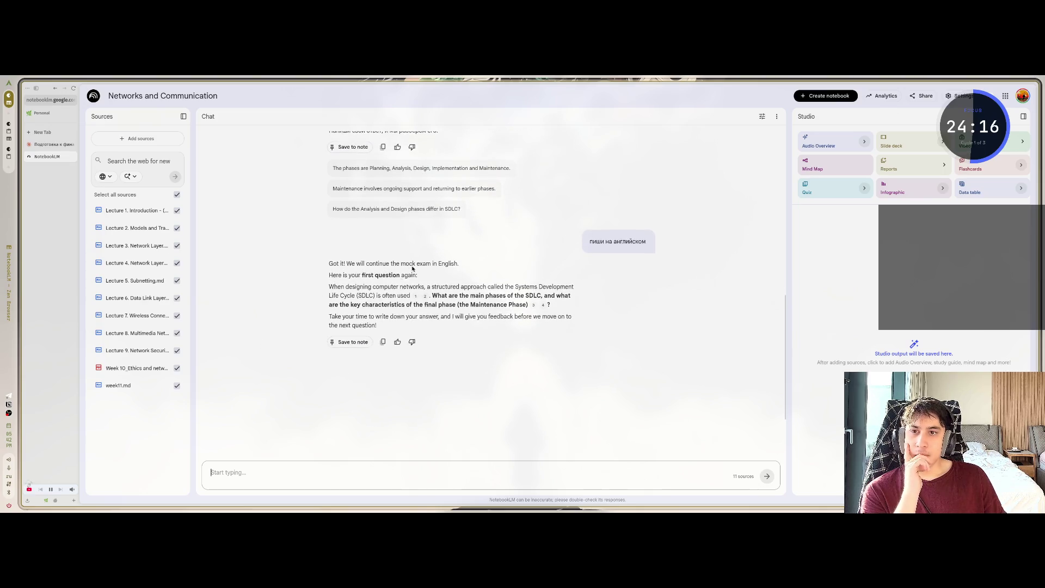
pyautogui.moveTo(347, 264)
pyautogui.mouseDown()
pyautogui.moveTo(459, 263)
pyautogui.moveTo(364, 275)
pyautogui.moveTo(414, 276)
pyautogui.mouseUp()
pyautogui.click(353, 292)
pyautogui.moveTo(342, 290); pyautogui.dragTo(394, 288)
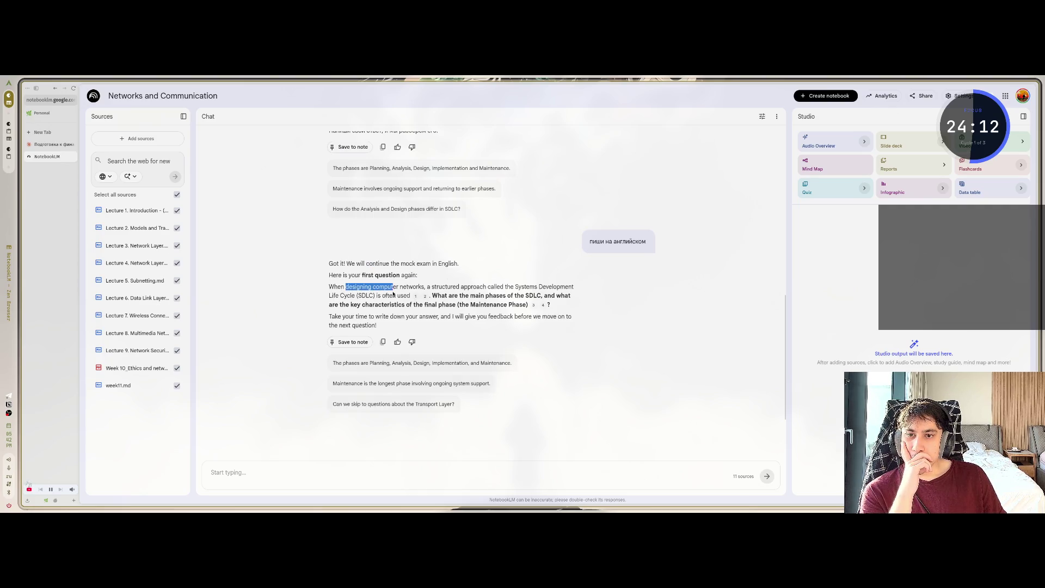
pyautogui.click(384, 295)
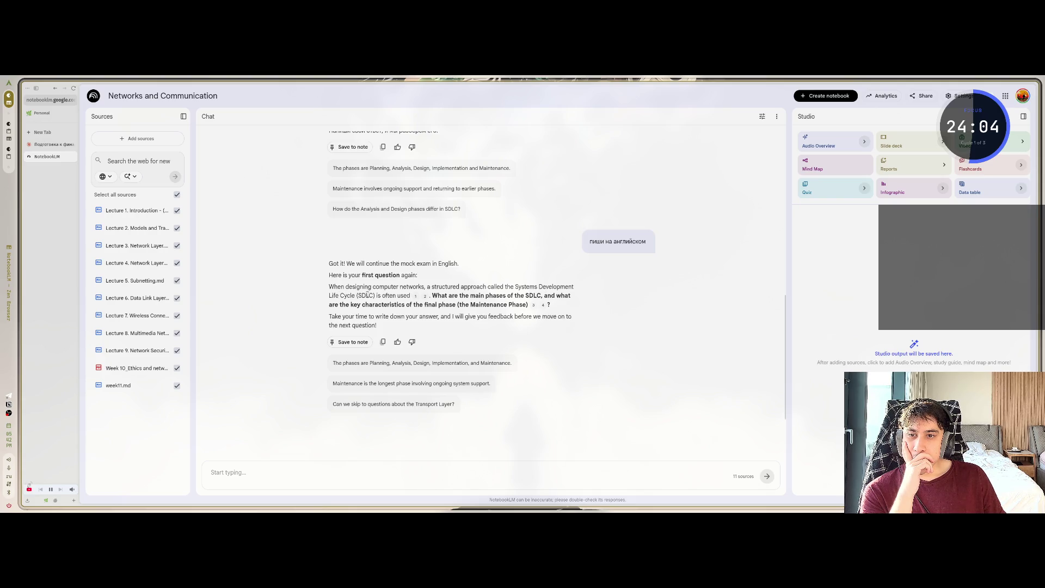
pyautogui.moveTo(489, 296); pyautogui.dragTo(525, 295)
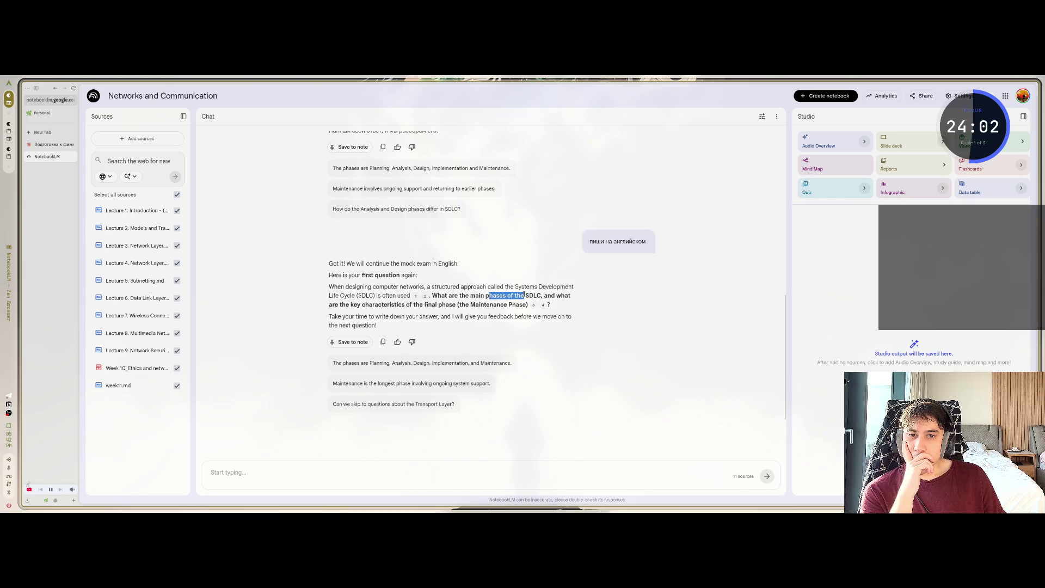
pyautogui.click(516, 295)
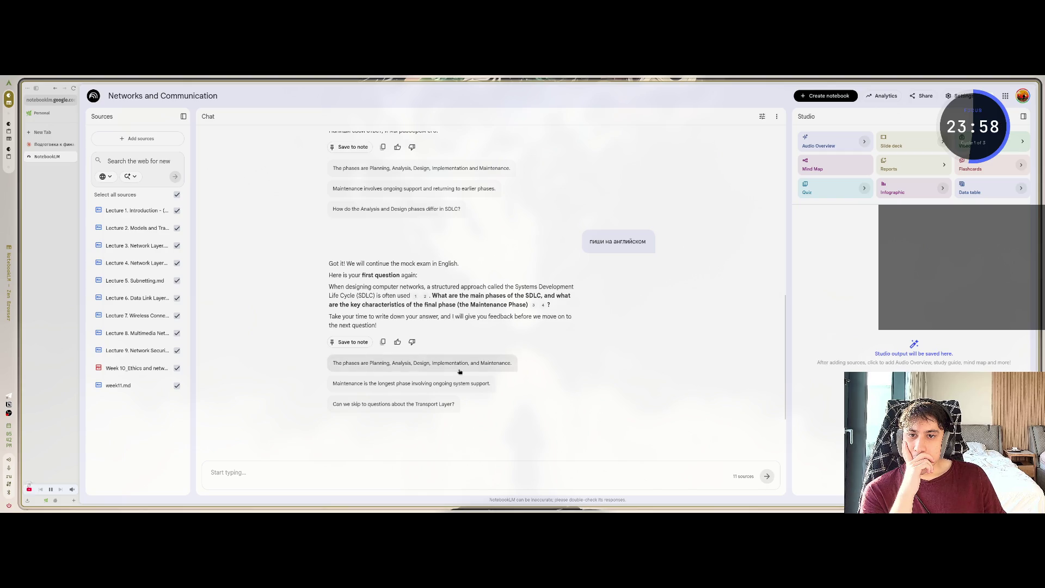
pyautogui.scroll(1, 518, 428)
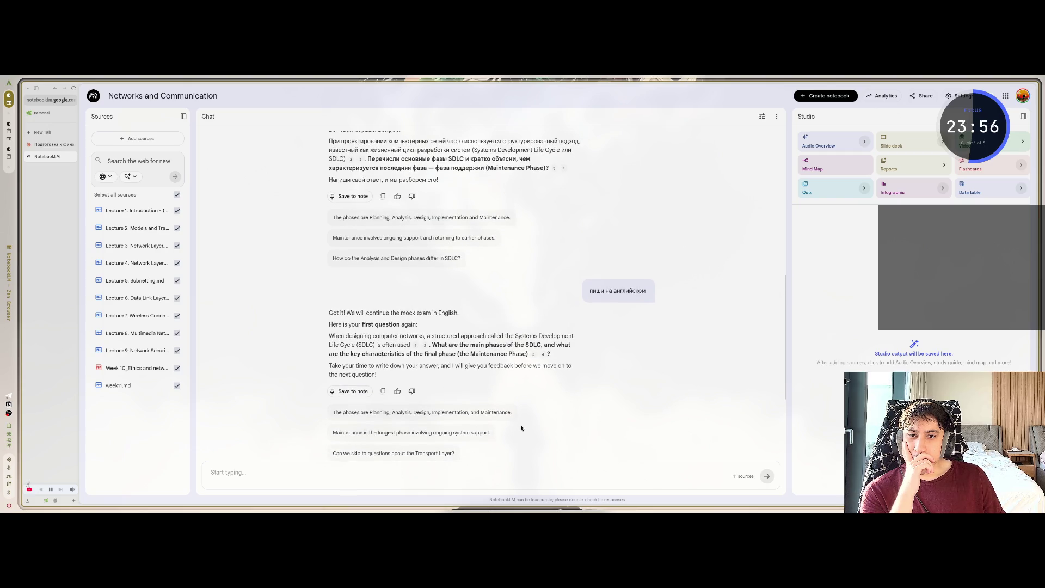
pyautogui.click(365, 475)
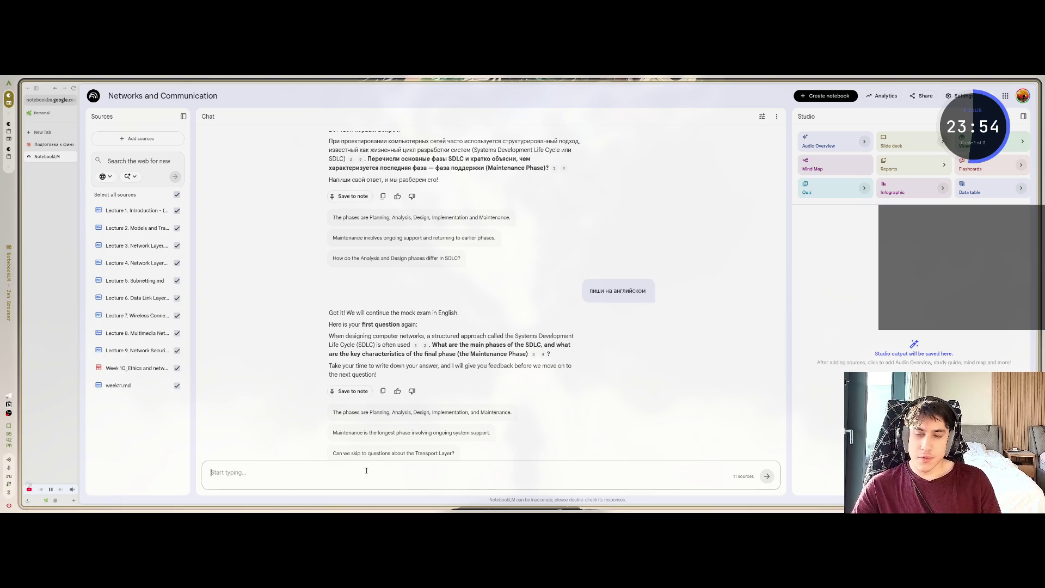
# Answer that planning is the main SDLC phase and maintenance means extending and enlarging the system
pyautogui.write('ш')
pyautogui.press('BackSpace')
pyautogui.write('I thin')
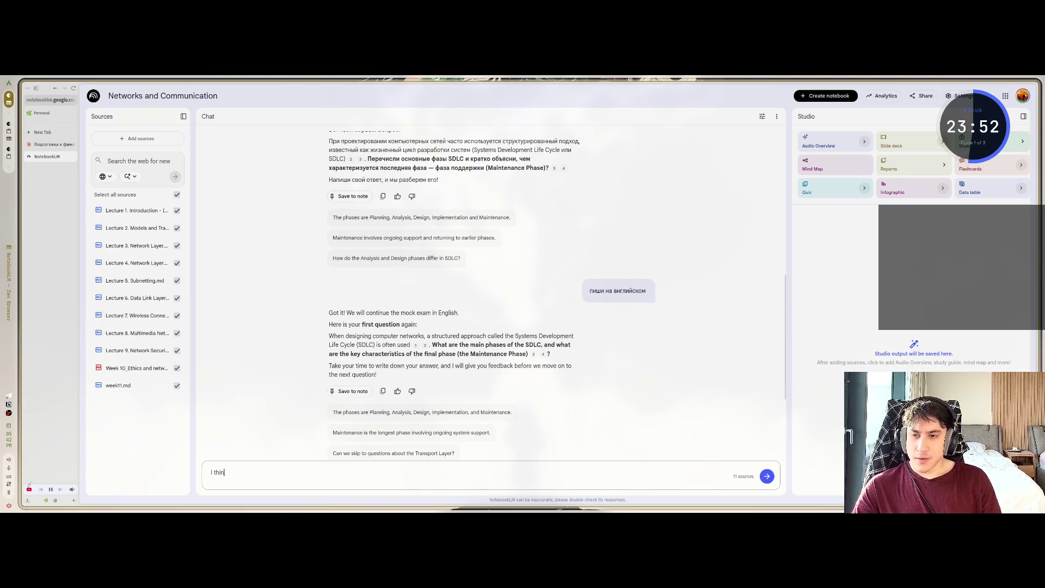
pyautogui.write('k that main ph')
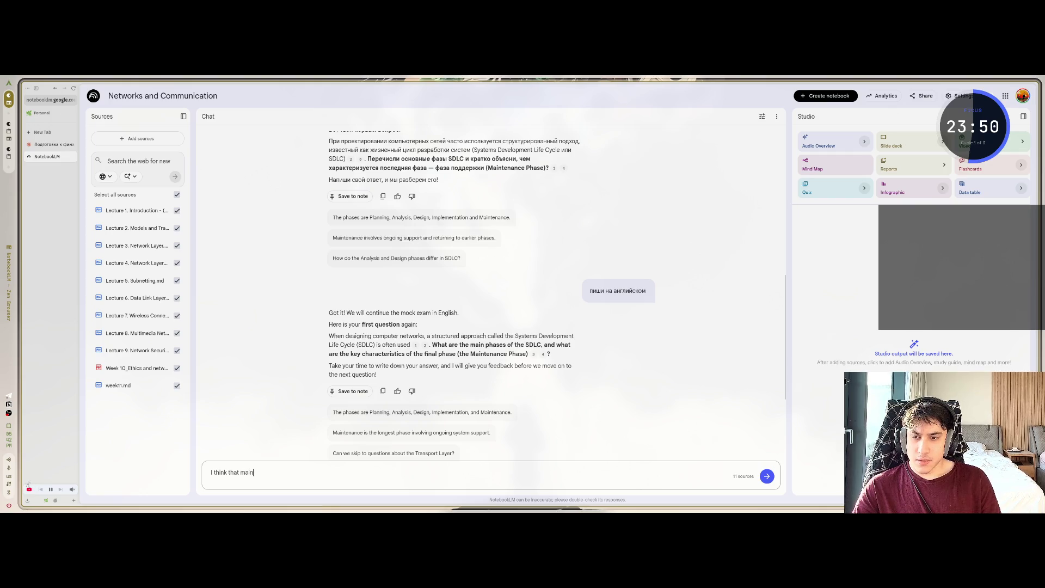
pyautogui.write('ase of ')
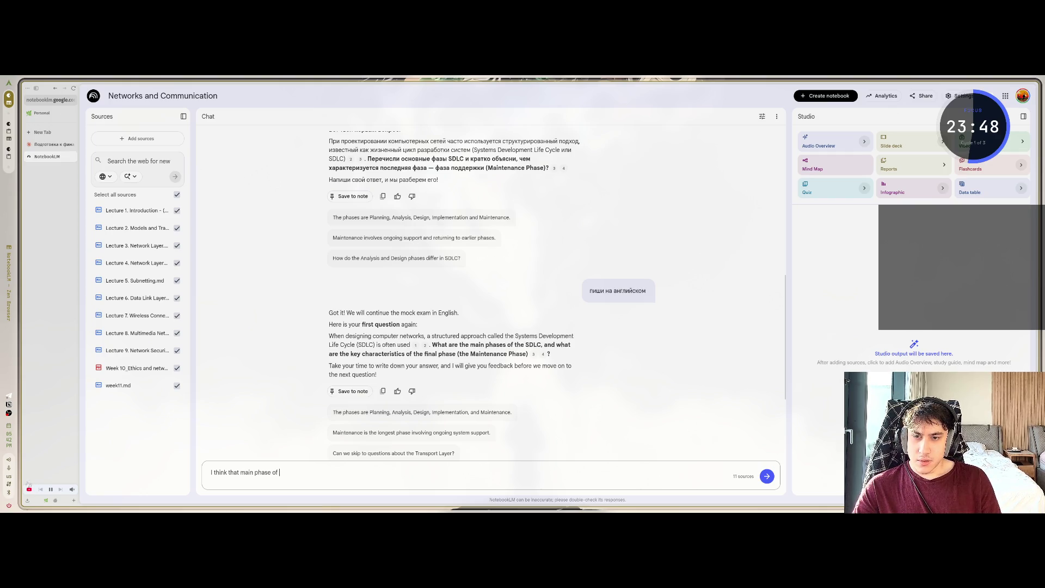
pyautogui.write('the SDLC')
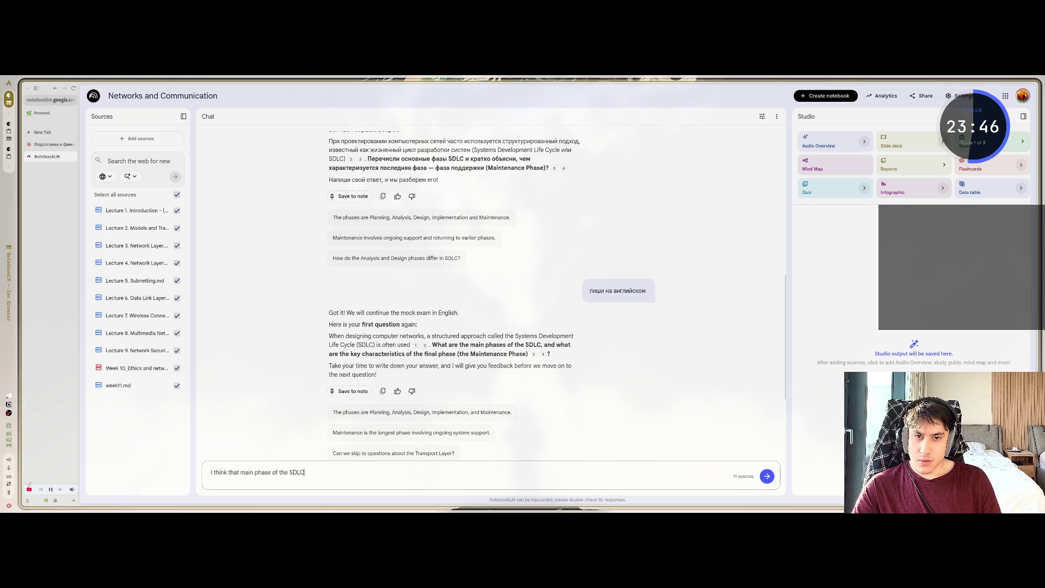
pyautogui.write(' i')
pyautogui.press('BackSpace')
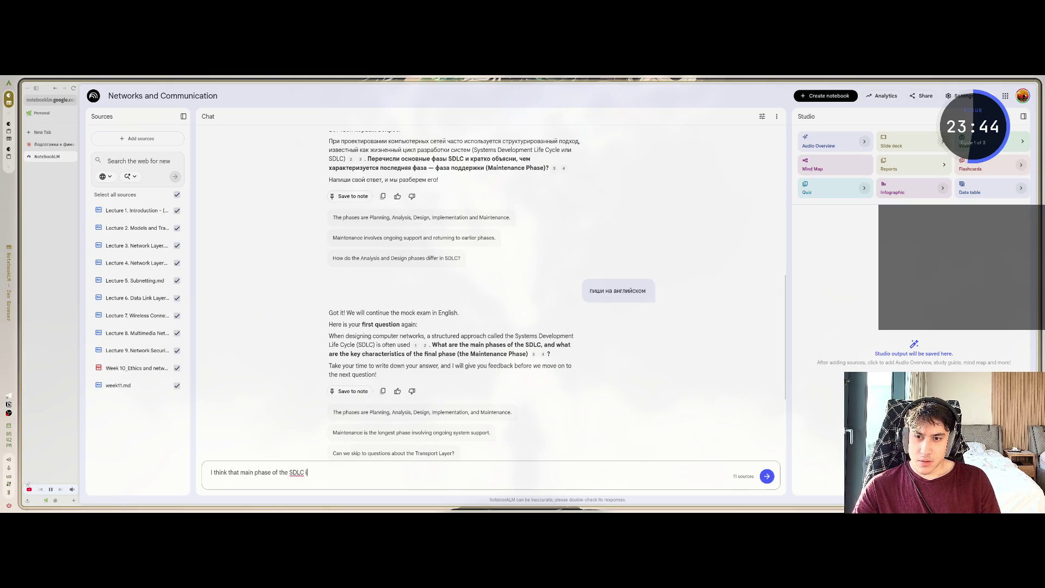
pyautogui.write('s plan')
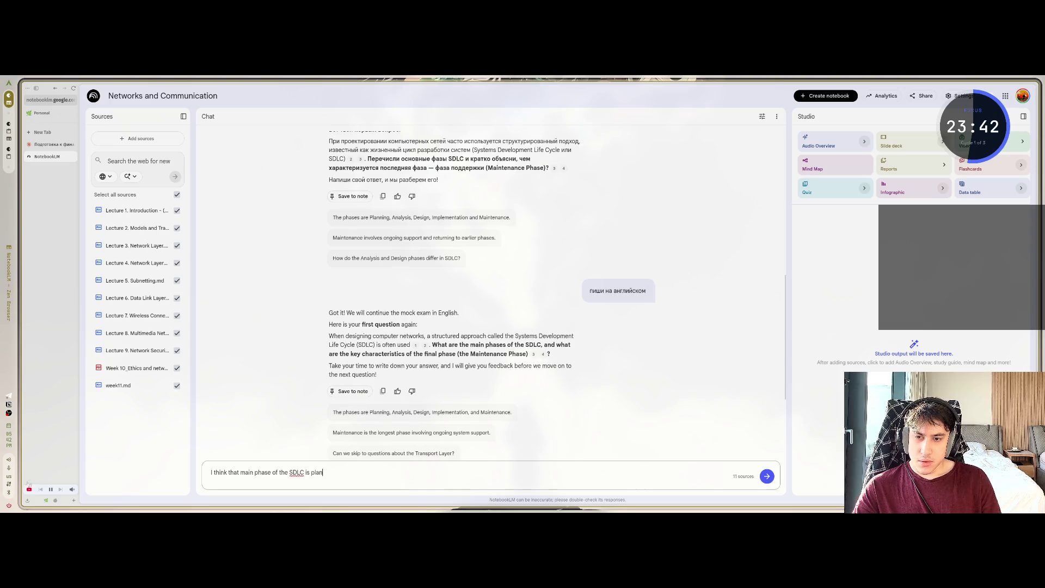
pyautogui.write('ning,')
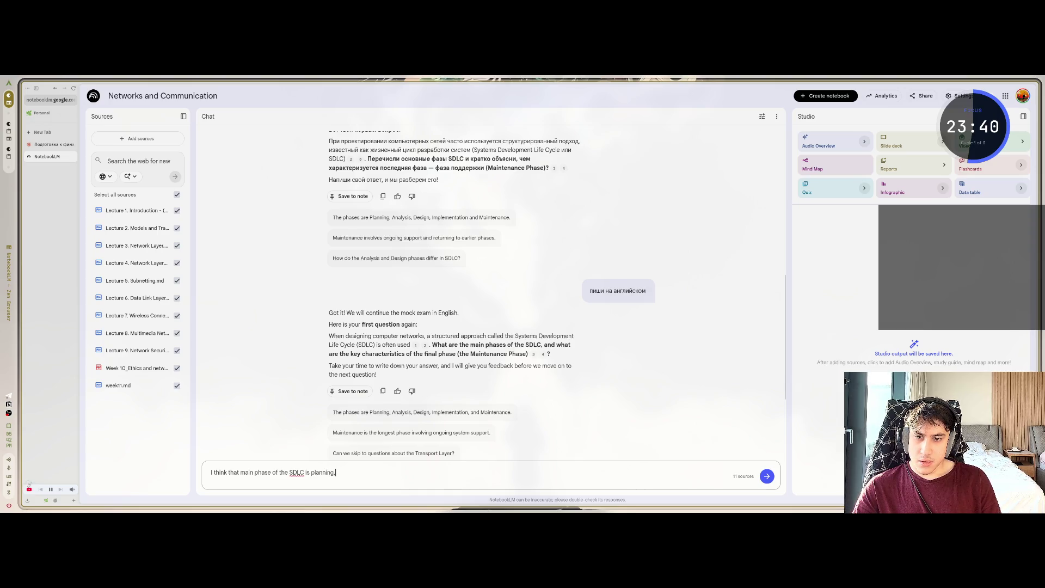
pyautogui.press('BackSpace')
pyautogui.write('.')
pyautogui.hotkey('shift', 'Return')
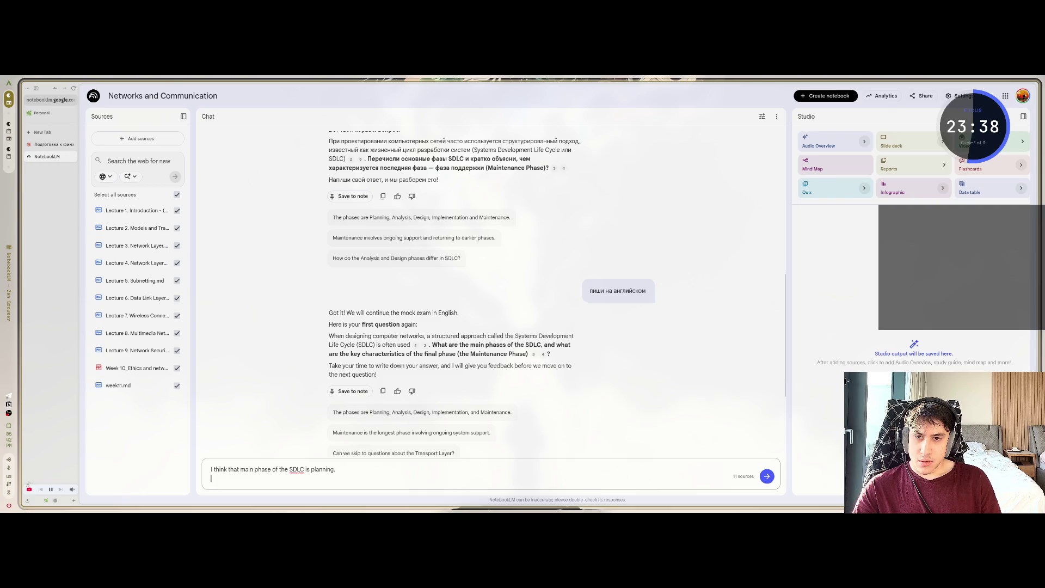
pyautogui.write('Las')
pyautogui.press('BackSpace')
pyautogui.press('BackSpace')
pyautogui.press('BackSpace')
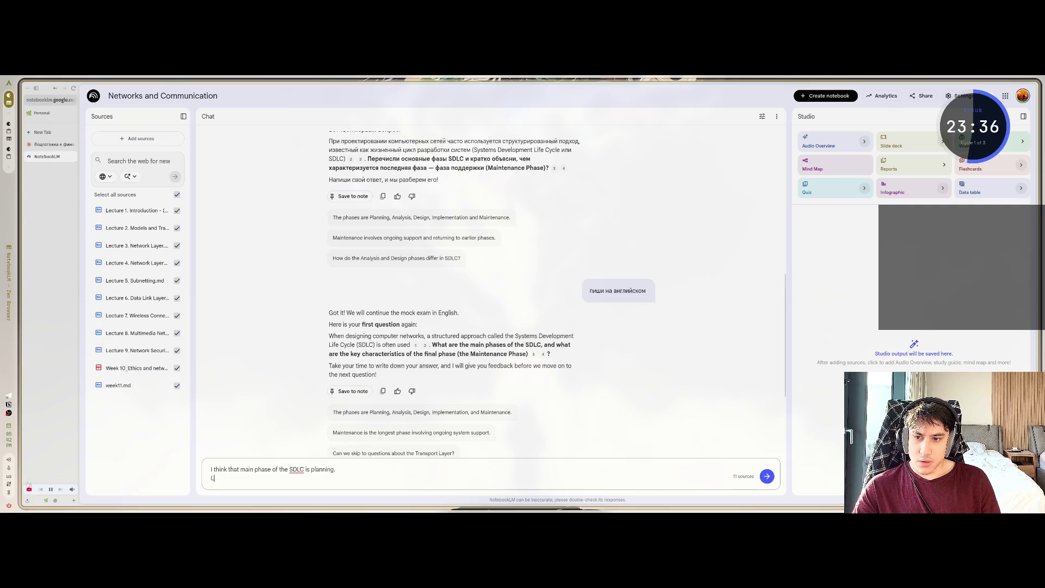
pyautogui.write('nal p')
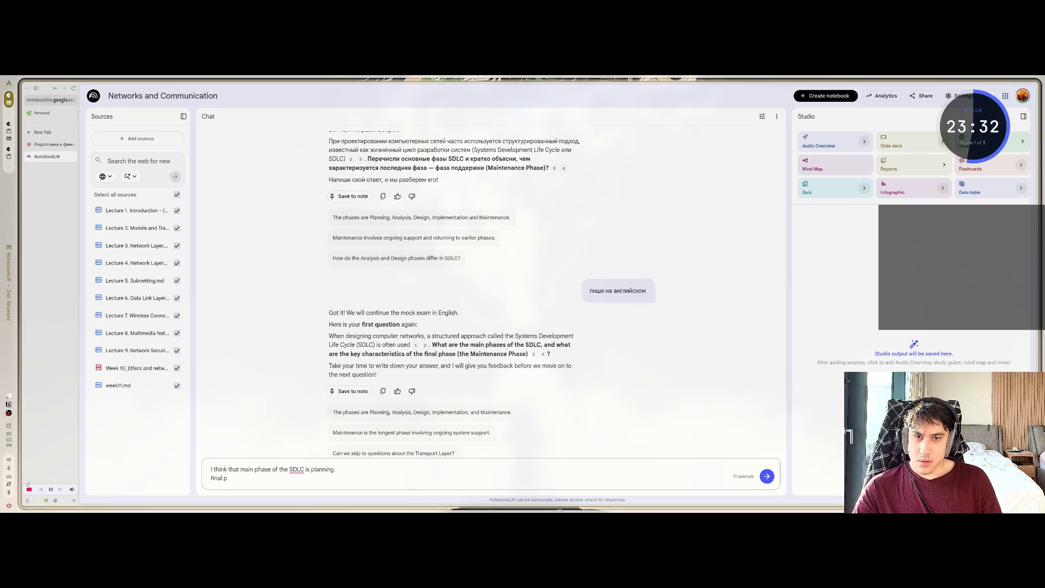
pyautogui.press('BackSpace')
pyautogui.press('BackSpace')
pyautogui.press('BackSpace')
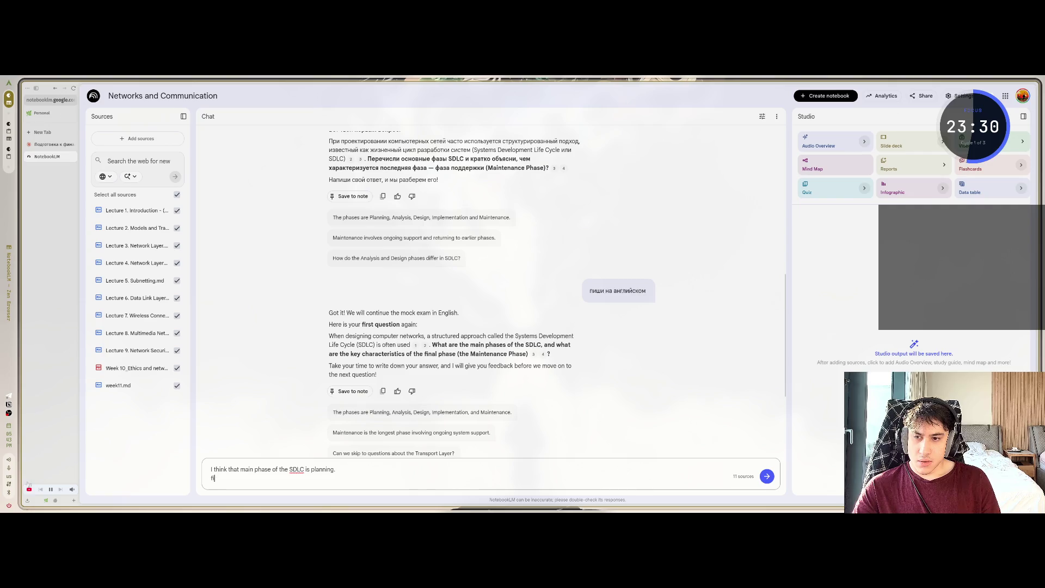
pyautogui.press('BackSpace')
pyautogui.write('mainten')
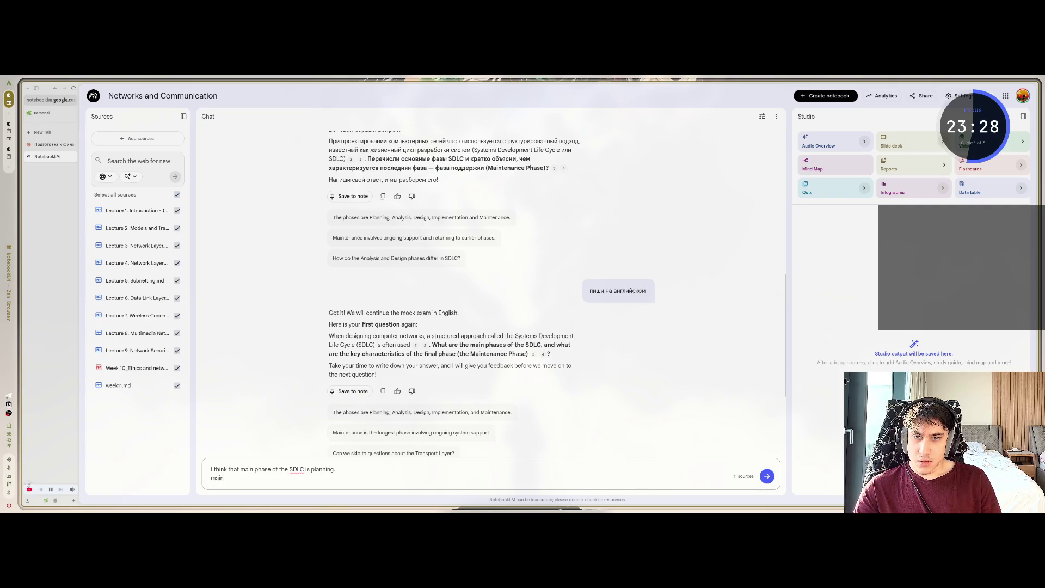
pyautogui.write('ance phase')
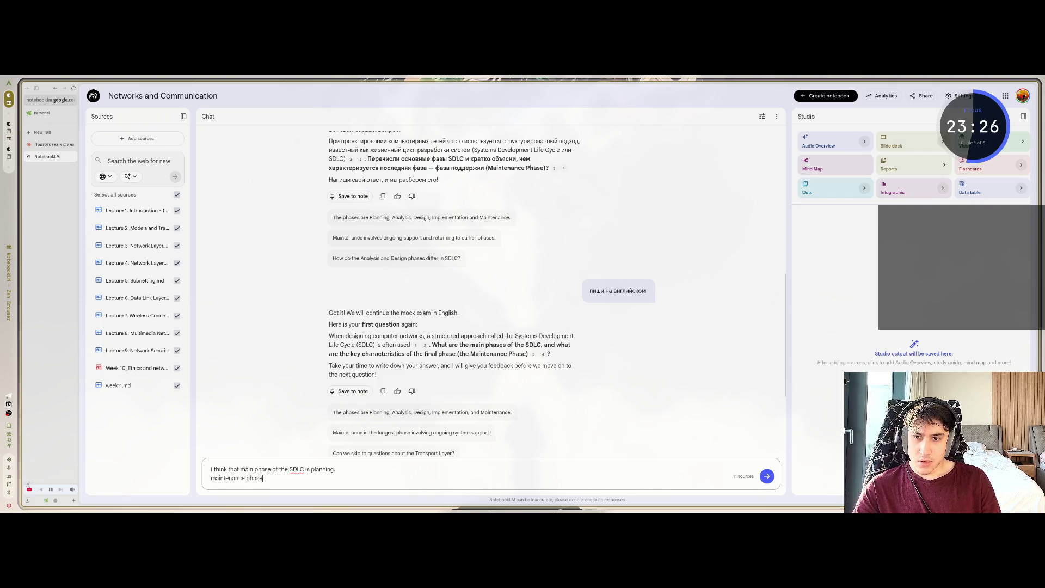
pyautogui.write(' means to')
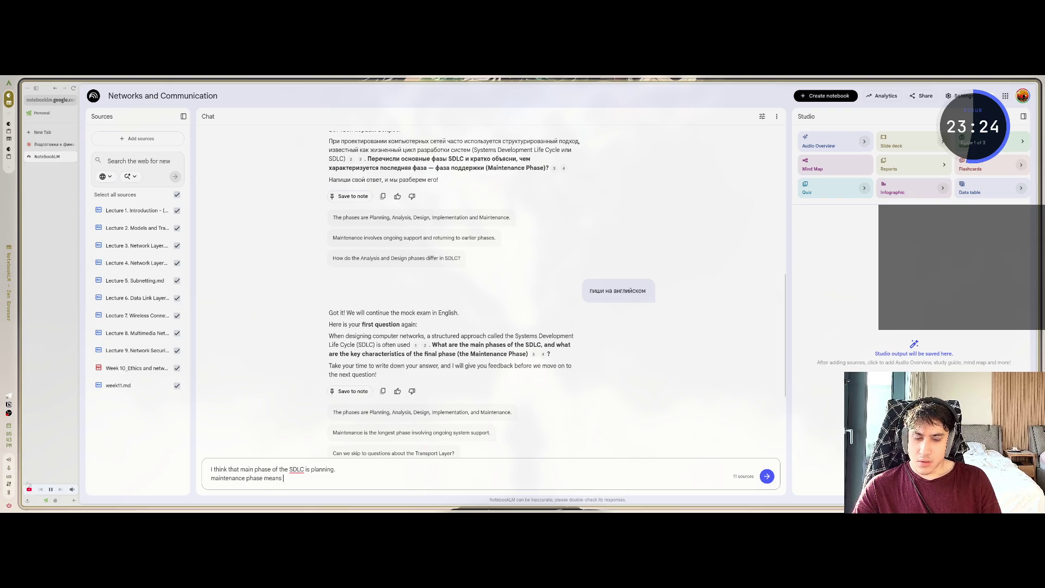
pyautogui.press('BackSpace')
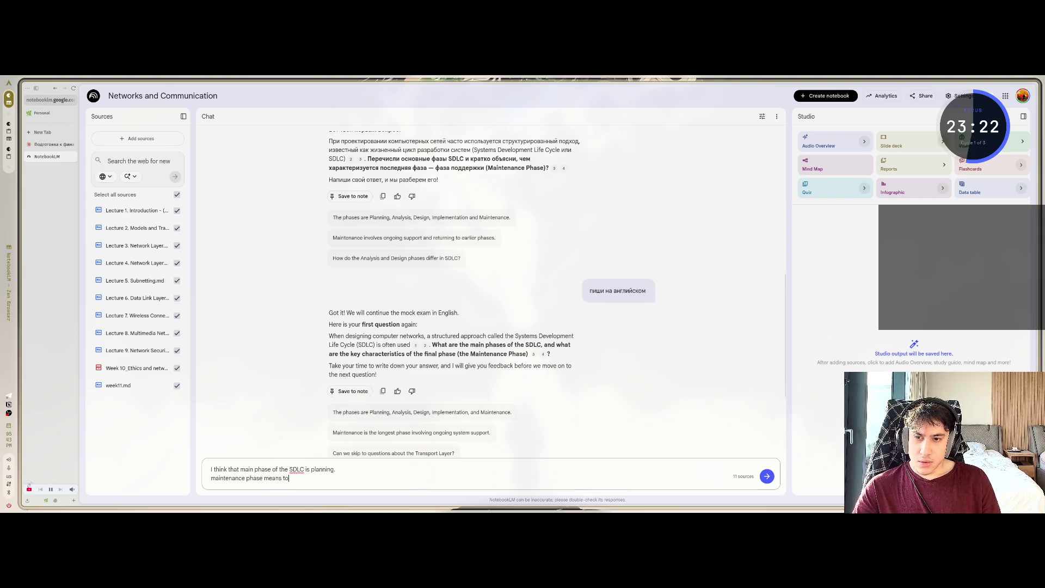
pyautogui.press('BackSpace')
pyautogui.press('BackSpace')
pyautogui.press('BackSpace')
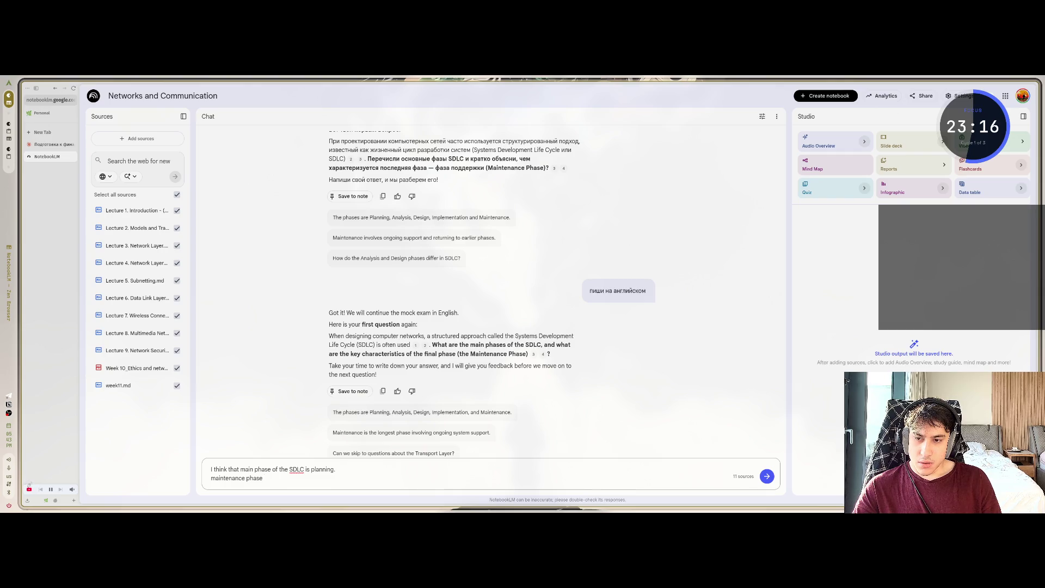
pyautogui.write(' means')
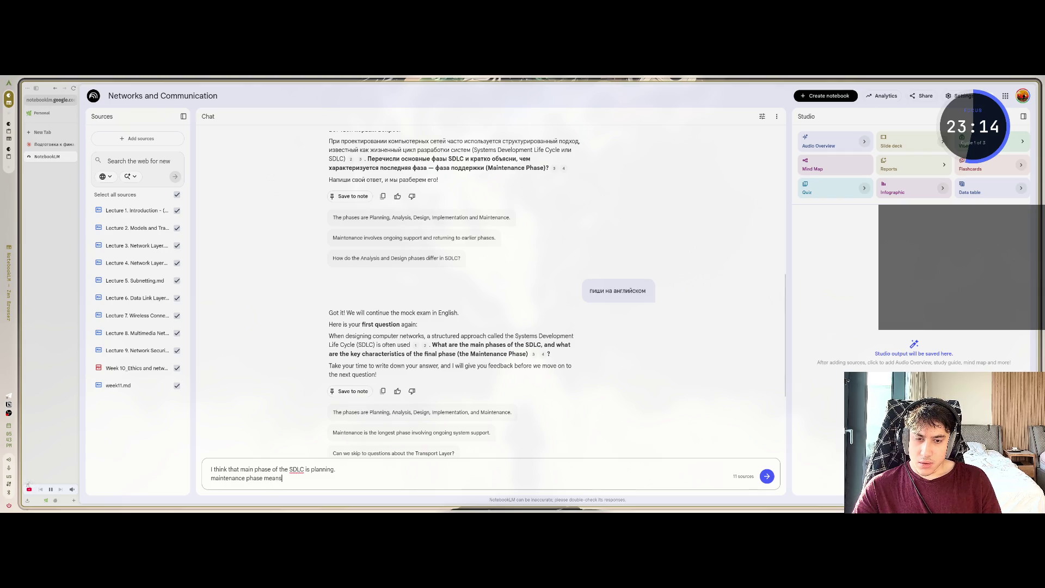
pyautogui.write(' posibili')
pyautogui.write('ty to ex')
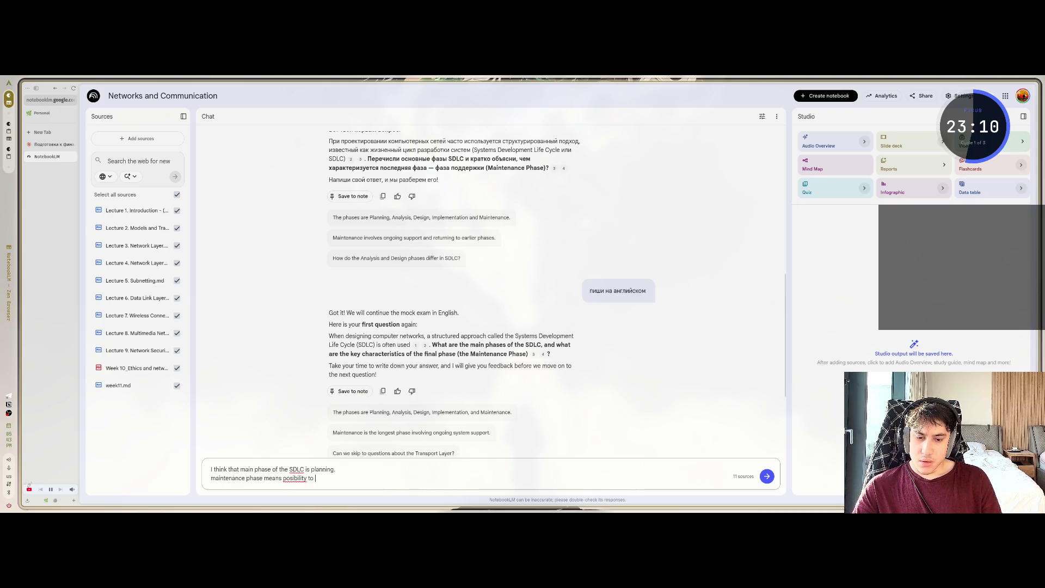
pyautogui.write('tend')
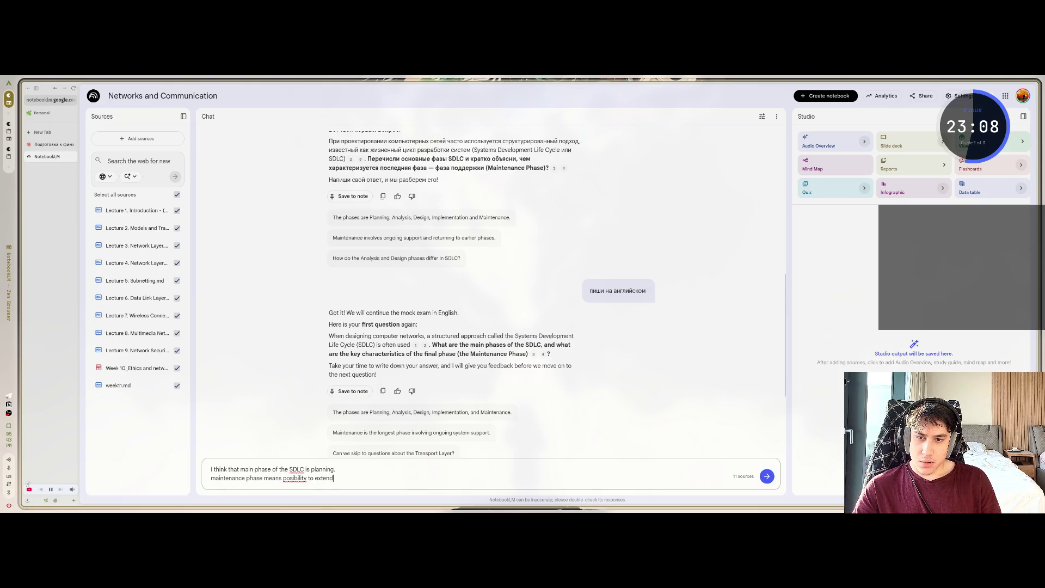
pyautogui.write(' and')
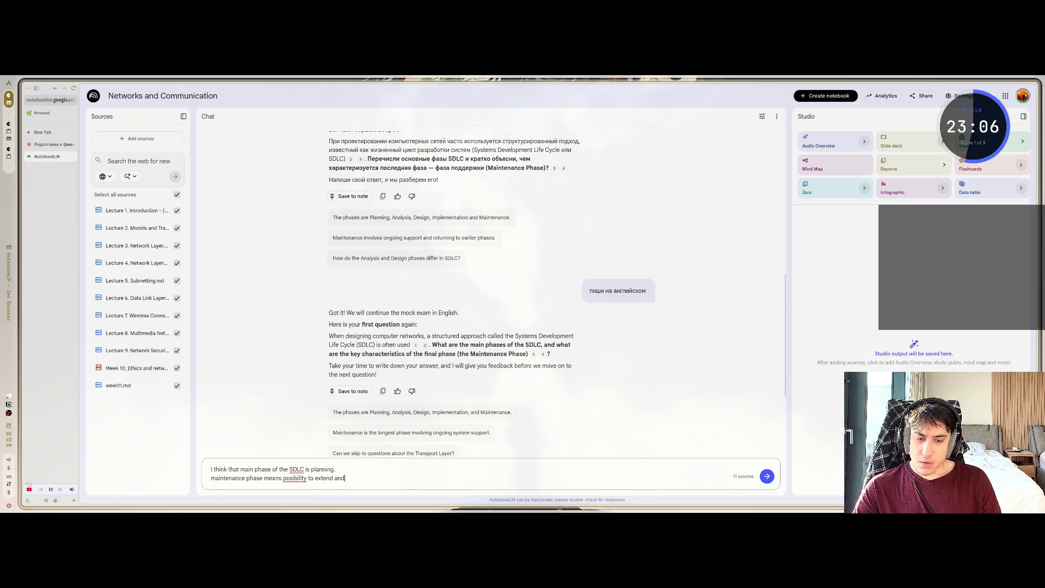
pyautogui.write(' multiply')
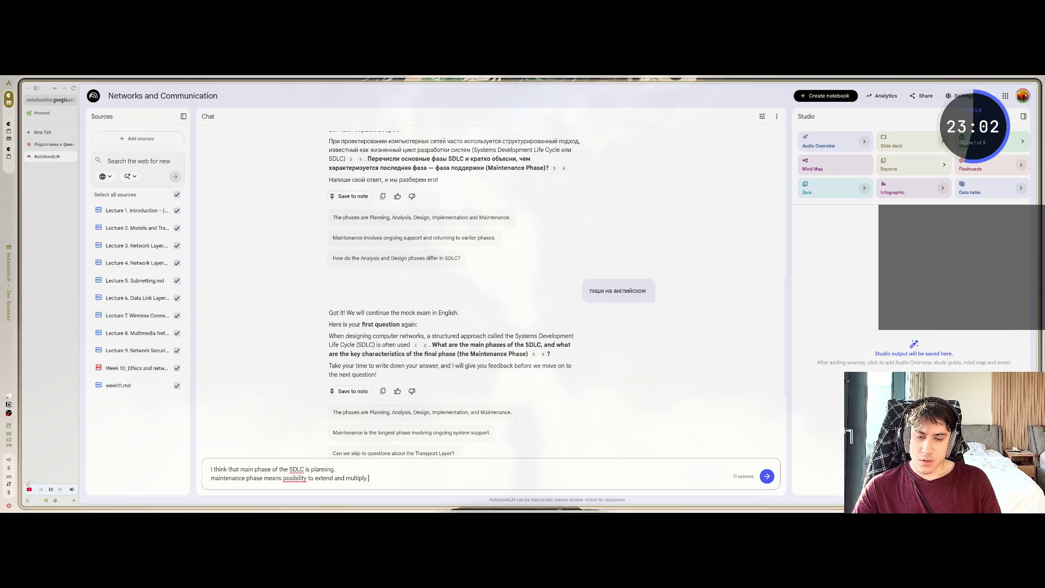
pyautogui.write(' system, make it  ')
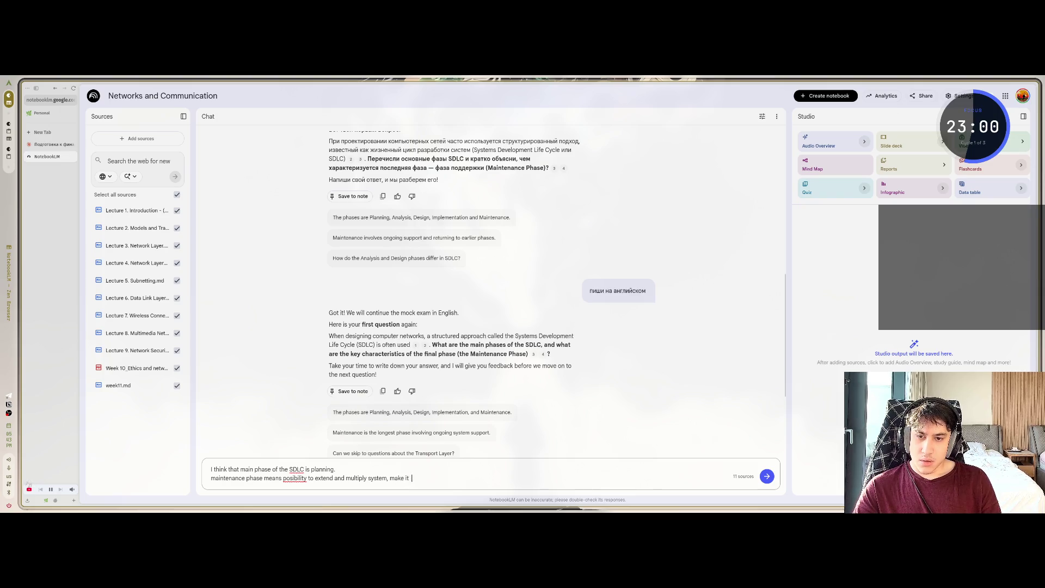
pyautogui.write('biggewr')
pyautogui.press('Return')
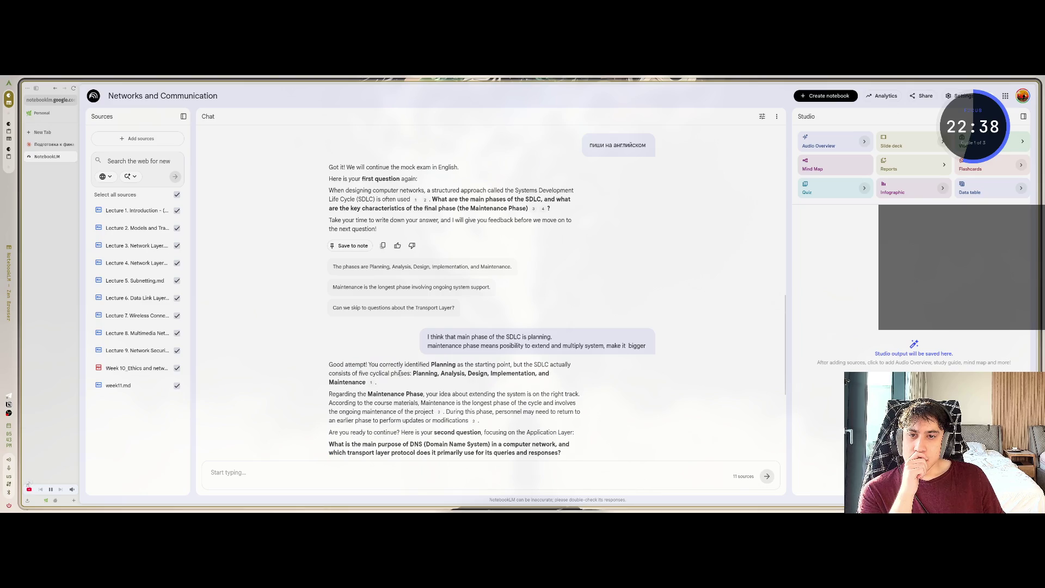
pyautogui.moveTo(507, 364); pyautogui.dragTo(416, 364)
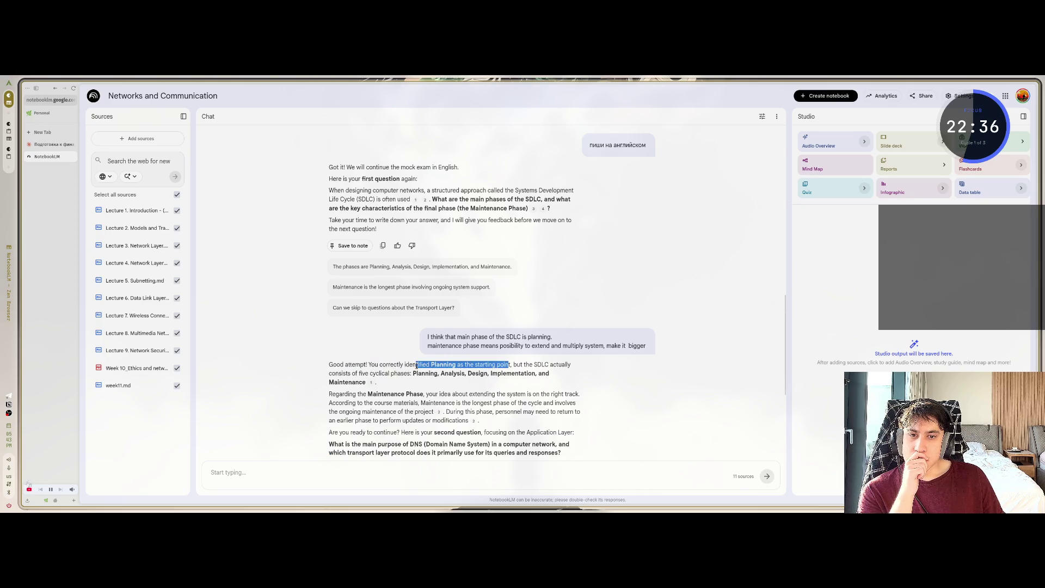
pyautogui.click(395, 369)
pyautogui.moveTo(342, 374); pyautogui.dragTo(411, 375)
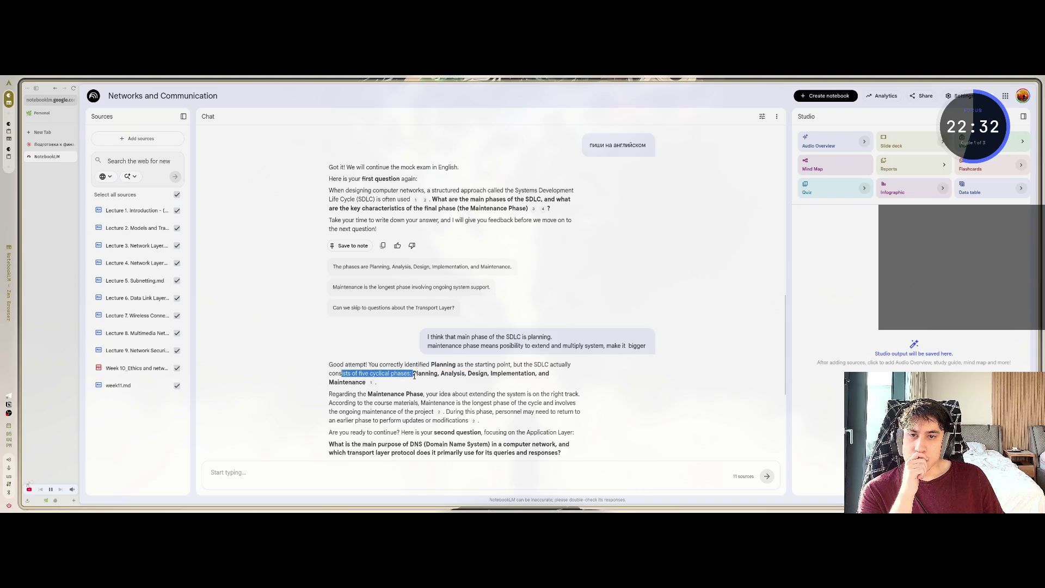
pyautogui.click(431, 374)
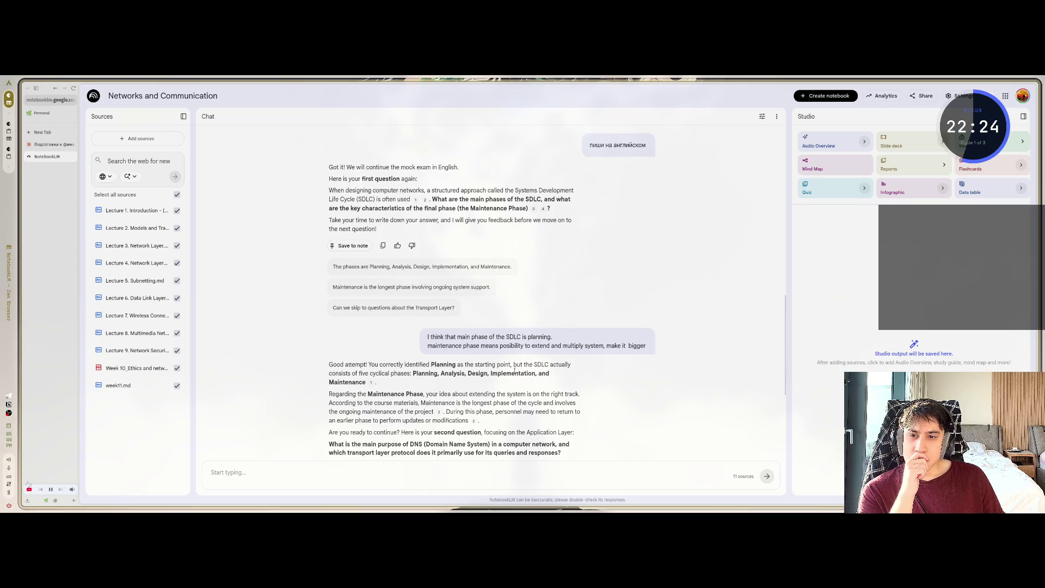
pyautogui.scroll(-1, 361, 380)
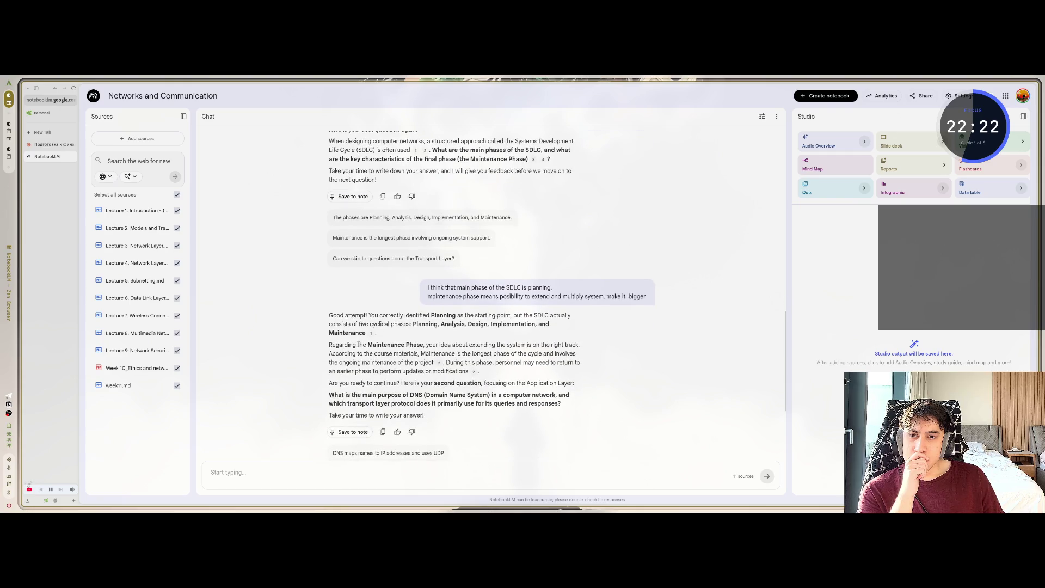
pyautogui.moveTo(333, 344)
pyautogui.mouseDown()
pyautogui.moveTo(406, 345)
pyautogui.moveTo(333, 344)
pyautogui.mouseUp()
pyautogui.moveTo(336, 353); pyautogui.dragTo(358, 353)
pyautogui.click(349, 352)
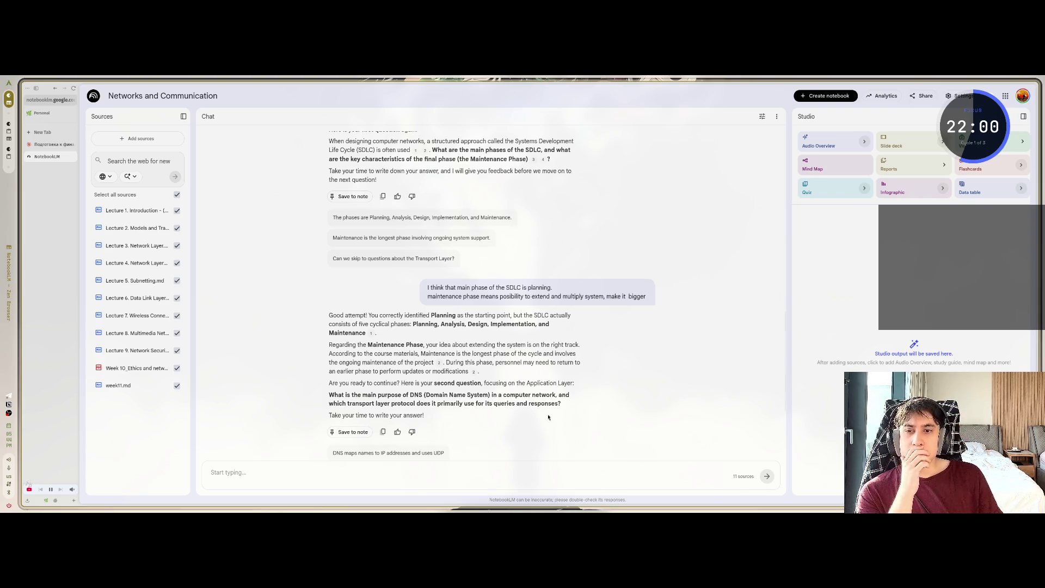
pyautogui.moveTo(426, 344); pyautogui.dragTo(508, 345)
pyautogui.click(521, 344)
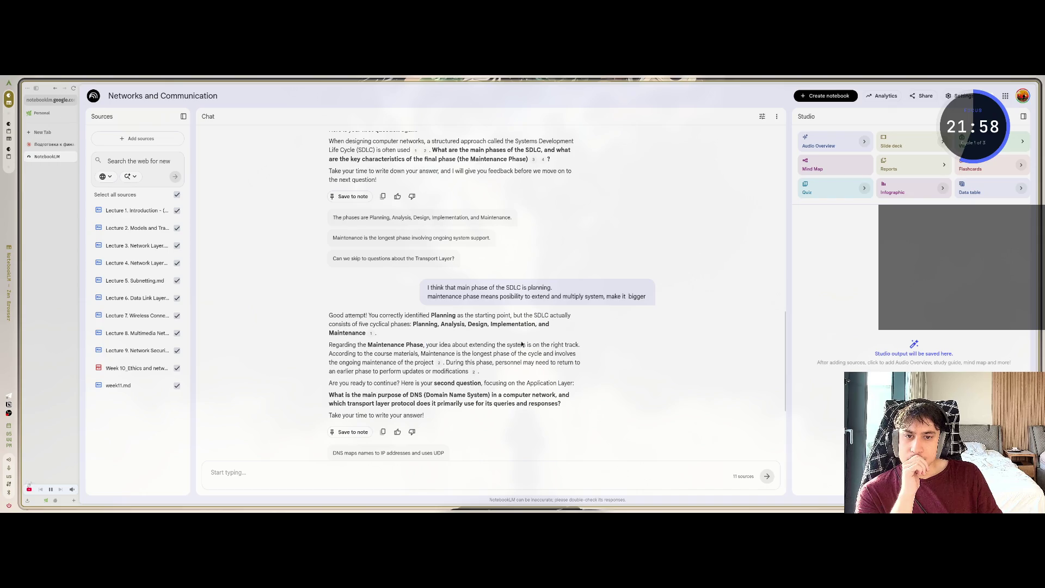
pyautogui.moveTo(330, 352); pyautogui.dragTo(418, 354)
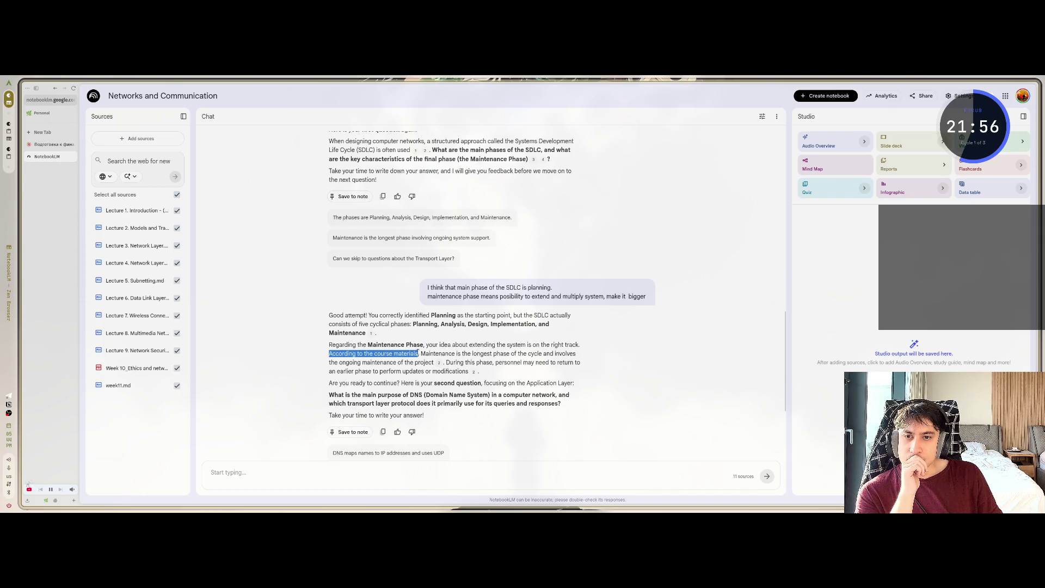
pyautogui.click(499, 353)
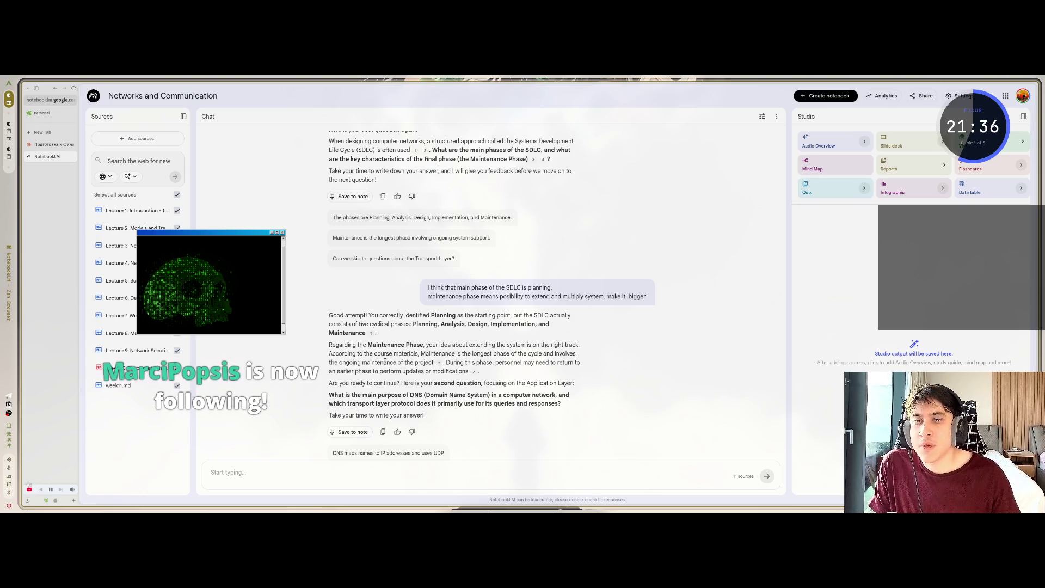
pyautogui.scroll(10, 354, 297)
pyautogui.scroll(-10, 342, 280)
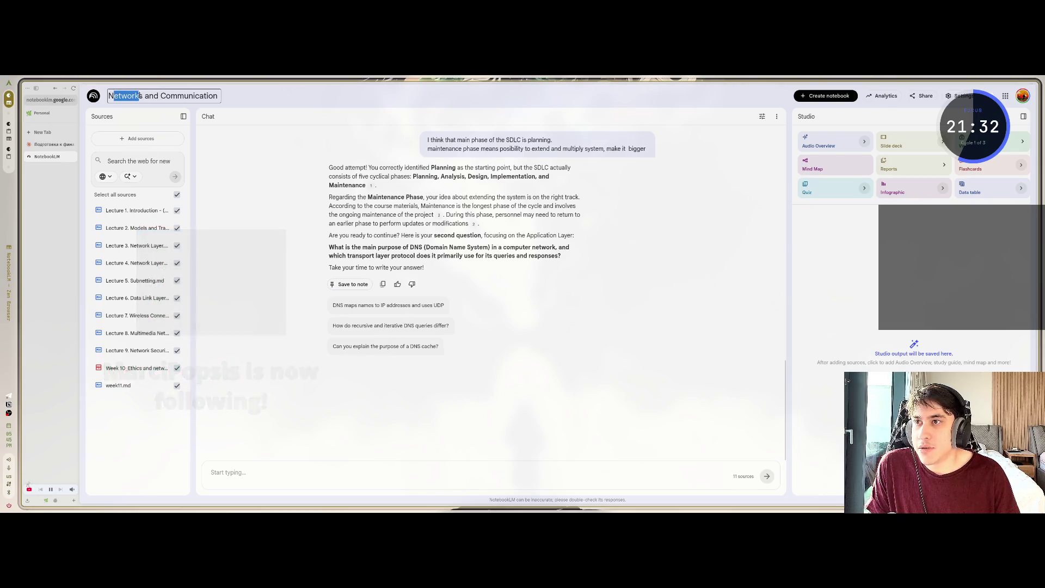
pyautogui.click(158, 96)
pyautogui.click(212, 96)
pyautogui.click(275, 244)
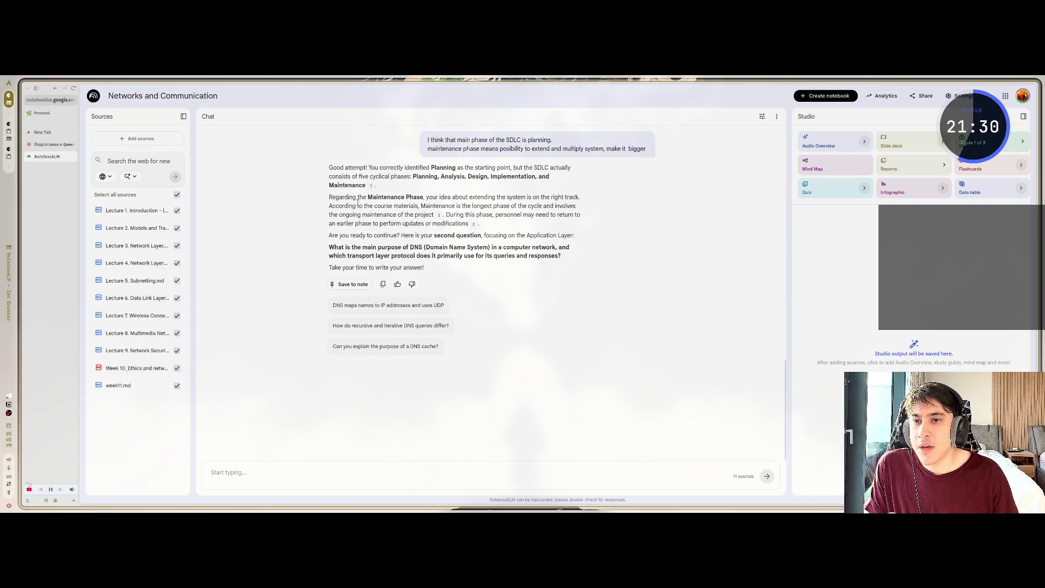
pyautogui.scroll(5, 275, 251)
pyautogui.scroll(-5, 256, 326)
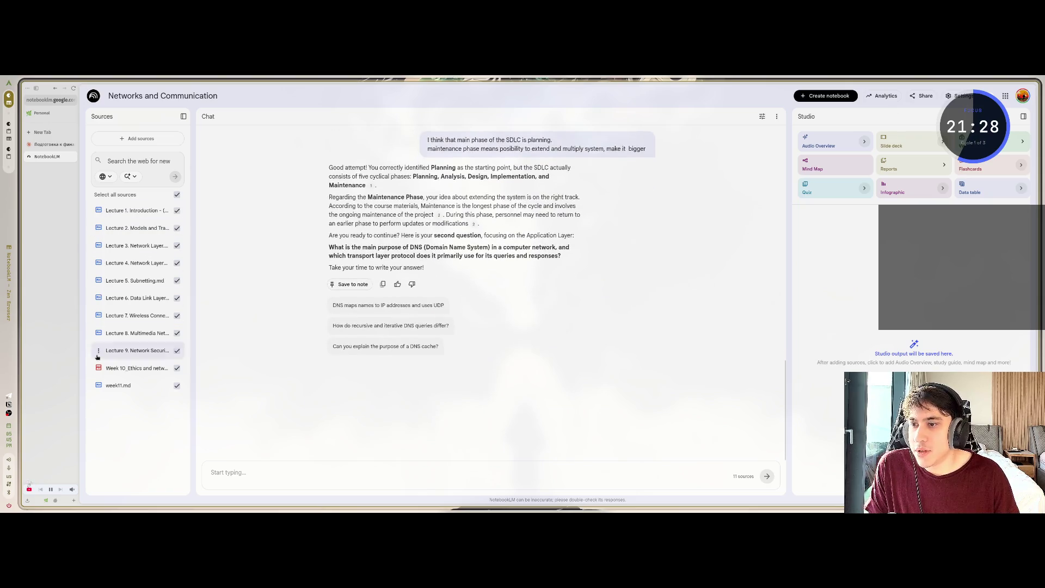
pyautogui.scroll(15, 296, 250)
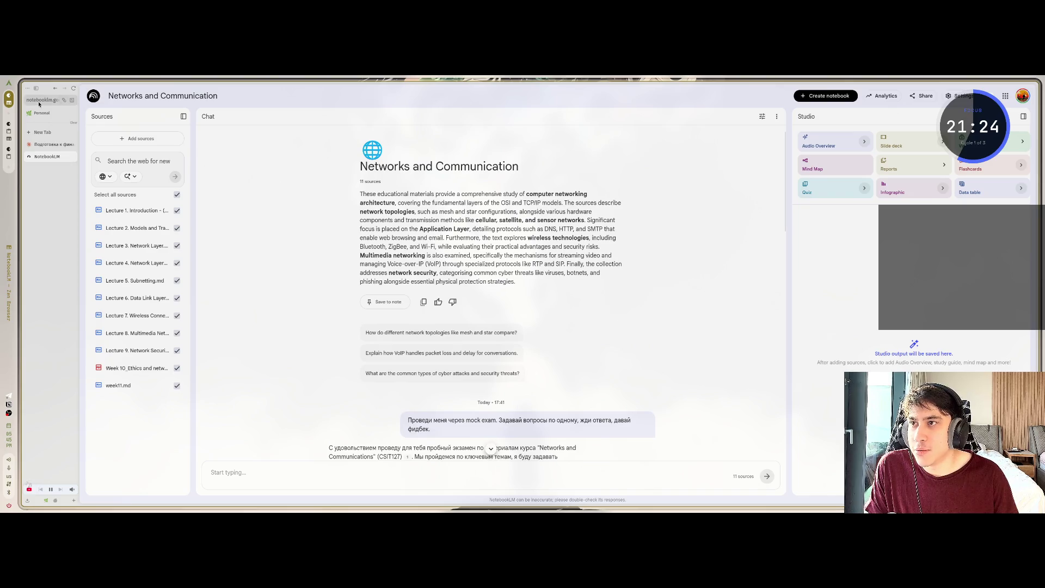
pyautogui.scroll(-15, 381, 381)
pyautogui.scroll(10, 425, 375)
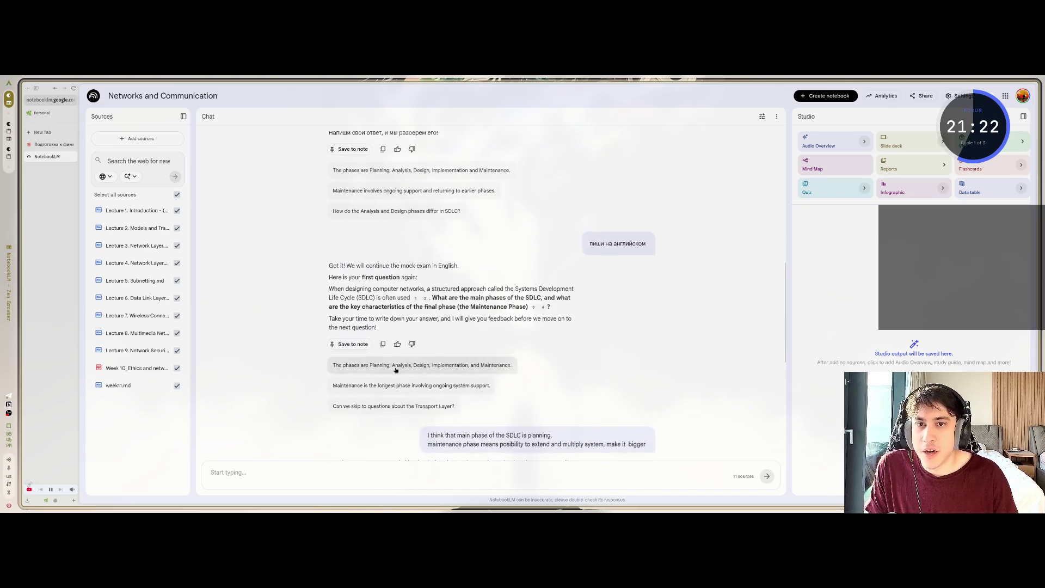
pyautogui.scroll(-5, 430, 338)
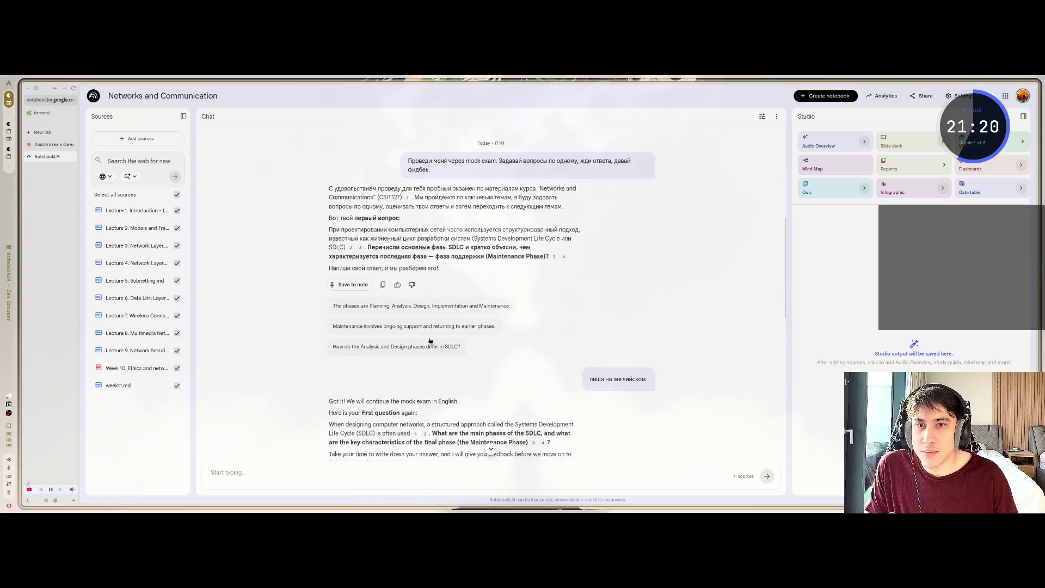
pyautogui.scroll(-3, 434, 331)
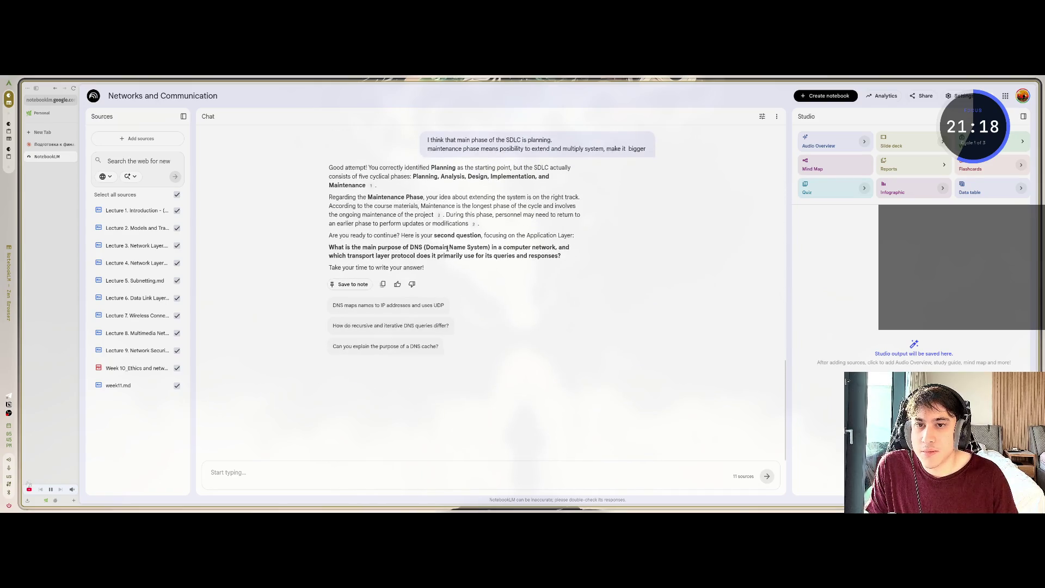
pyautogui.moveTo(397, 255); pyautogui.dragTo(332, 197)
pyautogui.click(404, 289)
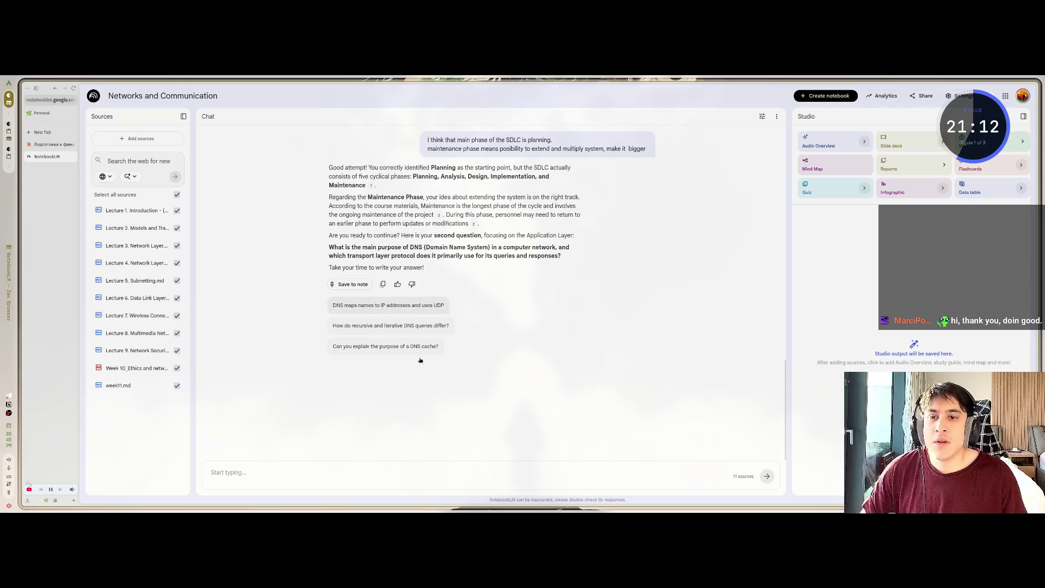
pyautogui.click(318, 474)
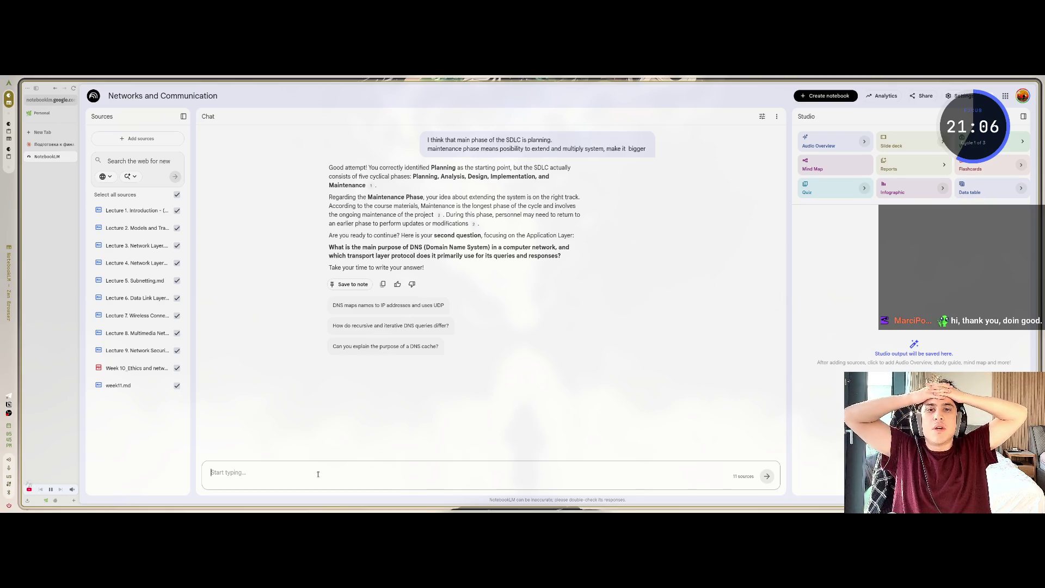
pyautogui.scroll(4, 333, 199)
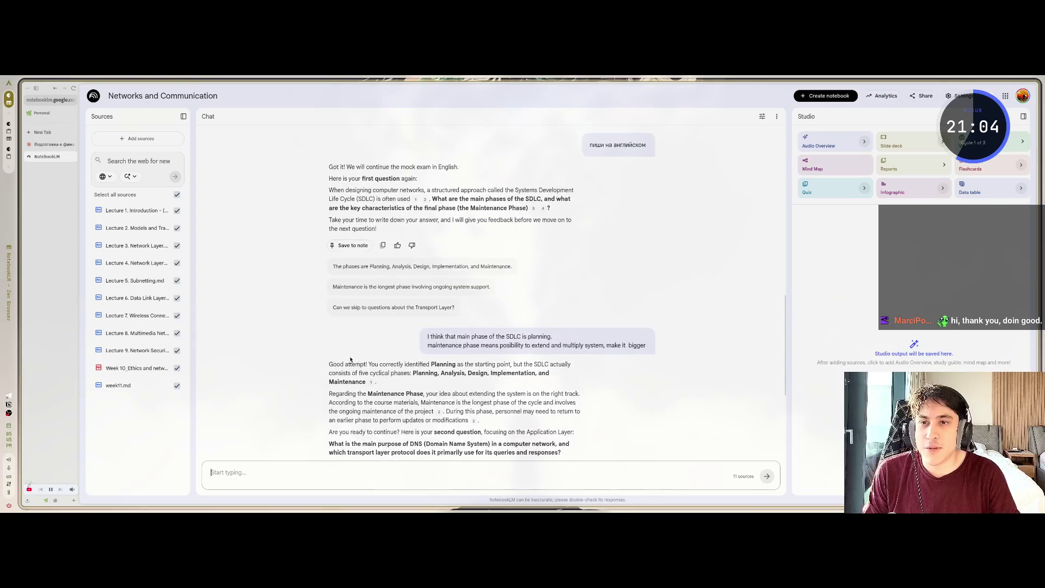
pyautogui.moveTo(518, 194)
pyautogui.mouseDown()
pyautogui.moveTo(375, 199)
pyautogui.moveTo(475, 190)
pyautogui.moveTo(543, 199)
pyautogui.moveTo(374, 208)
pyautogui.moveTo(529, 208)
pyautogui.mouseUp()
pyautogui.click(529, 208)
pyautogui.scroll(-2, 410, 283)
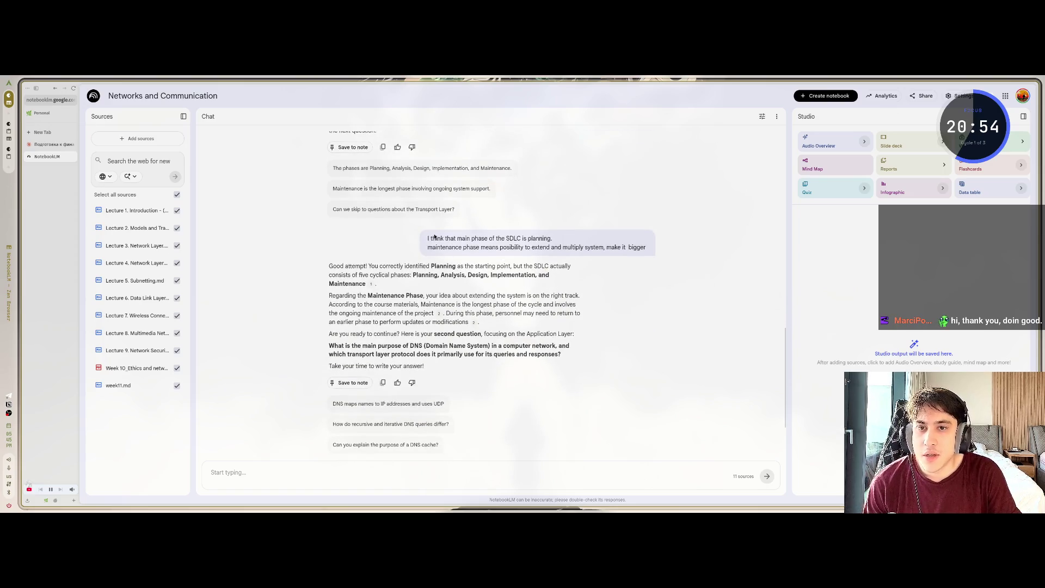
pyautogui.moveTo(426, 240)
pyautogui.mouseDown()
pyautogui.moveTo(499, 241)
pyautogui.moveTo(481, 247)
pyautogui.mouseUp()
pyautogui.scroll(4, 481, 246)
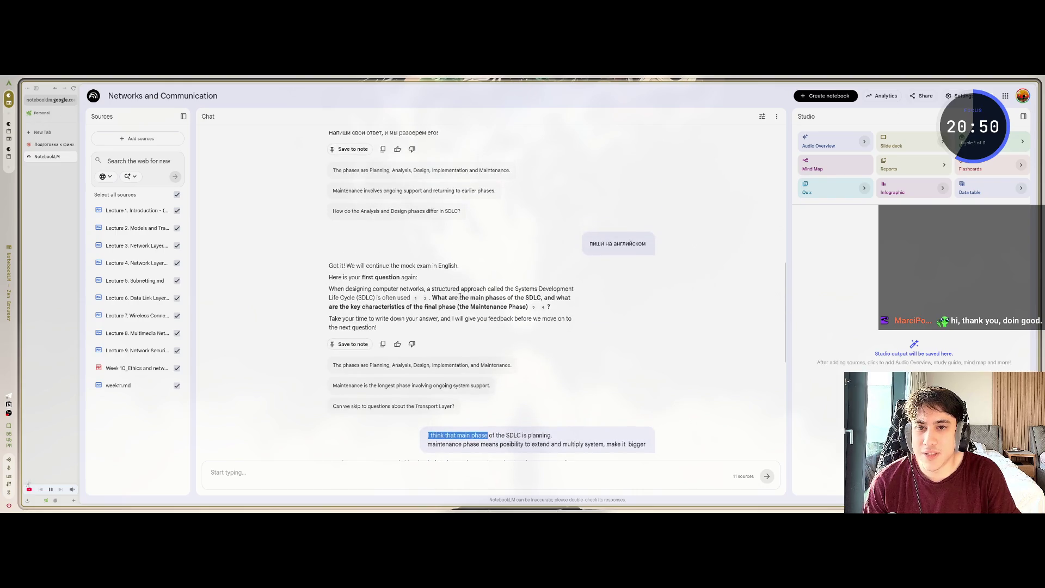
pyautogui.moveTo(459, 298); pyautogui.dragTo(506, 298)
pyautogui.click(498, 283)
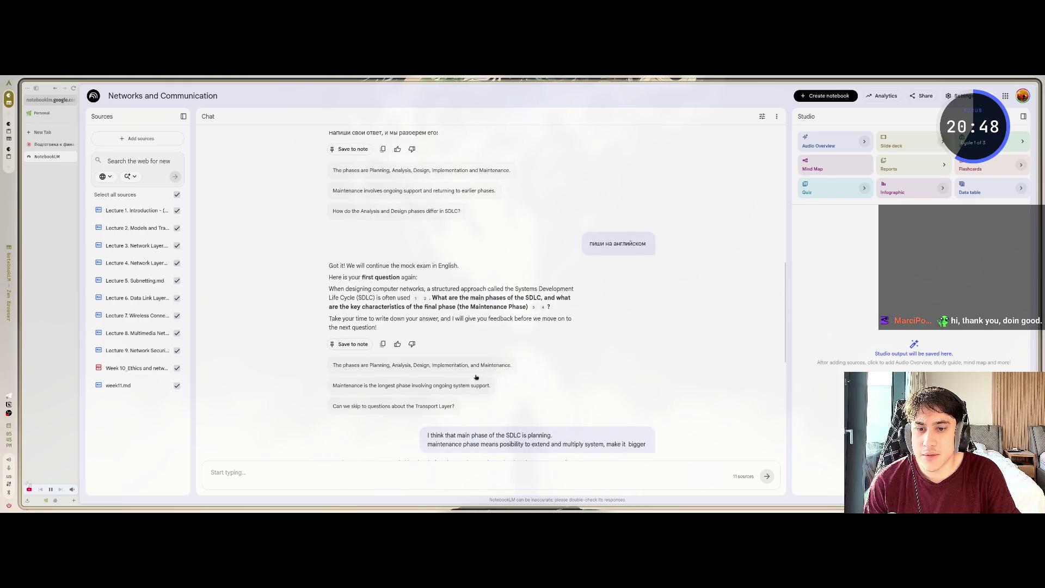
pyautogui.moveTo(484, 199); pyautogui.dragTo(518, 199)
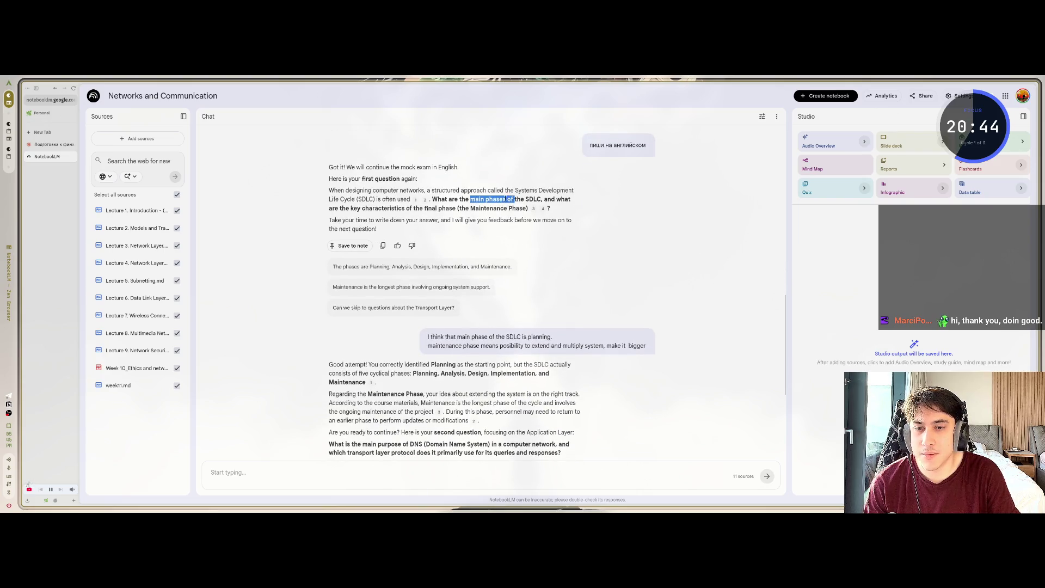
pyautogui.click(385, 400)
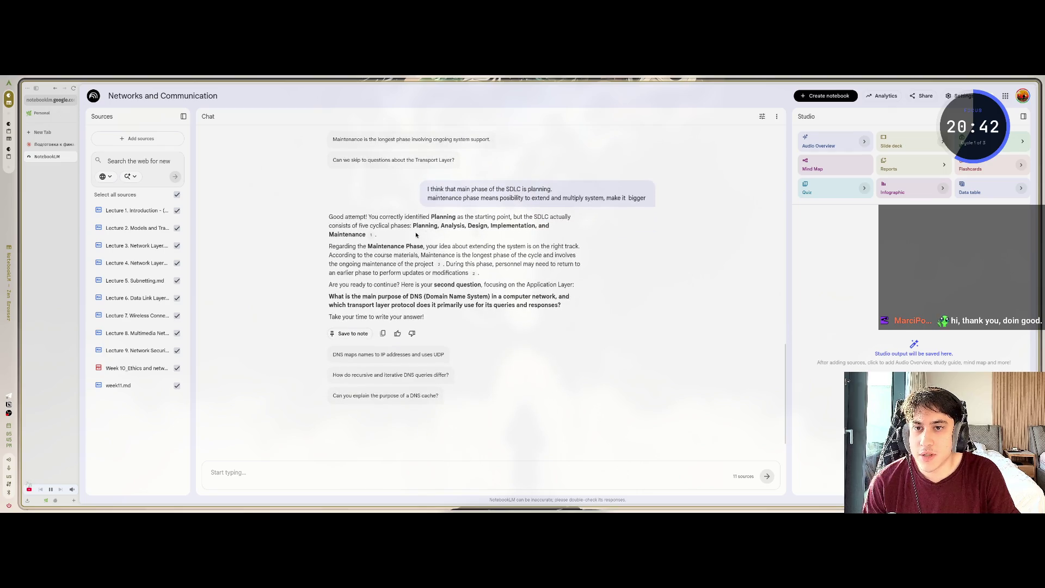
pyautogui.tripleClick(434, 216)
pyautogui.click(482, 284)
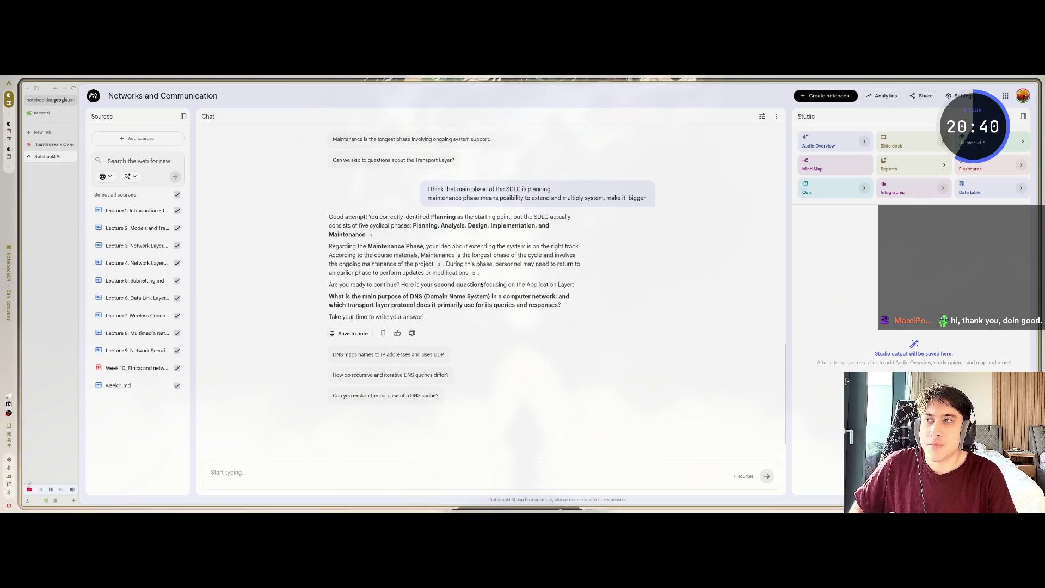
# Zoom the page in and highlight the five cyclical phases, including Implementation and Analysis, in the reply
pyautogui.hotkey('ctrl', '+')
pyautogui.hotkey('ctrl', '+')
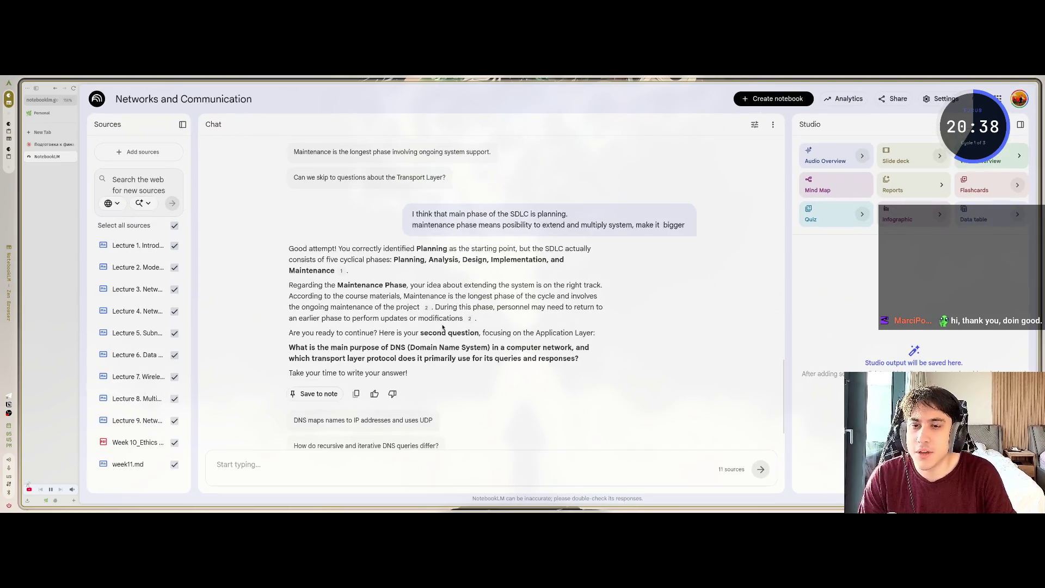
pyautogui.scroll(-2, 447, 320)
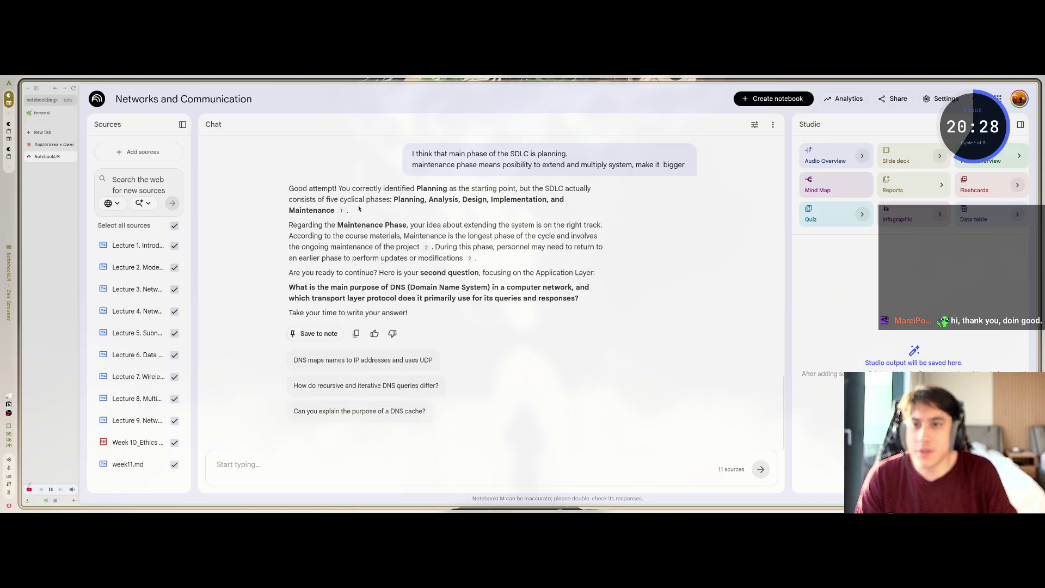
pyautogui.moveTo(339, 199)
pyautogui.mouseDown()
pyautogui.moveTo(408, 189)
pyautogui.moveTo(432, 199)
pyautogui.mouseUp()
pyautogui.click(442, 200)
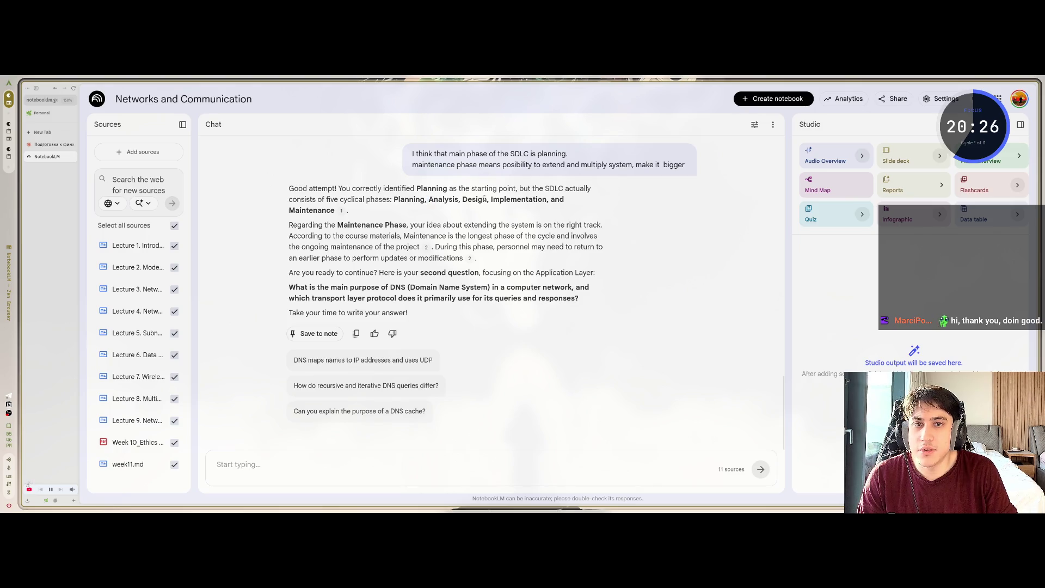
pyautogui.moveTo(521, 199); pyautogui.dragTo(540, 199)
pyautogui.moveTo(455, 200); pyautogui.dragTo(444, 200)
pyautogui.click(445, 199)
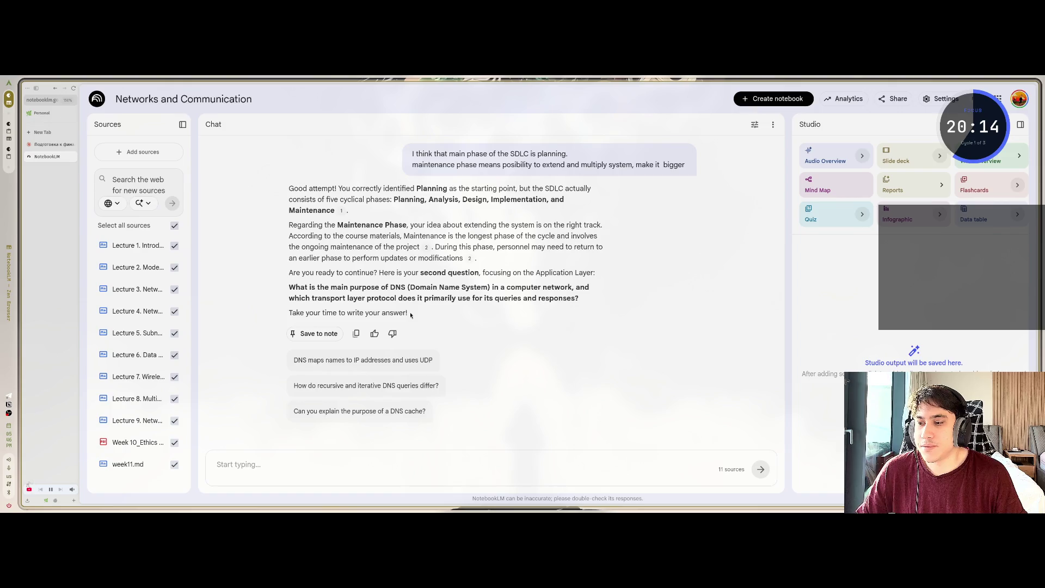
# Highlight the reply's second question, widen the Sources panel, and open the add-sources dialog
pyautogui.moveTo(406, 313); pyautogui.dragTo(292, 272)
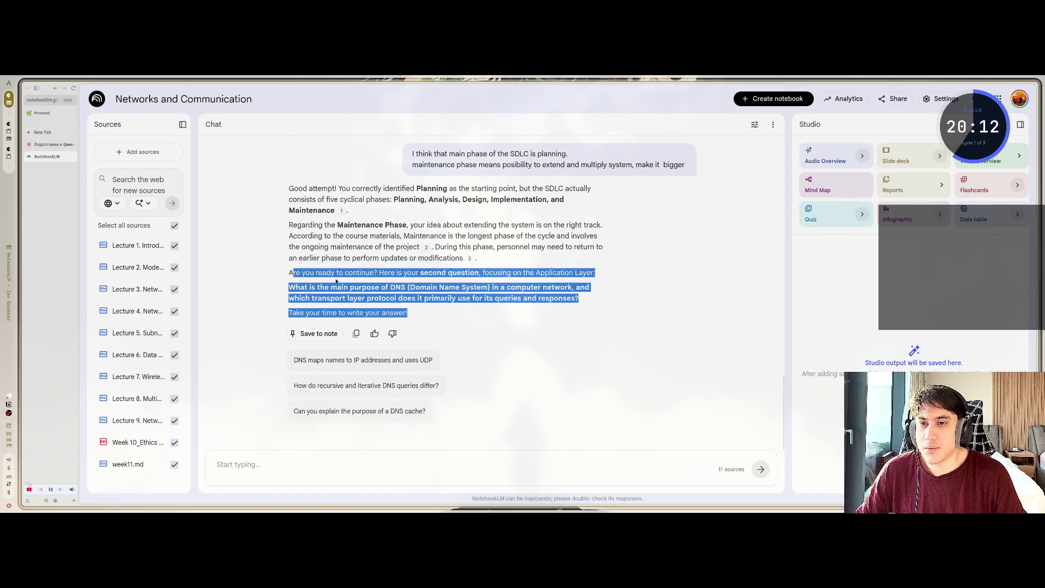
pyautogui.click(359, 285)
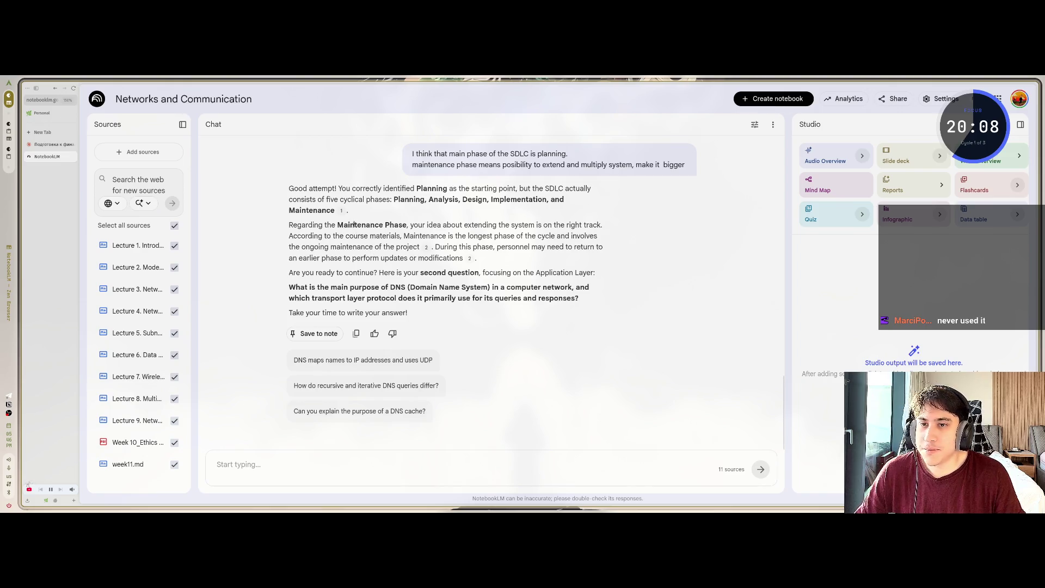
pyautogui.moveTo(193, 166)
pyautogui.mouseDown()
pyautogui.moveTo(245, 165)
pyautogui.moveTo(217, 165)
pyautogui.mouseUp()
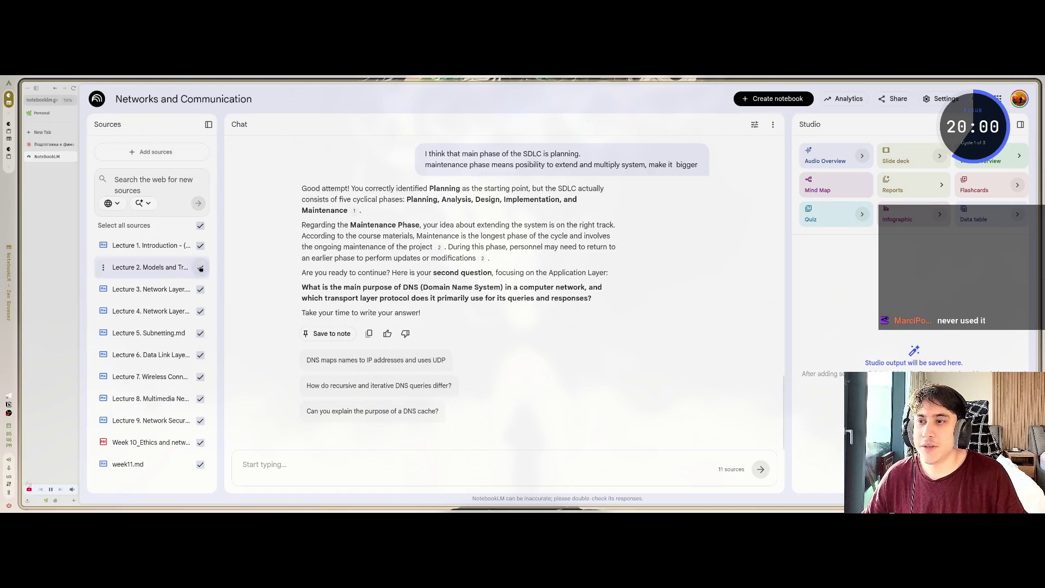
pyautogui.click(158, 156)
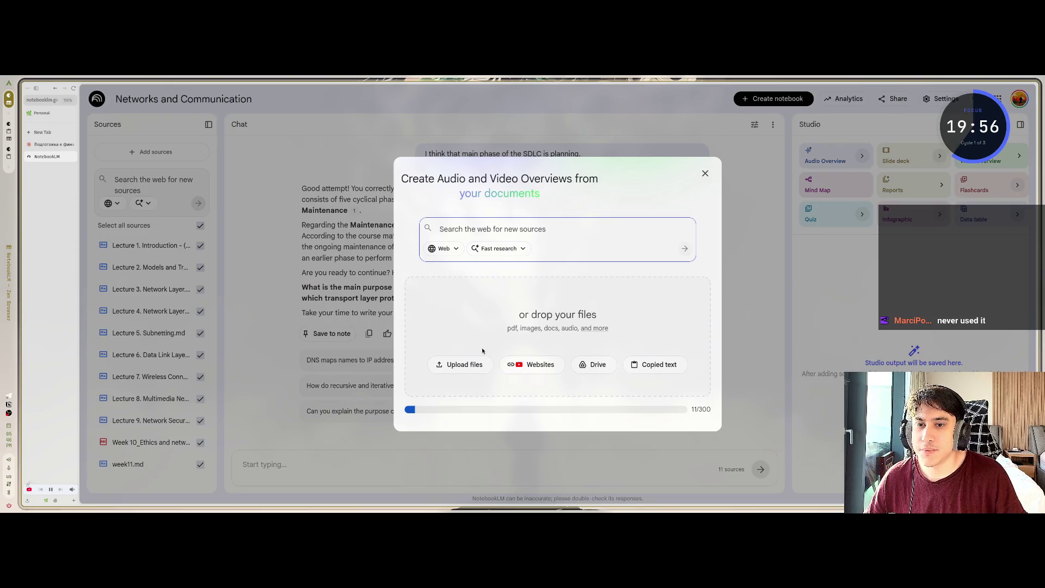
pyautogui.press('Escape')
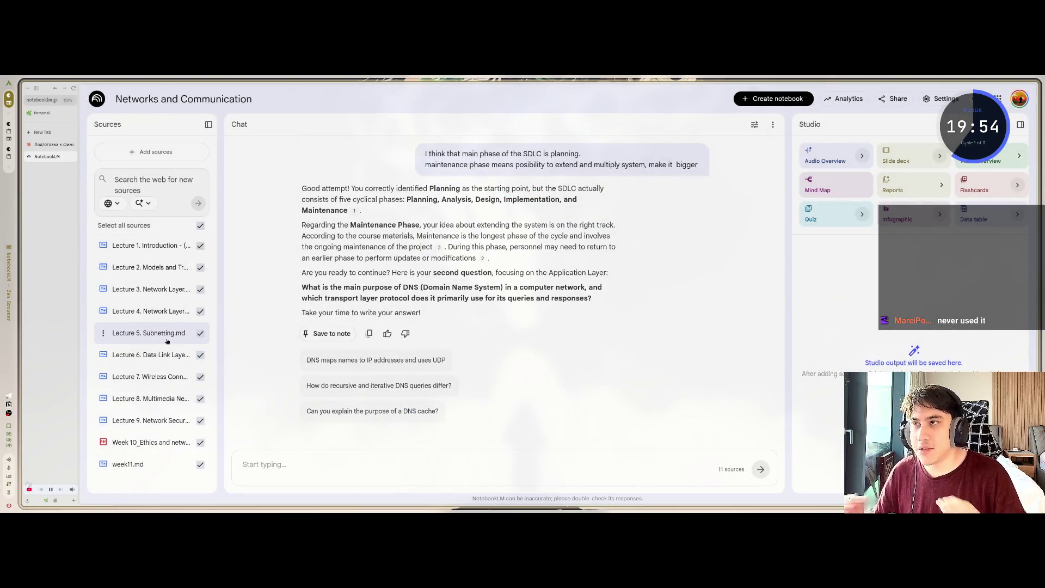
pyautogui.scroll(10, 374, 327)
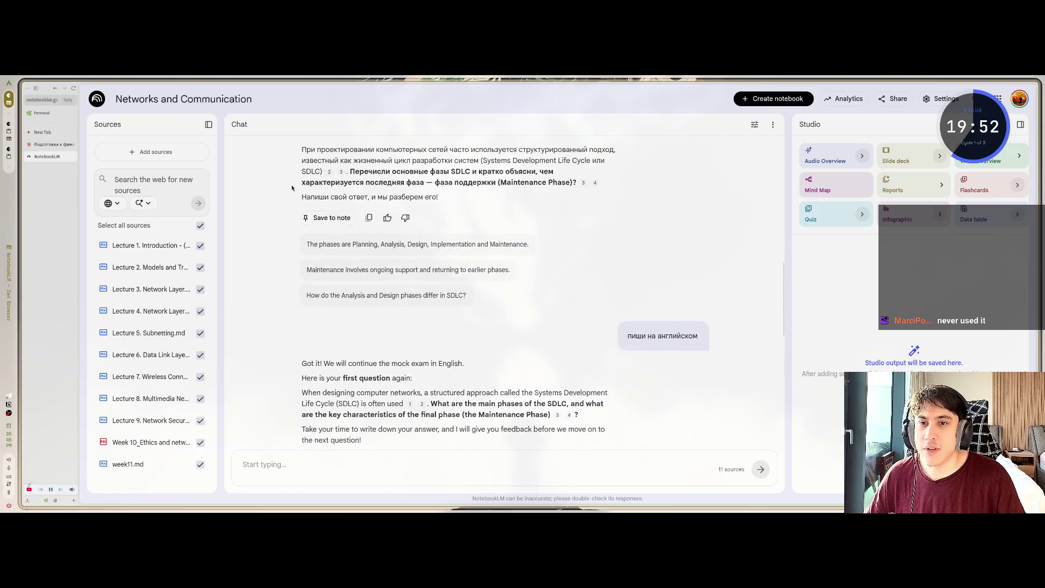
pyautogui.scroll(-4, 374, 326)
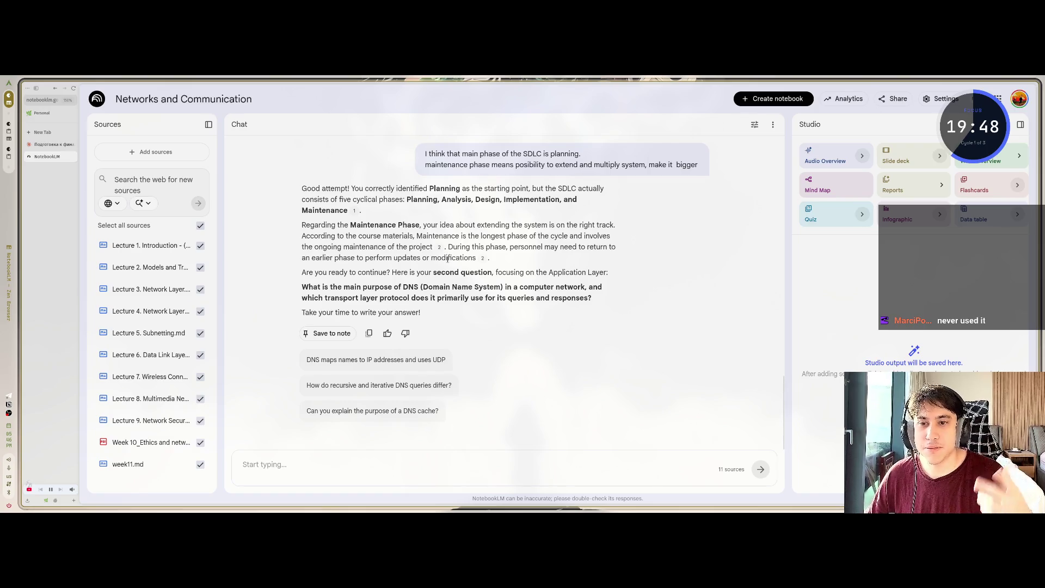
pyautogui.moveTo(422, 313); pyautogui.dragTo(426, 153)
pyautogui.click(680, 163)
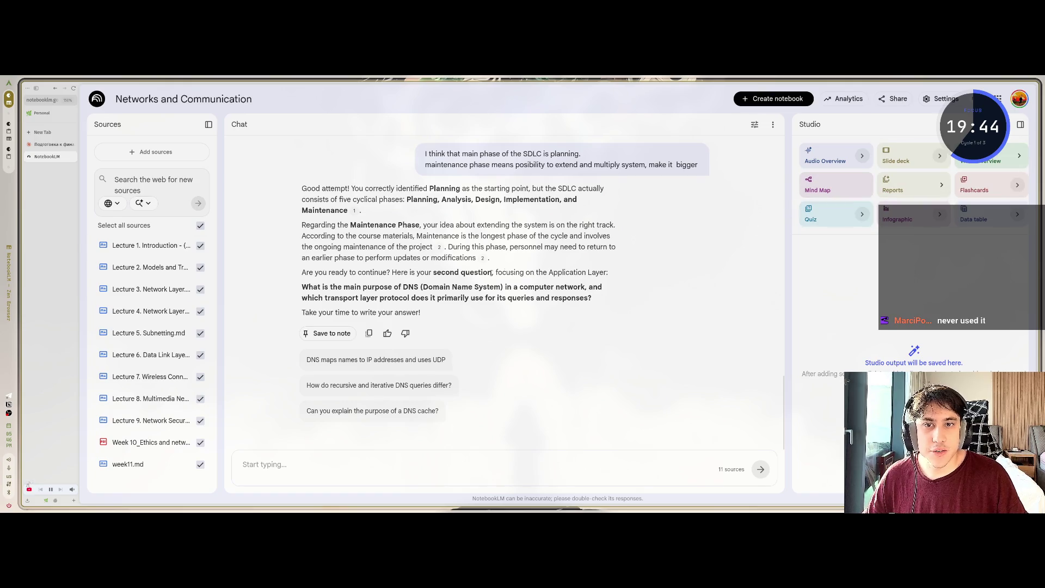
pyautogui.scroll(3, 384, 233)
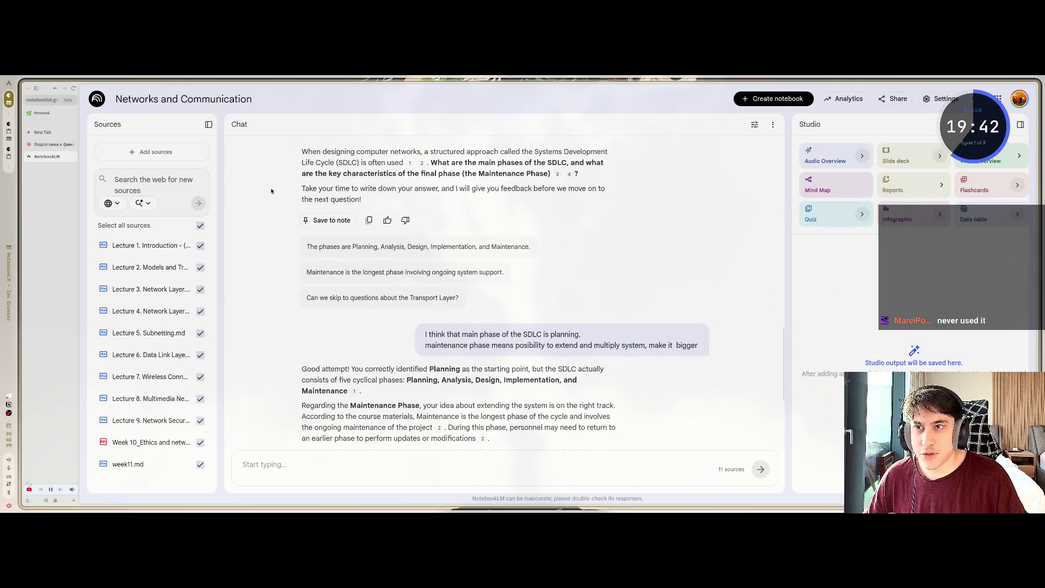
pyautogui.scroll(-3, 271, 190)
pyautogui.moveTo(490, 258); pyautogui.dragTo(250, 187)
pyautogui.click(375, 262)
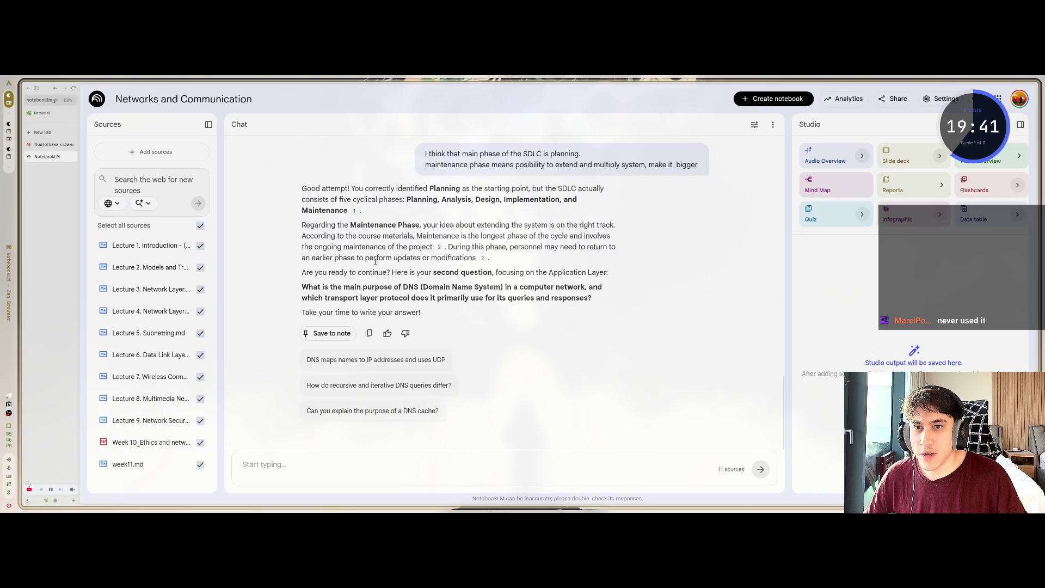
pyautogui.click(355, 213)
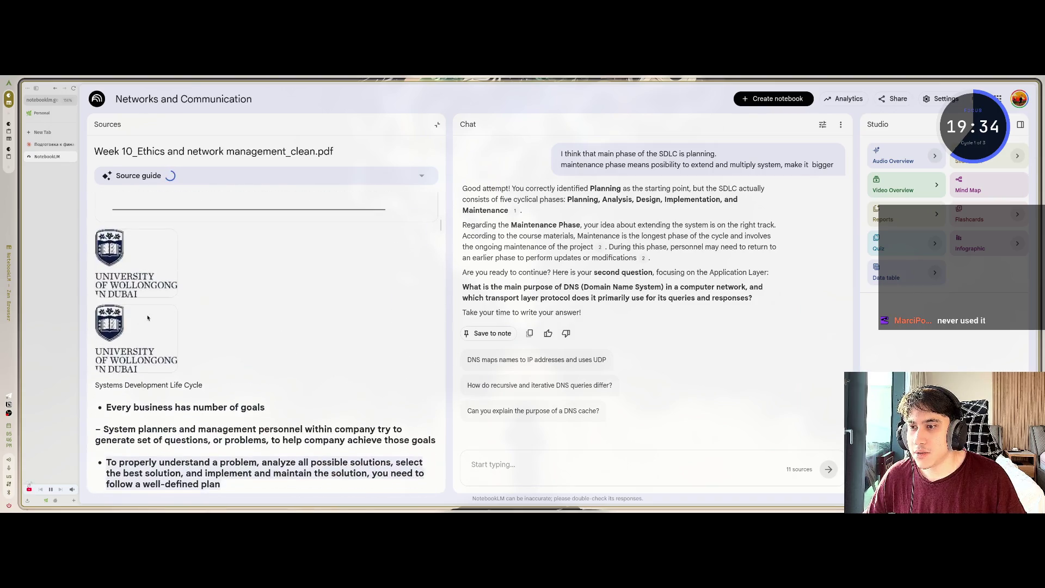
pyautogui.moveTo(163, 295); pyautogui.dragTo(190, 314)
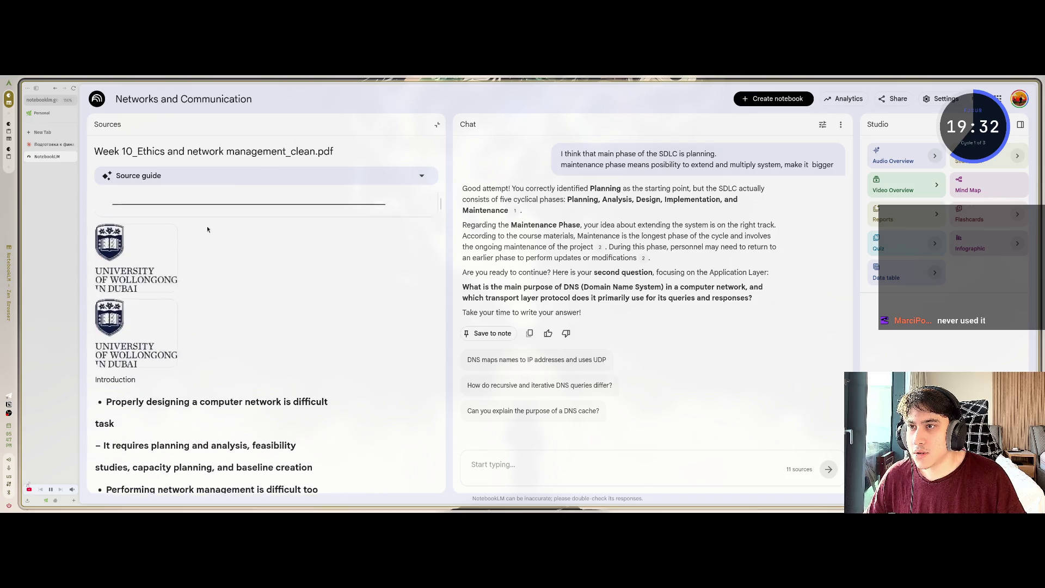
pyautogui.click(422, 175)
pyautogui.click(437, 124)
pyautogui.scroll(2, 386, 301)
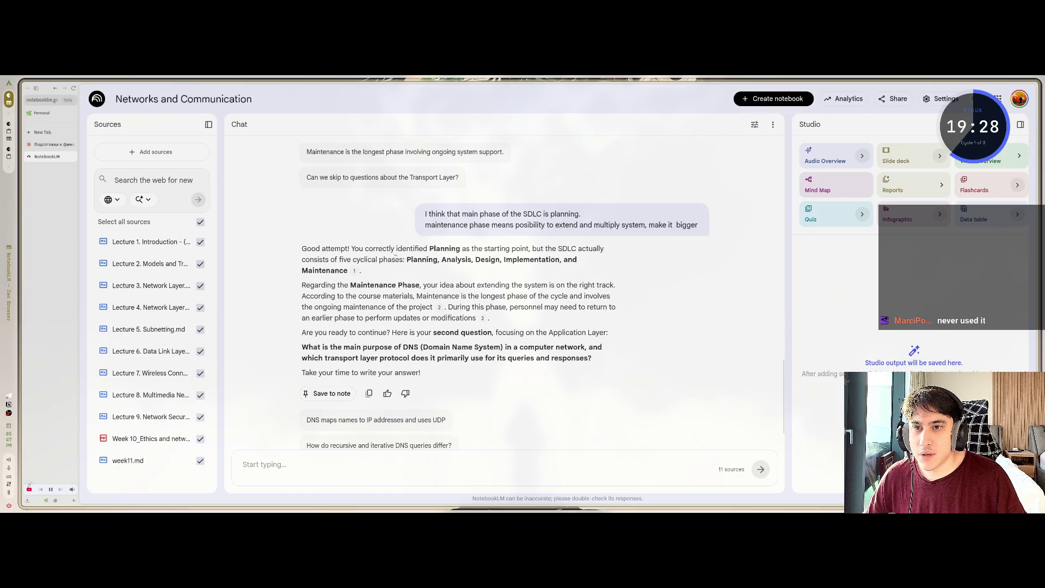
pyautogui.moveTo(379, 259)
pyautogui.mouseDown()
pyautogui.moveTo(471, 260)
pyautogui.moveTo(340, 271)
pyautogui.mouseUp()
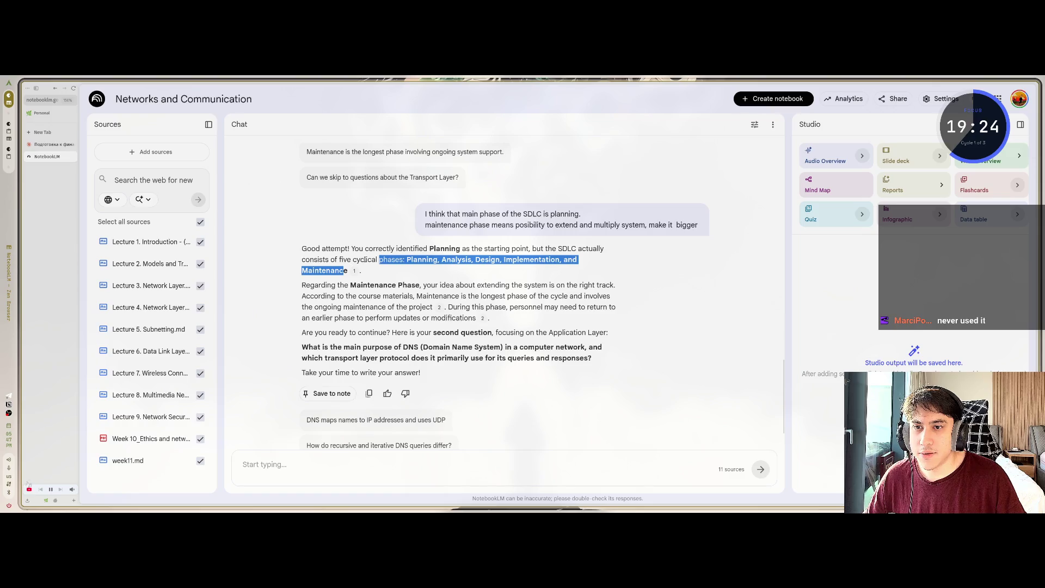
pyautogui.click(342, 259)
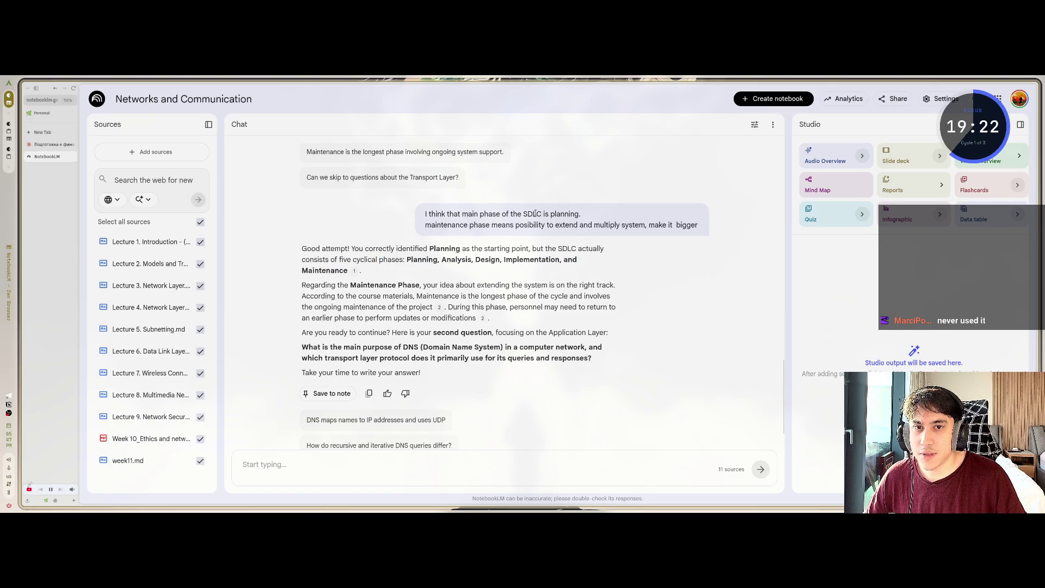
pyautogui.moveTo(354, 273)
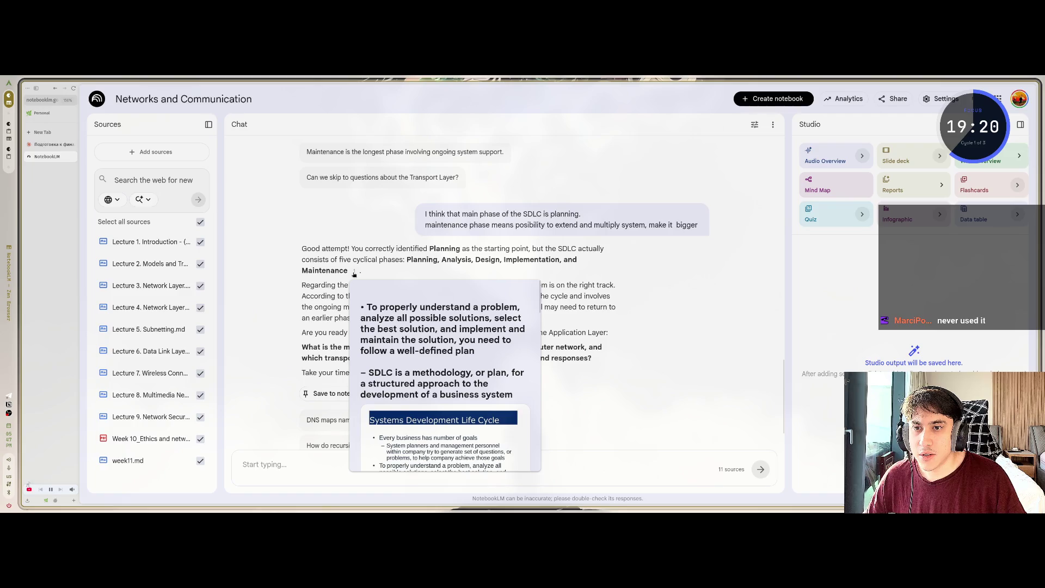
pyautogui.click(354, 273)
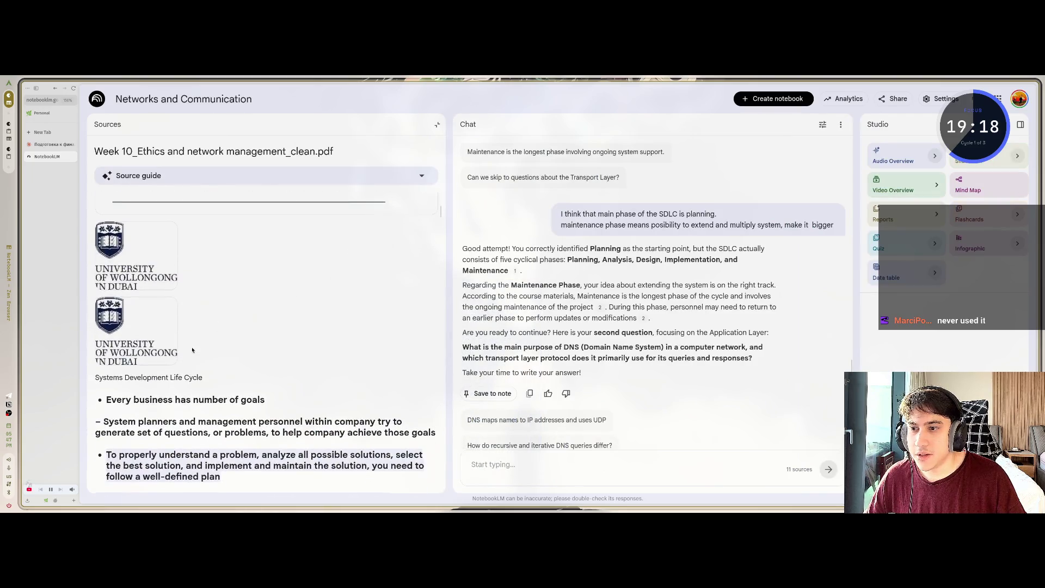
pyautogui.tripleClick(252, 383)
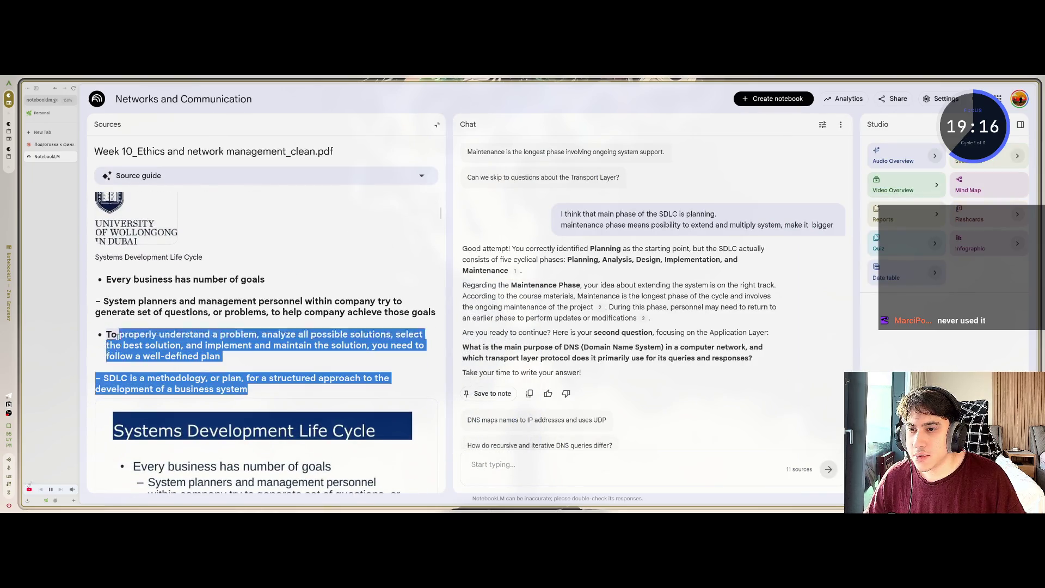
pyautogui.scroll(-5, 176, 357)
pyautogui.scroll(5, 176, 357)
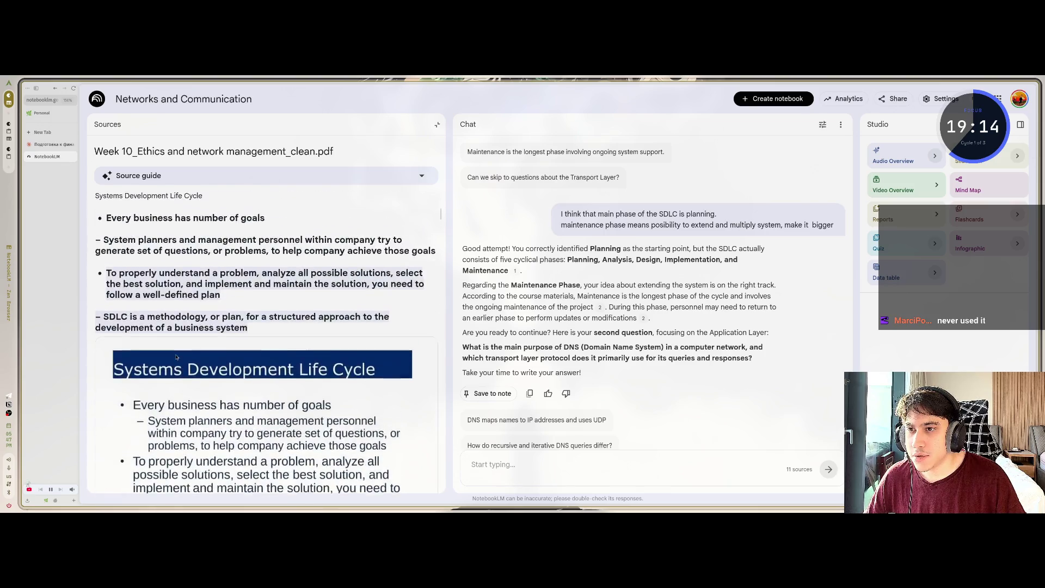
pyautogui.moveTo(248, 328)
pyautogui.mouseDown()
pyautogui.moveTo(108, 285)
pyautogui.moveTo(479, 143)
pyautogui.moveTo(468, 174)
pyautogui.mouseUp()
pyautogui.click(437, 124)
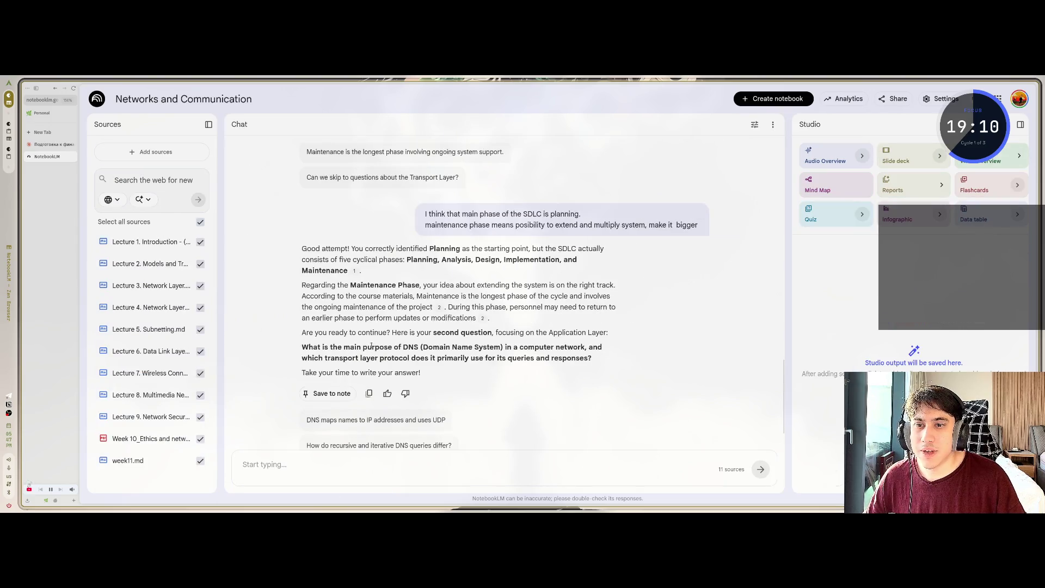
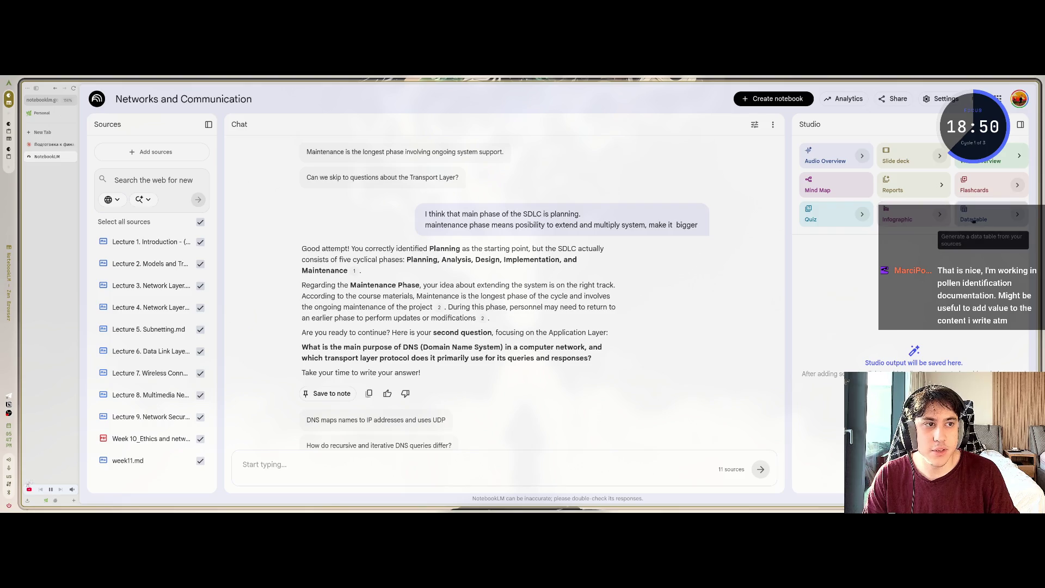
# Customise a quiz with a topic saying you're preparing for the final exam and want a mock test, then generate it
pyautogui.scroll(-2, 324, 316)
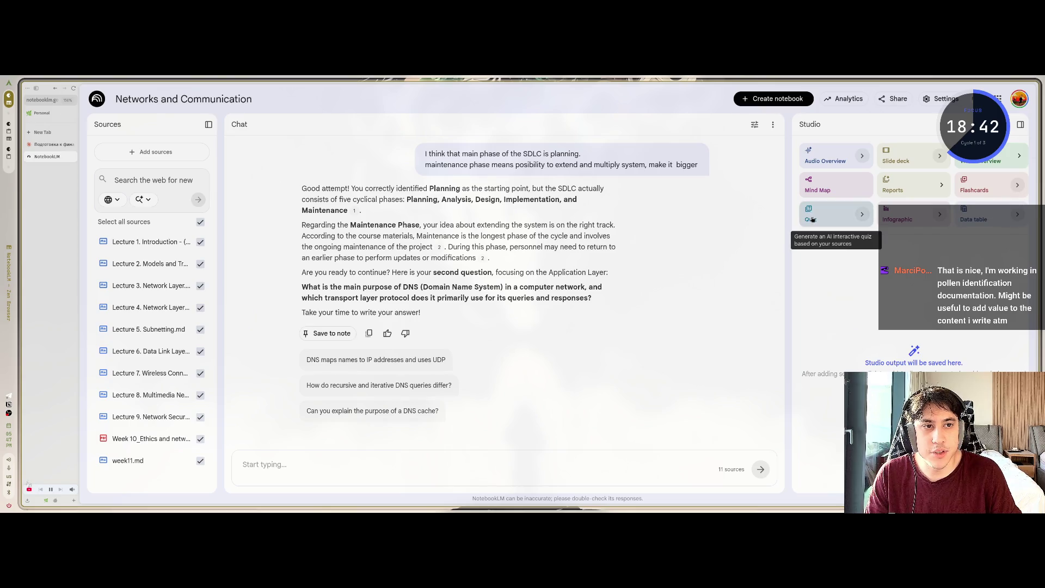
pyautogui.click(863, 215)
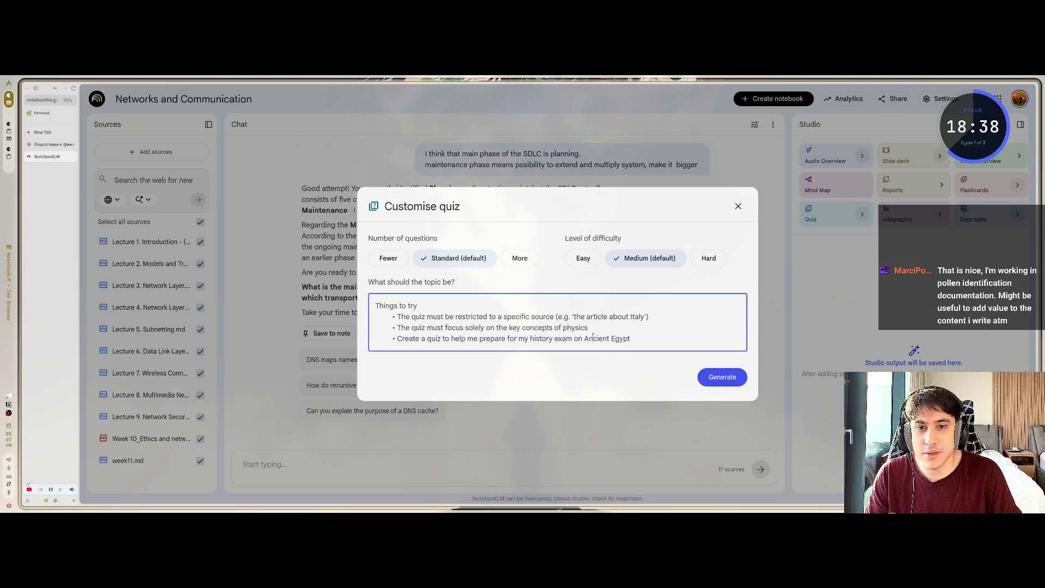
pyautogui.moveTo(395, 238); pyautogui.dragTo(430, 238)
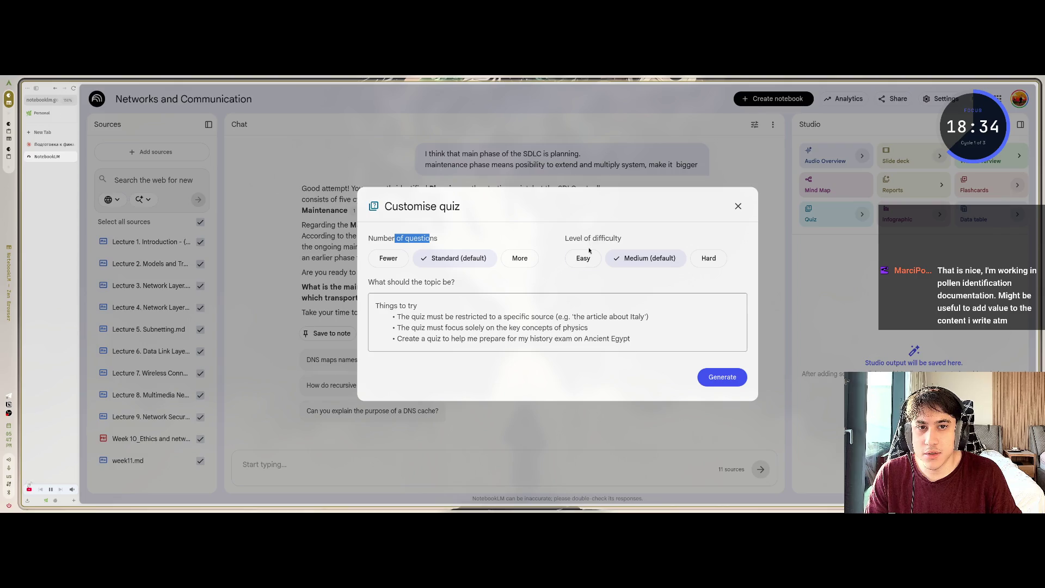
pyautogui.click(412, 309)
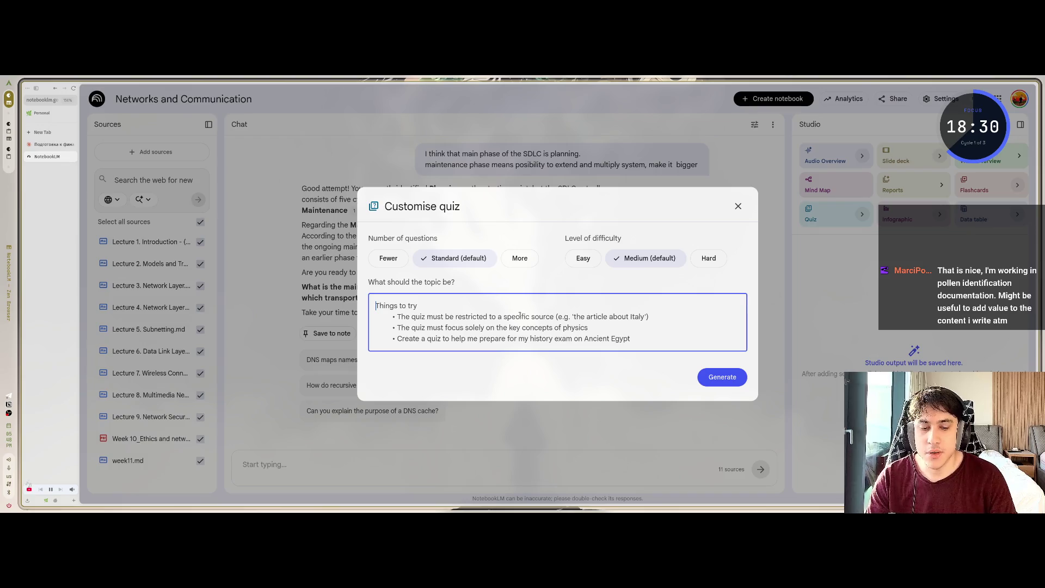
pyautogui.write('I m')
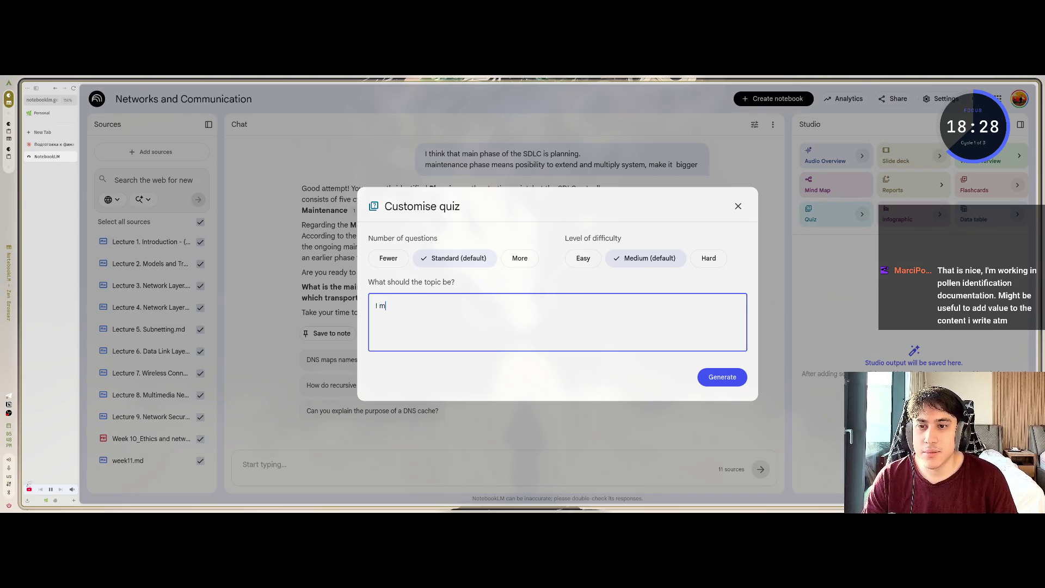
pyautogui.press('BackSpace')
pyautogui.write('am prepa')
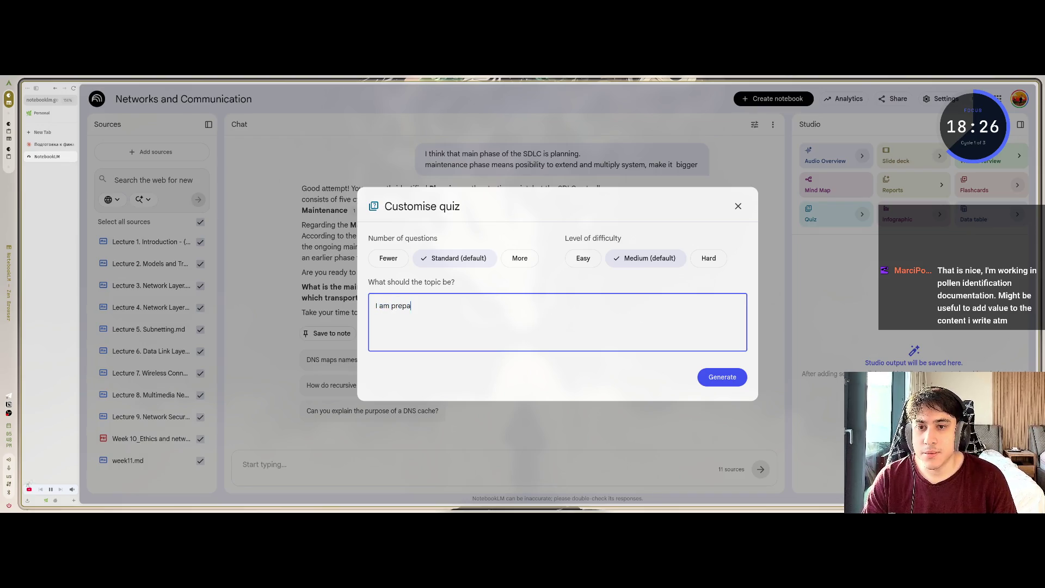
pyautogui.write('ring for fi')
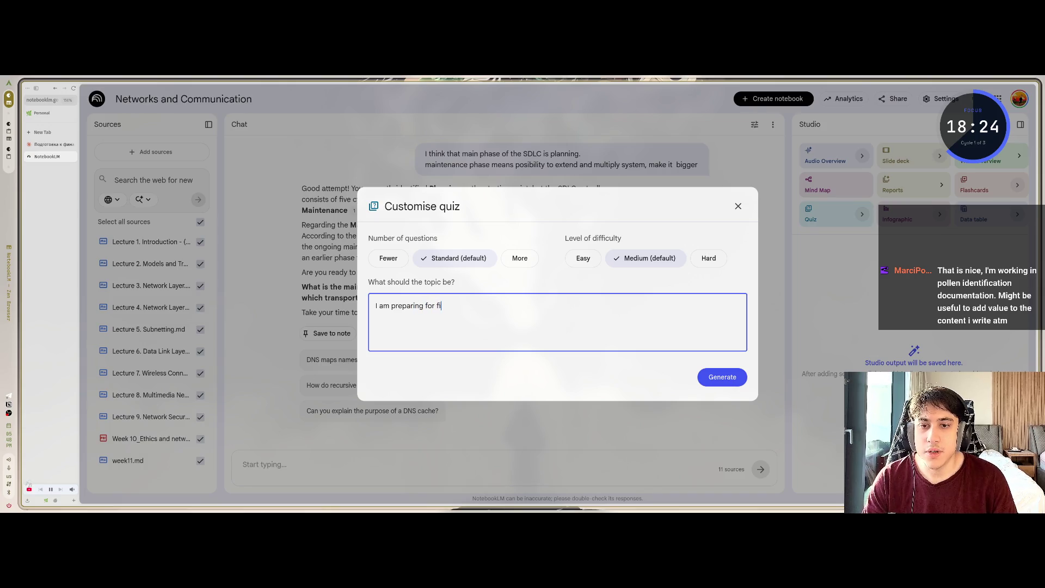
pyautogui.write('nal e')
pyautogui.write('xam, can yo')
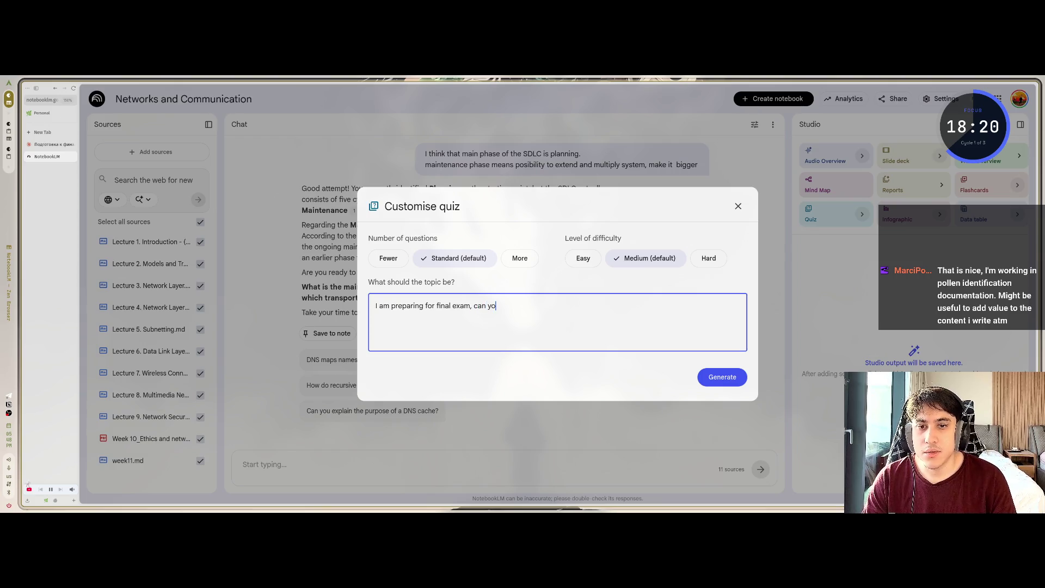
pyautogui.write('rfeat')
pyautogui.press('BackSpace')
pyautogui.press('BackSpace')
pyautogui.write('eat')
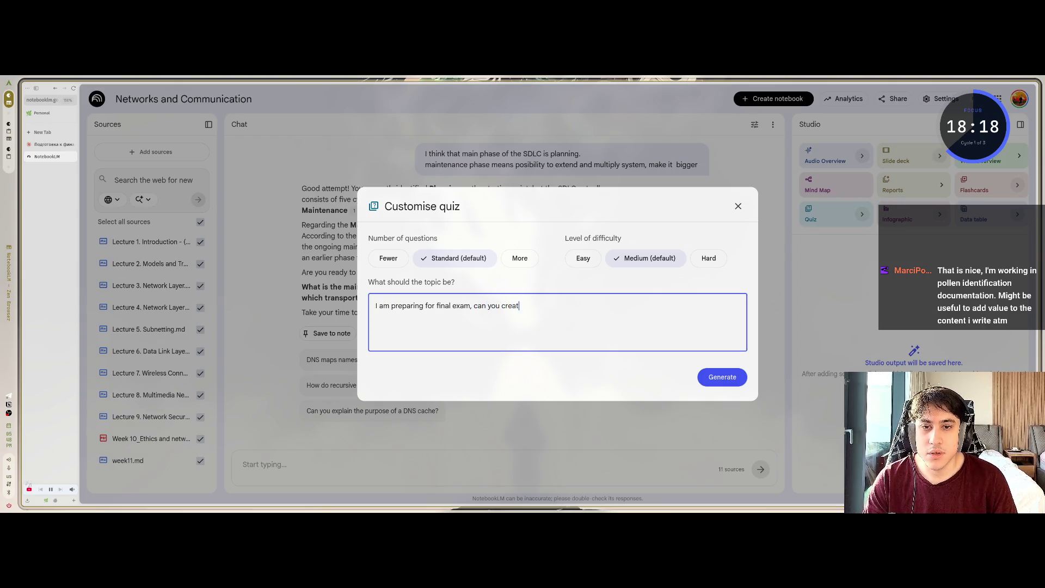
pyautogui.write('e moc test')
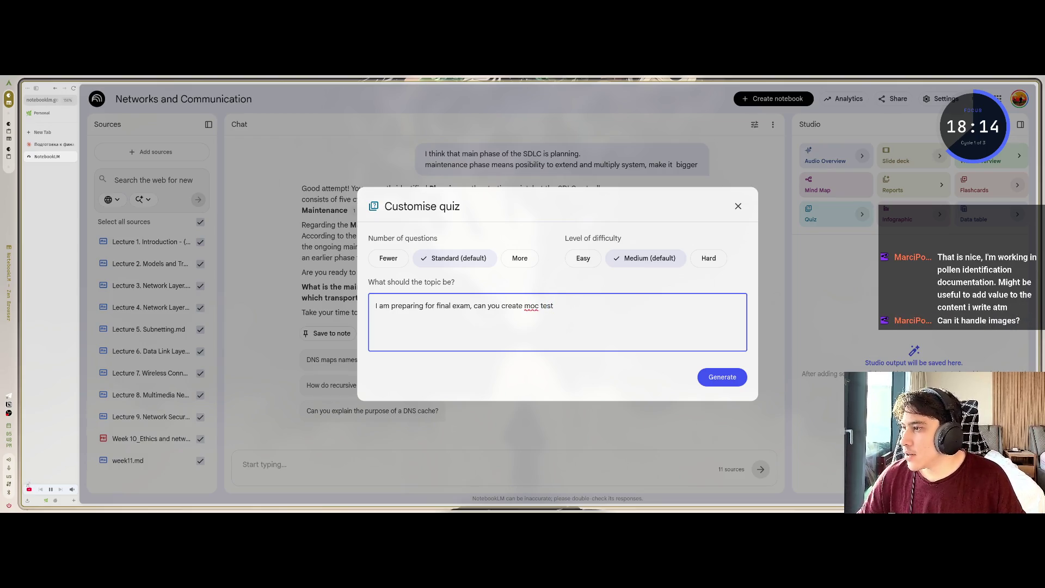
pyautogui.click(744, 384)
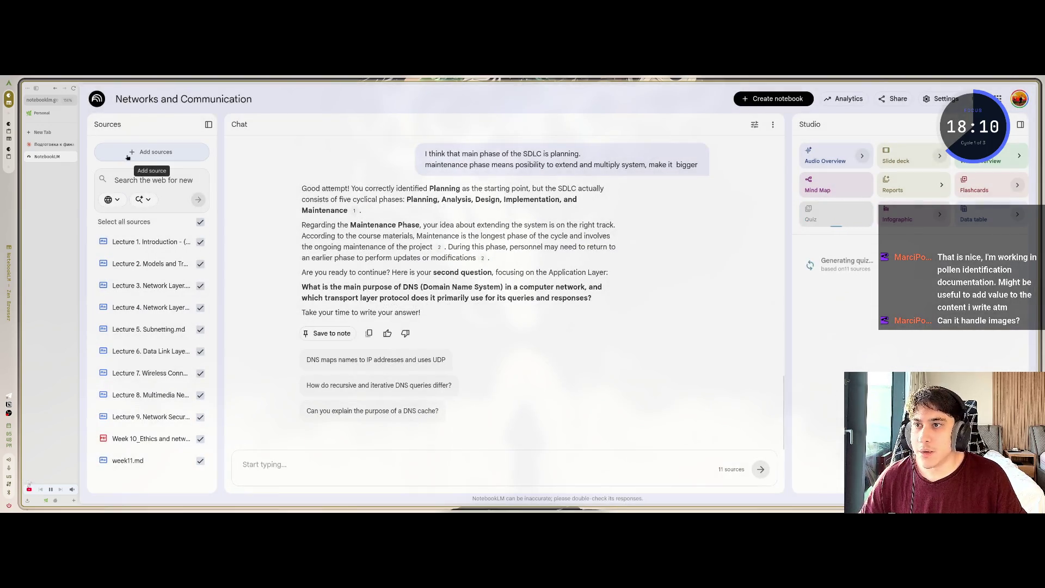
# Explore the Add sources options: Copied text, research depth and web source choices, then clear the test search
pyautogui.click(151, 158)
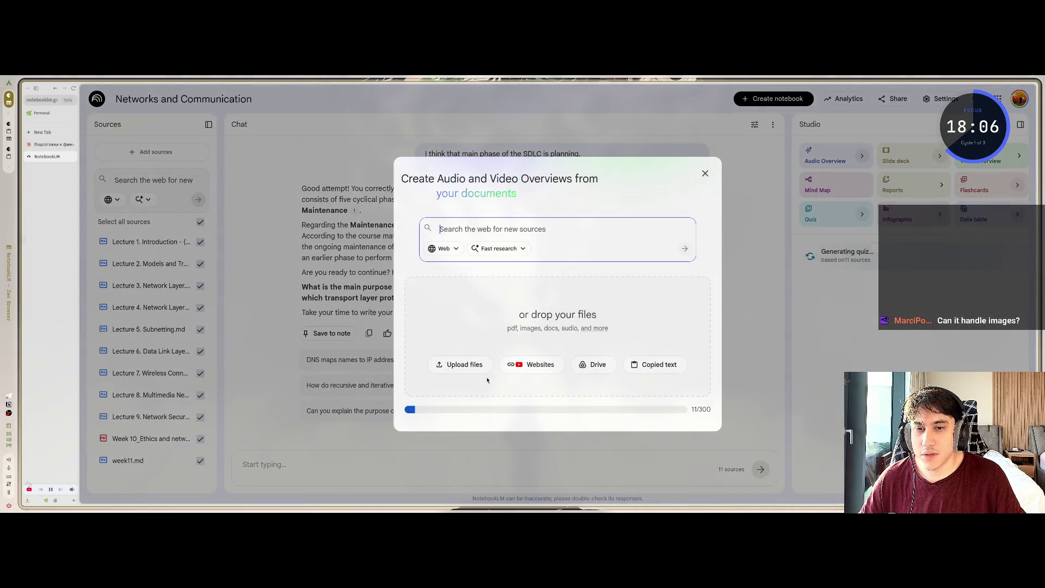
pyautogui.click(650, 366)
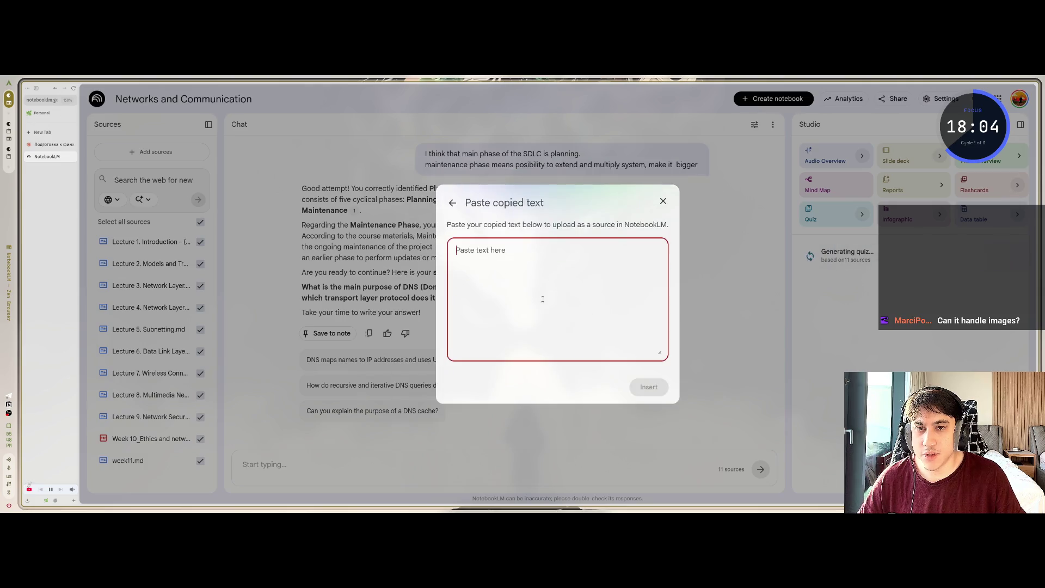
pyautogui.press('Escape')
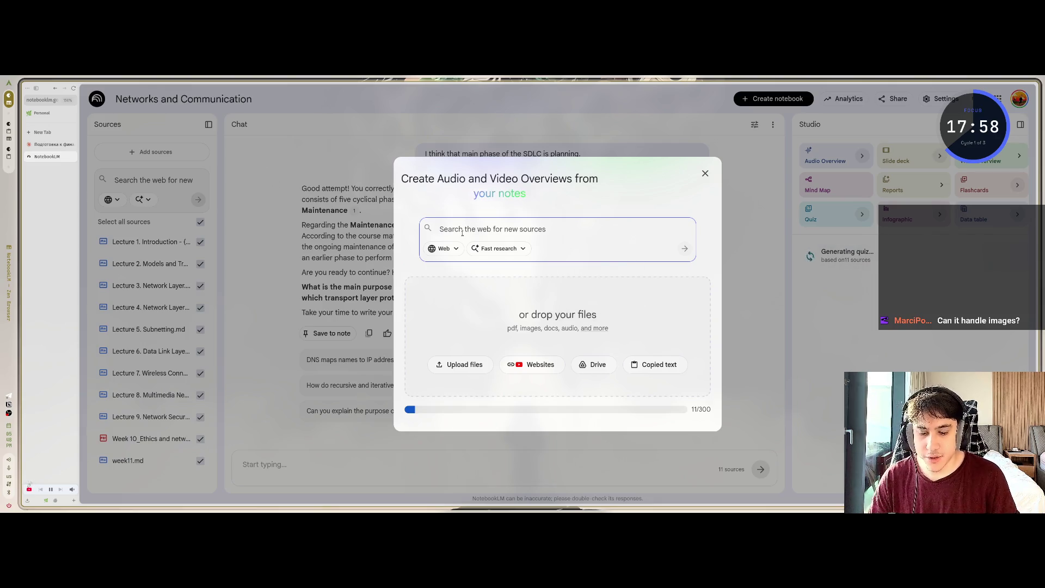
pyautogui.write('jslkdfjdlks')
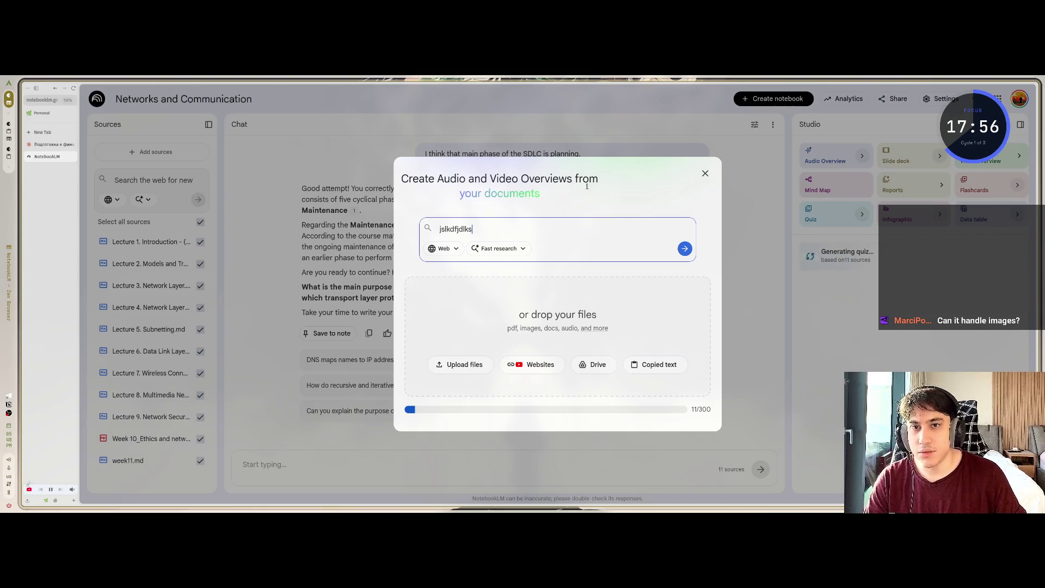
pyautogui.click(516, 250)
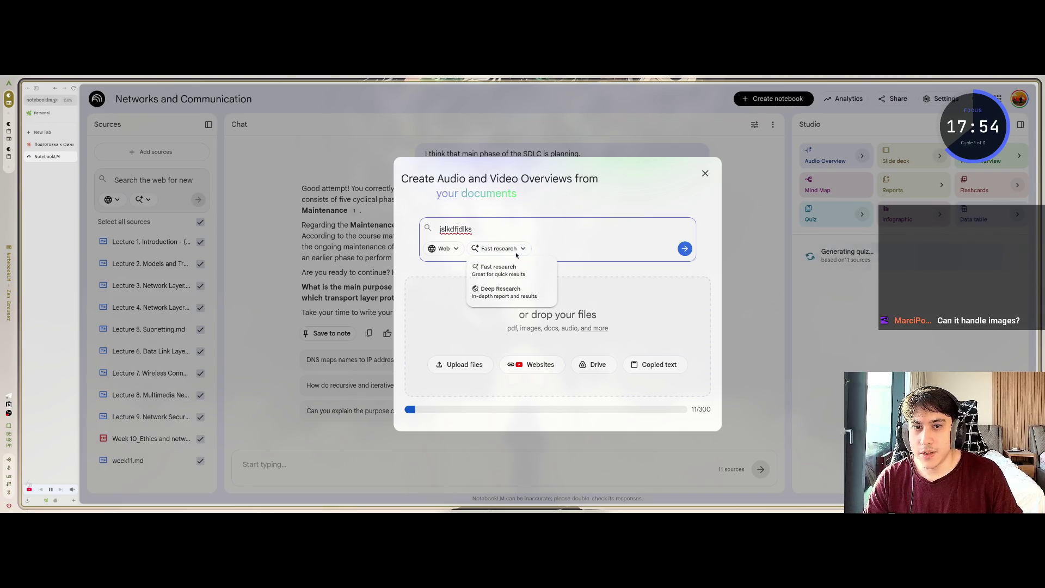
pyautogui.click(444, 249)
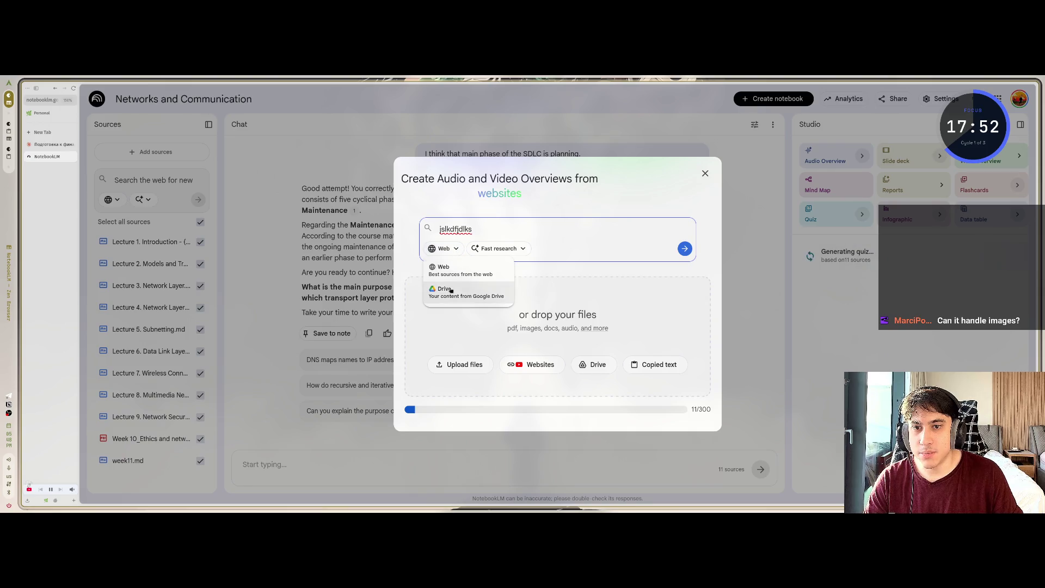
pyautogui.press('Escape')
pyautogui.hotkey('ctrl', 'a')
pyautogui.press('BackSpace')
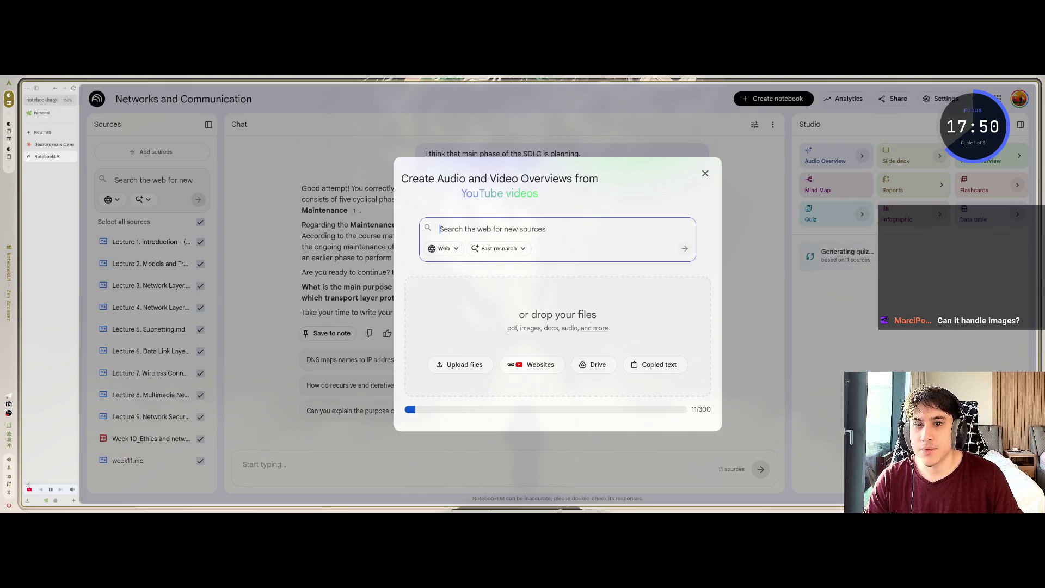
# Close and reopen the Add sources panel with the file manager beside the browser
pyautogui.click(315, 206)
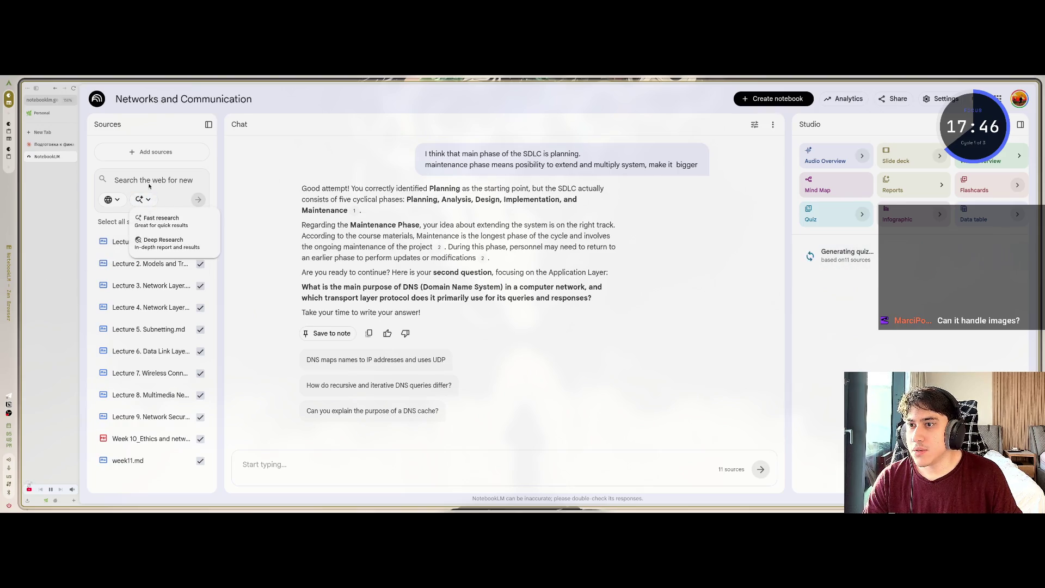
pyautogui.click(303, 482)
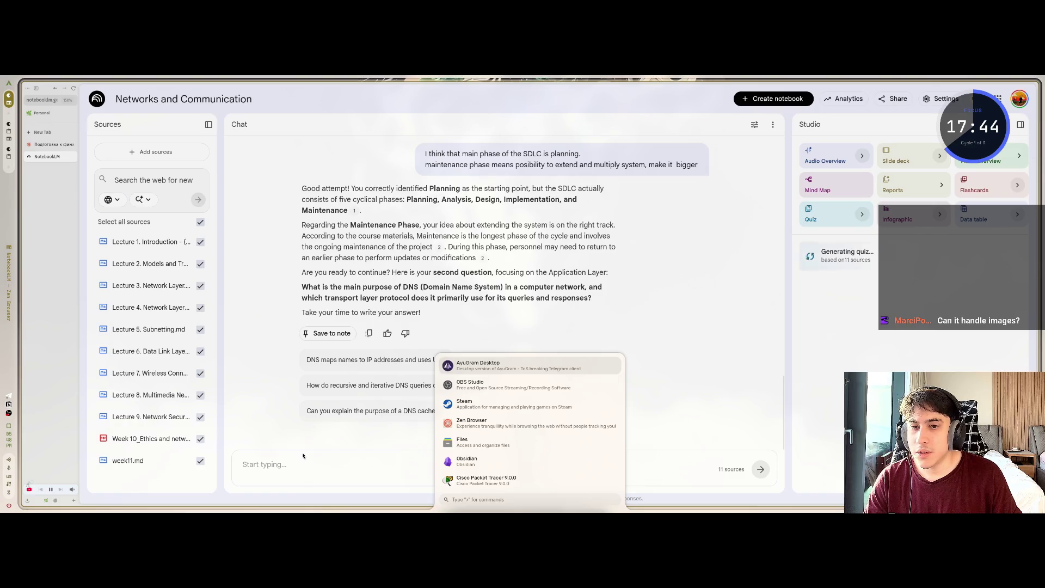
pyautogui.click(115, 180)
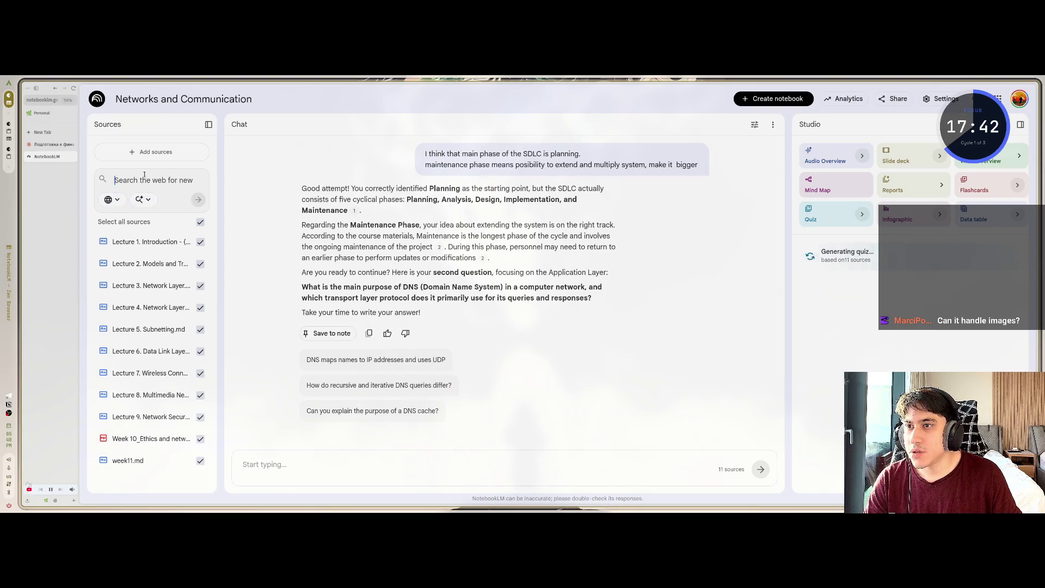
pyautogui.click(153, 152)
pyautogui.press('super+e')
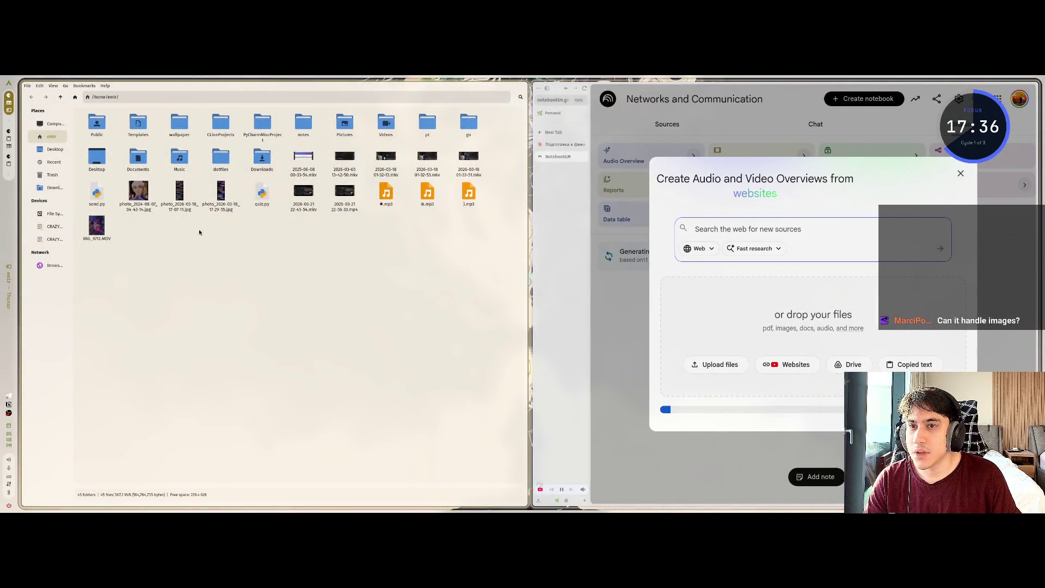
# Drag the photo_2024-08-07 image from Files into the upload area, then close Files
pyautogui.moveTo(138, 193)
pyautogui.mouseDown()
pyautogui.moveTo(161, 213)
pyautogui.moveTo(800, 274)
pyautogui.moveTo(758, 316)
pyautogui.mouseUp()
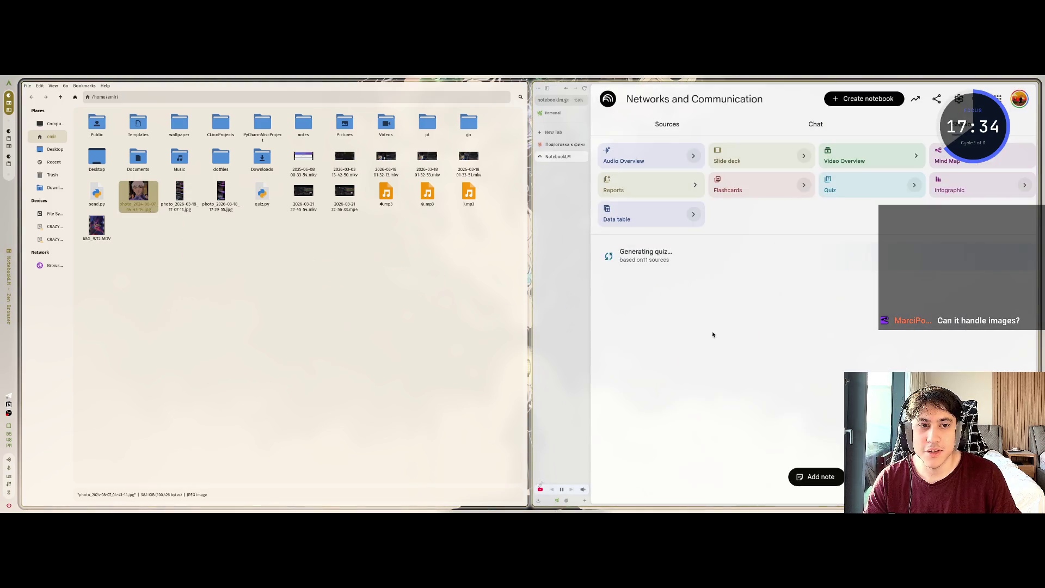
pyautogui.click(310, 327)
pyautogui.press('super+q')
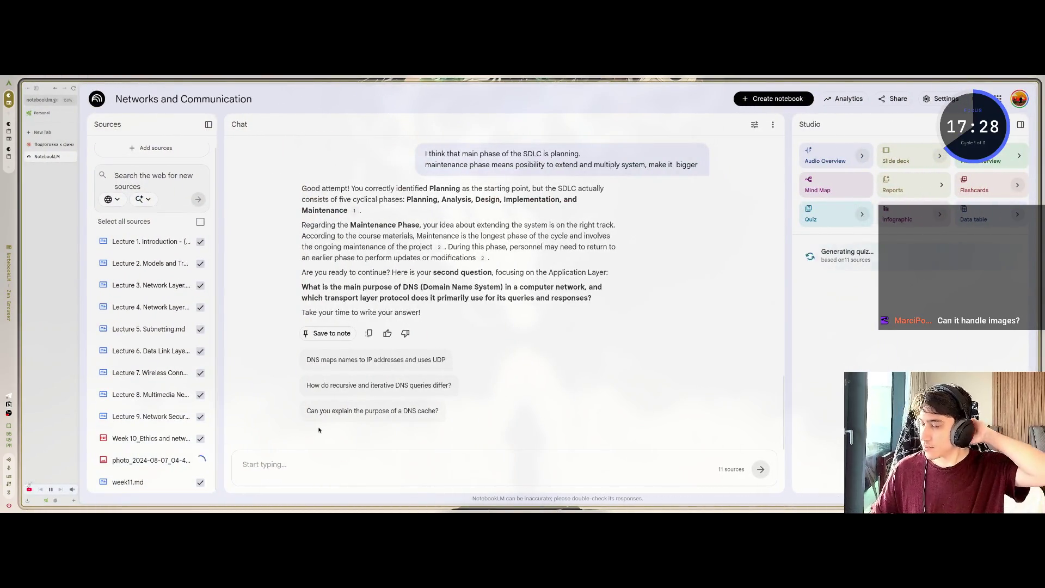
# View the newly added photo source and its Source guide summary
pyautogui.click(136, 460)
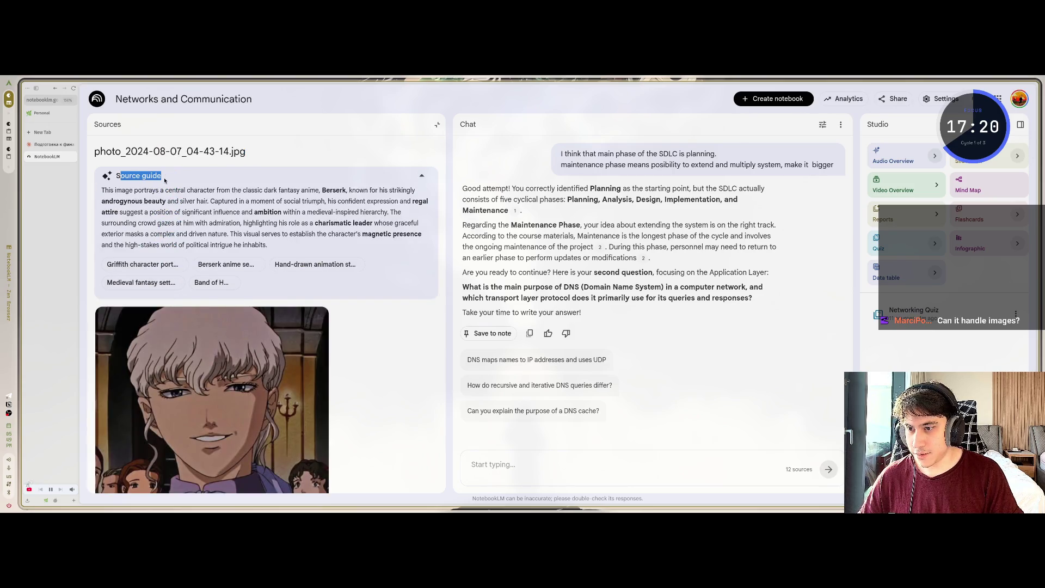
pyautogui.moveTo(102, 190)
pyautogui.mouseDown()
pyautogui.moveTo(292, 191)
pyautogui.moveTo(304, 235)
pyautogui.moveTo(287, 257)
pyautogui.mouseUp()
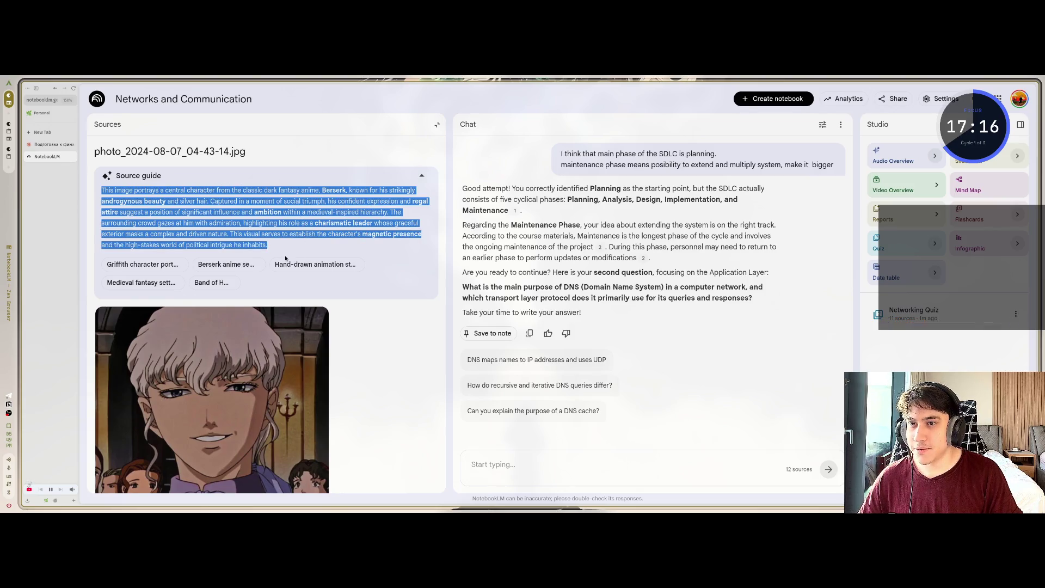
pyautogui.click(274, 254)
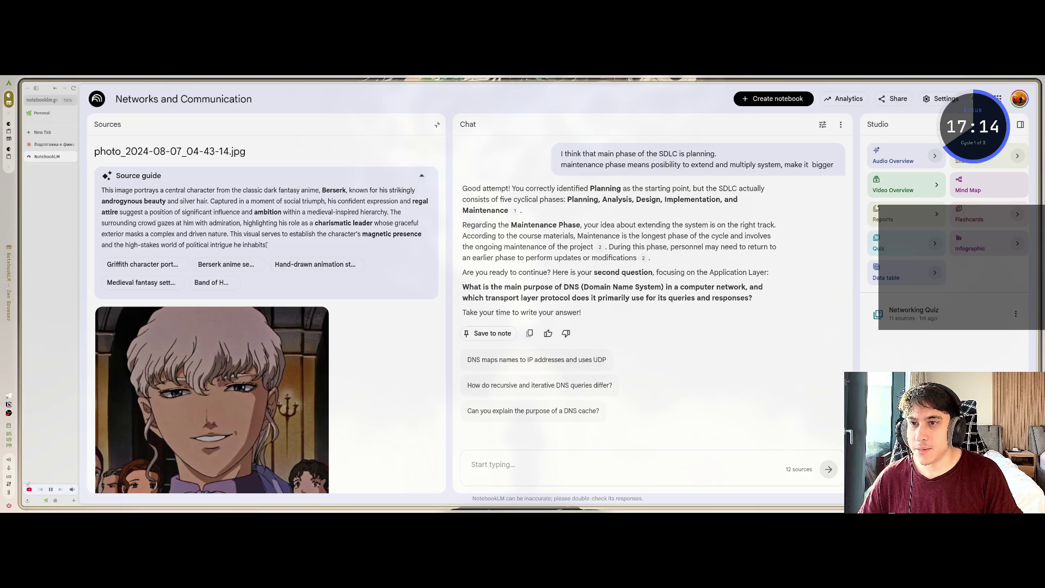
pyautogui.click(437, 125)
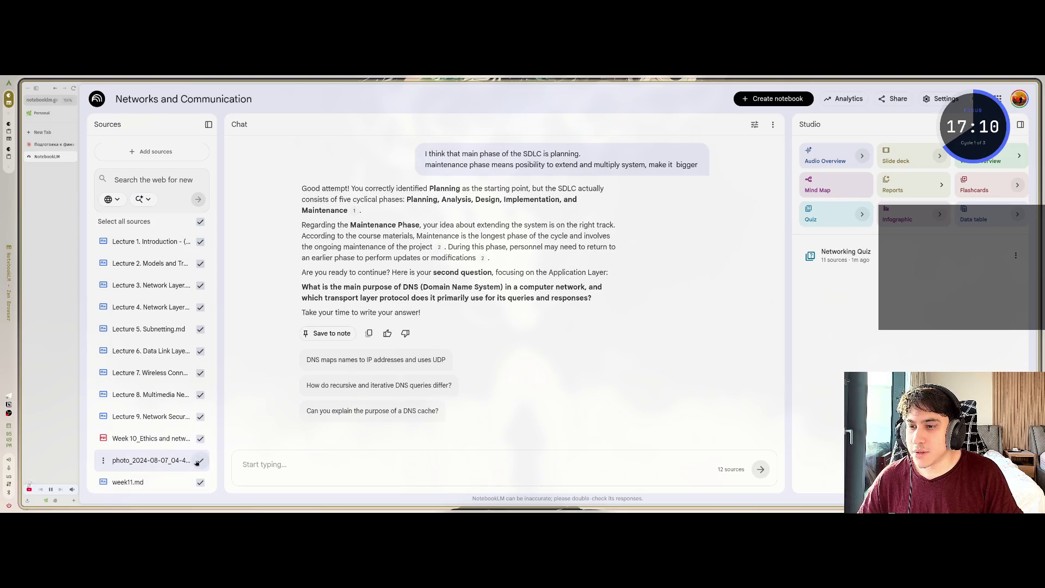
# Uncheck the photo source so the chat uses only the remaining 11 sources
pyautogui.click(201, 462)
pyautogui.click(201, 462)
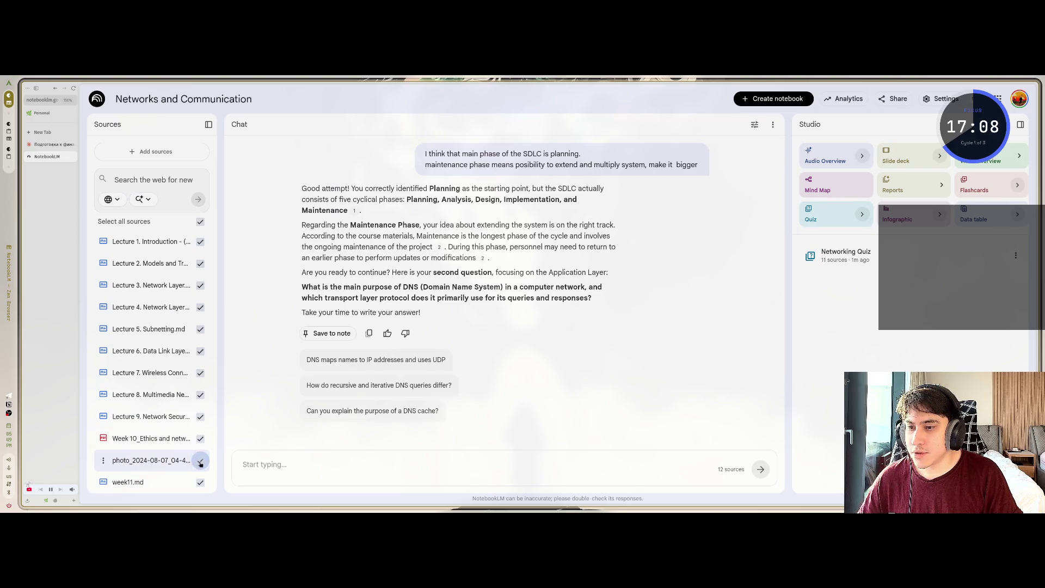
pyautogui.click(201, 461)
pyautogui.click(201, 462)
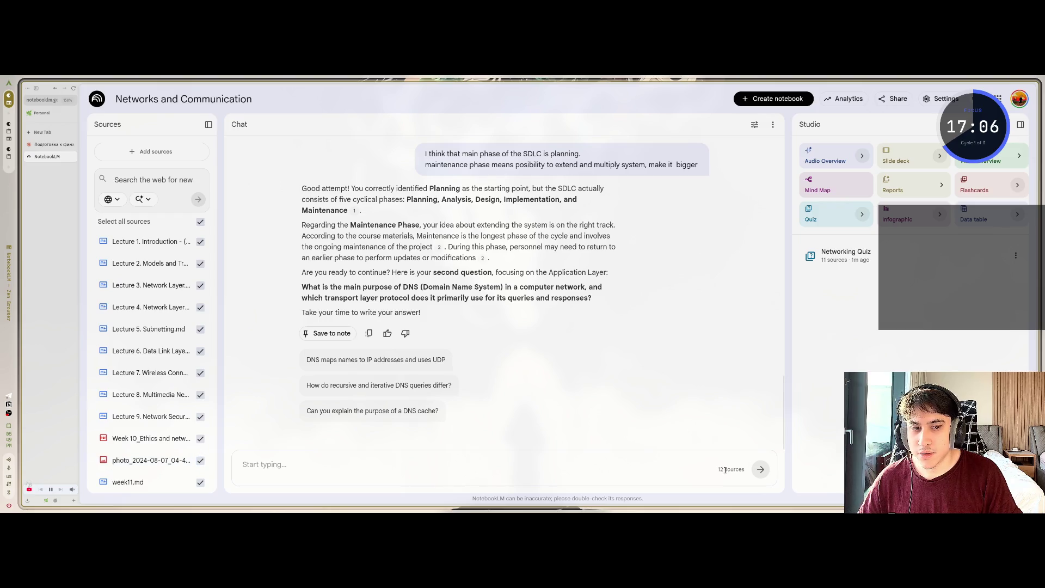
pyautogui.moveTo(719, 469); pyautogui.dragTo(740, 469)
pyautogui.scroll(10, 568, 228)
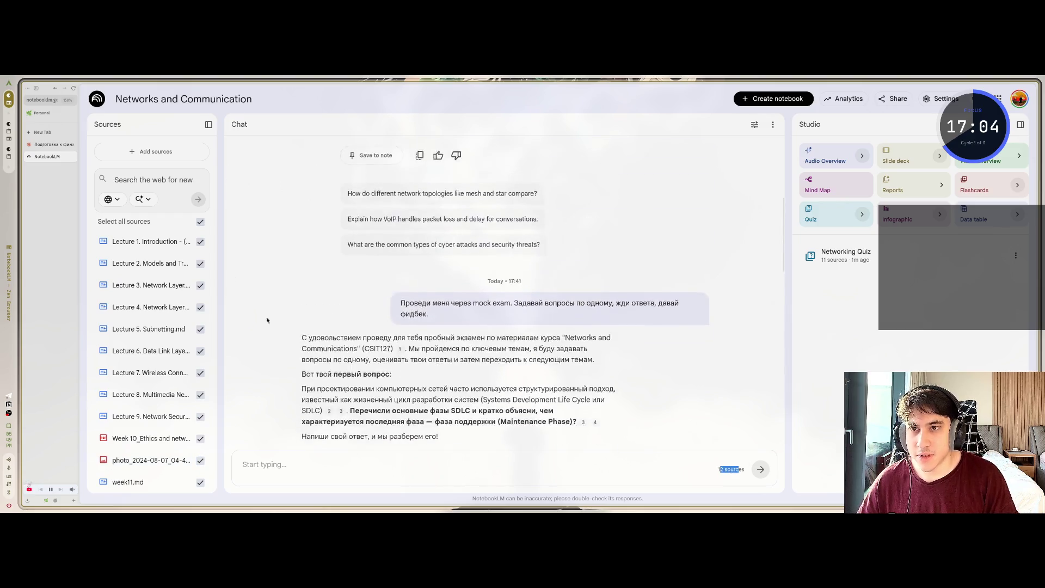
pyautogui.scroll(-5, 567, 227)
pyautogui.scroll(-4, 568, 227)
pyautogui.scroll(8, 349, 430)
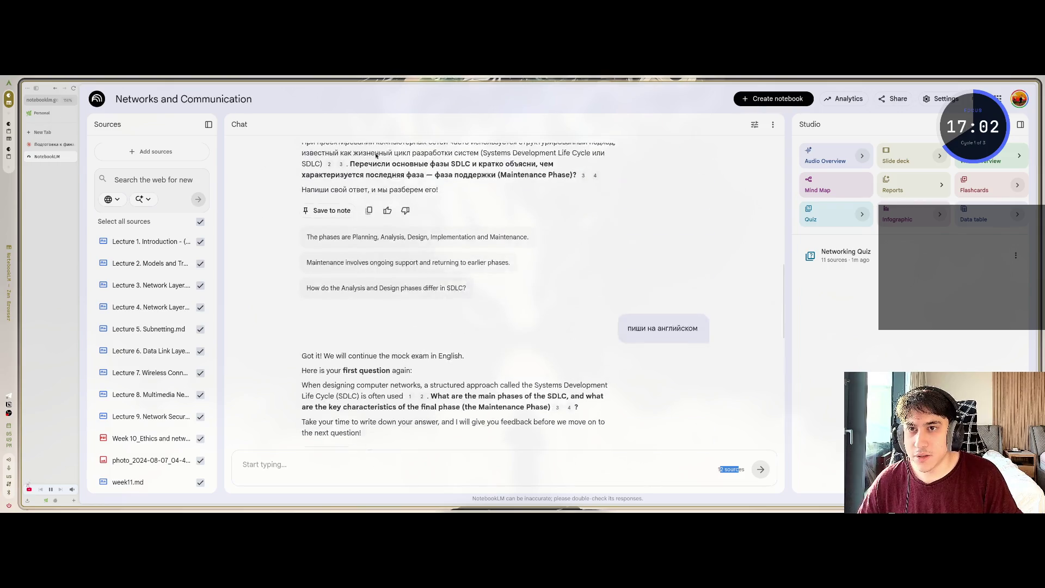
pyautogui.scroll(-6, 349, 430)
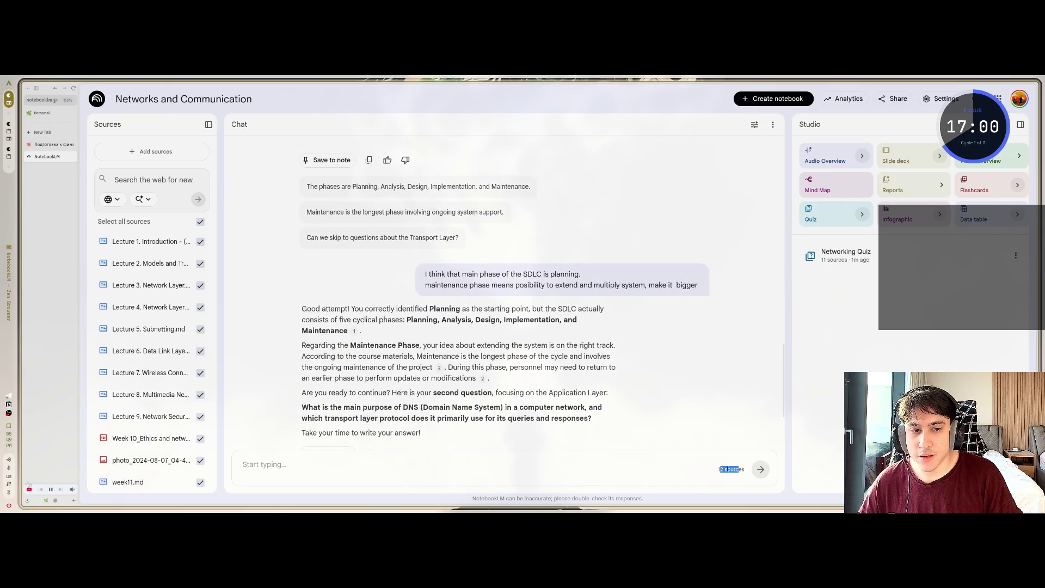
pyautogui.click(740, 469)
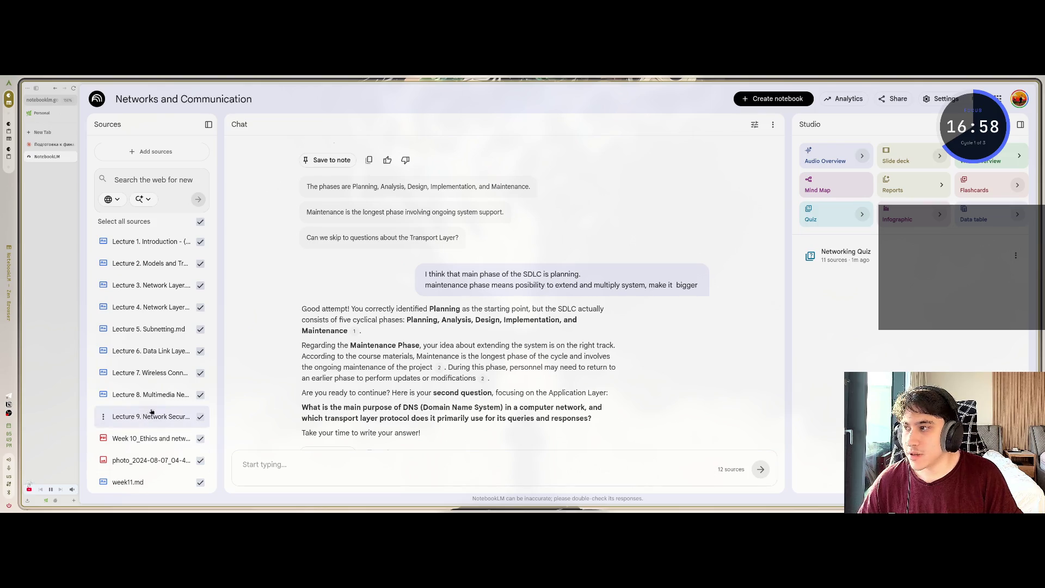
pyautogui.click(200, 461)
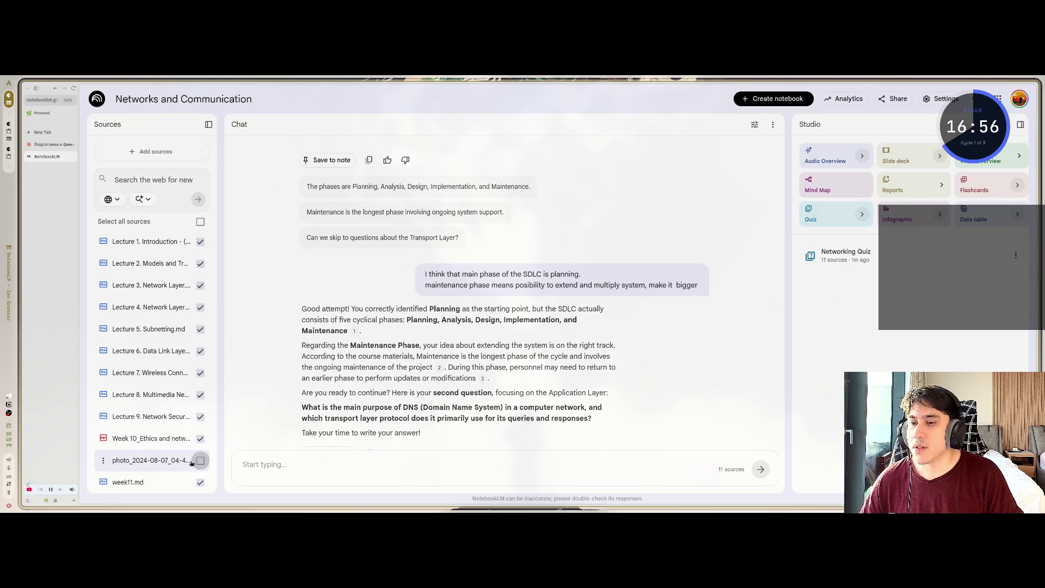
pyautogui.click(847, 257)
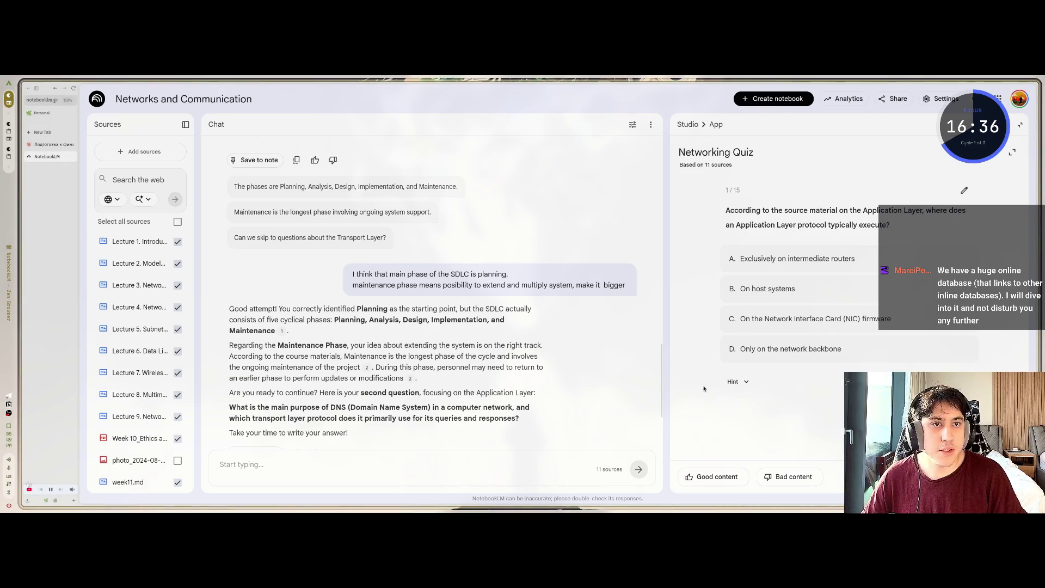
# Answer quiz question 1 with 'On host systems' and move to the next question
pyautogui.moveTo(661, 221); pyautogui.dragTo(331, 229)
pyautogui.moveTo(586, 210)
pyautogui.mouseDown()
pyautogui.moveTo(718, 224)
pyautogui.moveTo(749, 212)
pyautogui.moveTo(798, 218)
pyautogui.moveTo(624, 225)
pyautogui.moveTo(729, 226)
pyautogui.mouseUp()
pyautogui.click(714, 226)
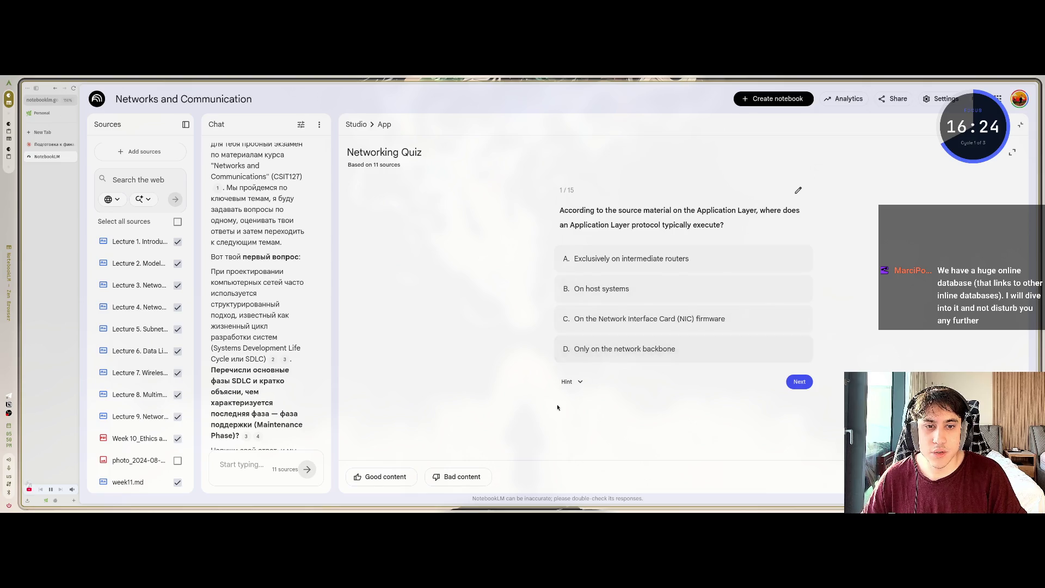
pyautogui.click(584, 292)
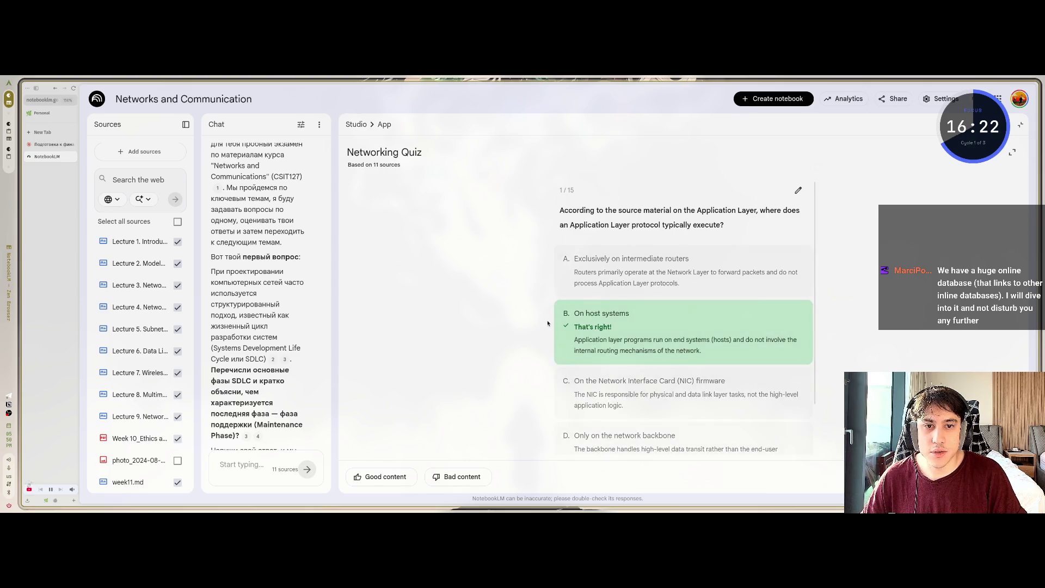
pyautogui.scroll(-1, 730, 353)
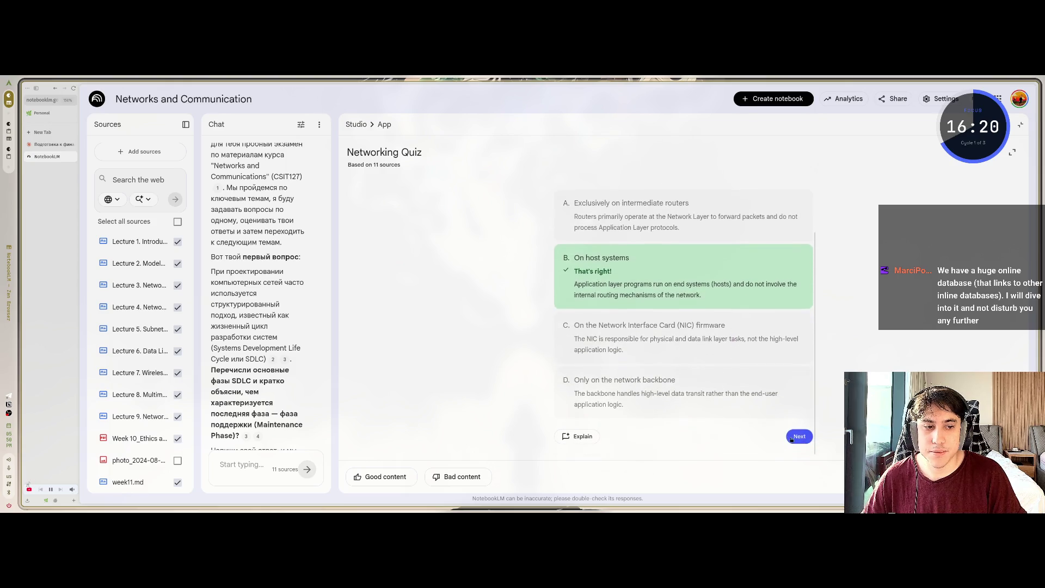
pyautogui.click(800, 435)
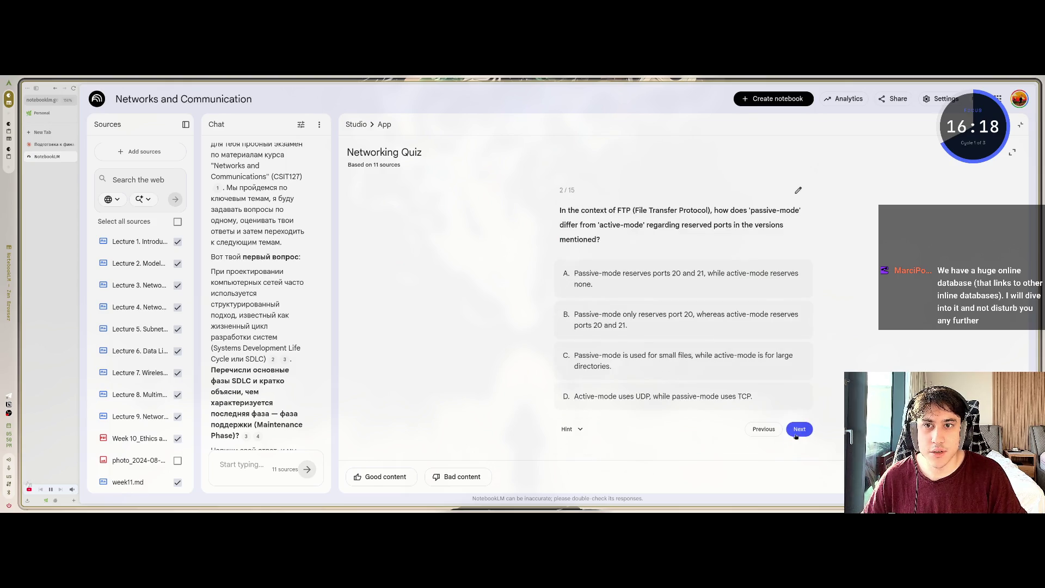
# Close the quiz and widen the chat and sources panels
pyautogui.moveTo(562, 187); pyautogui.dragTo(576, 192)
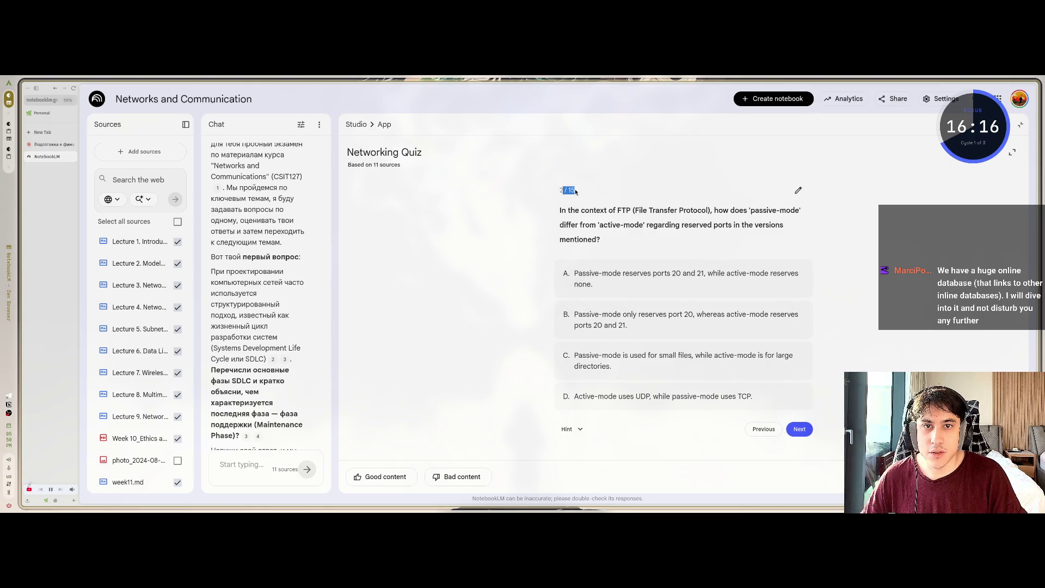
pyautogui.click(565, 190)
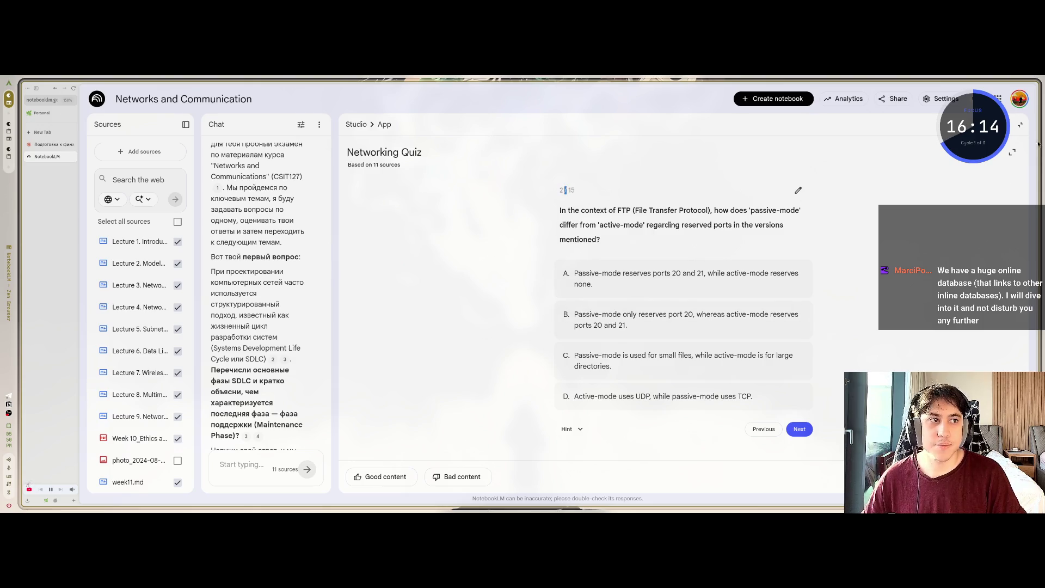
pyautogui.click(1012, 152)
pyautogui.click(1019, 118)
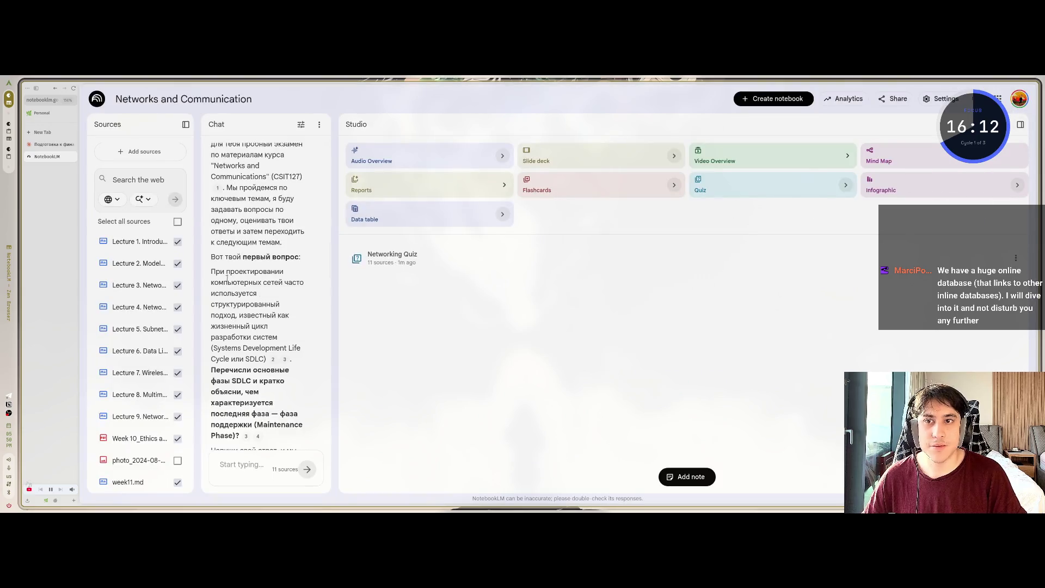
pyautogui.moveTo(333, 222); pyautogui.dragTo(852, 283)
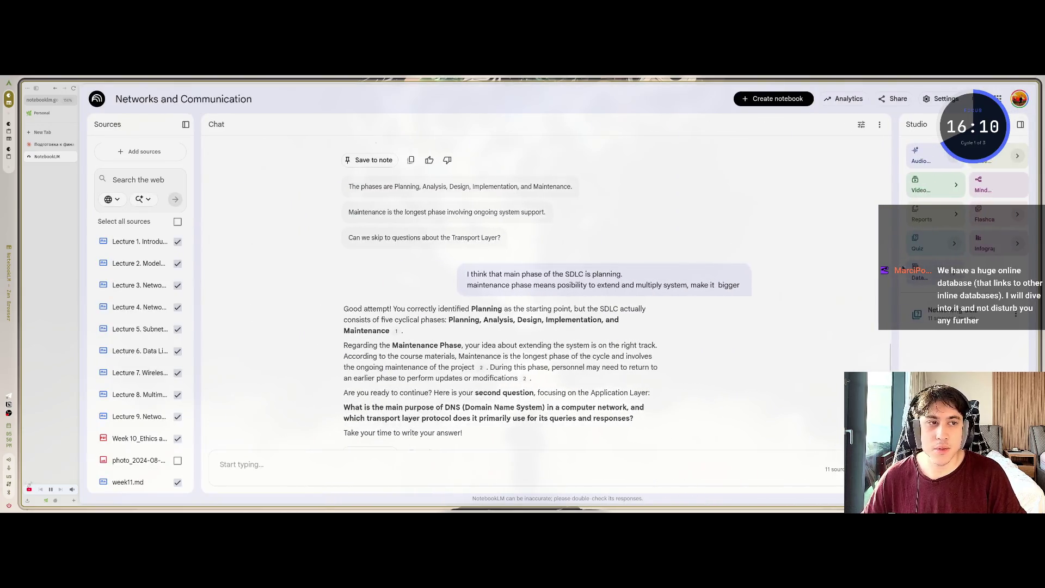
pyautogui.moveTo(201, 215)
pyautogui.mouseDown()
pyautogui.moveTo(260, 218)
pyautogui.moveTo(239, 217)
pyautogui.mouseUp()
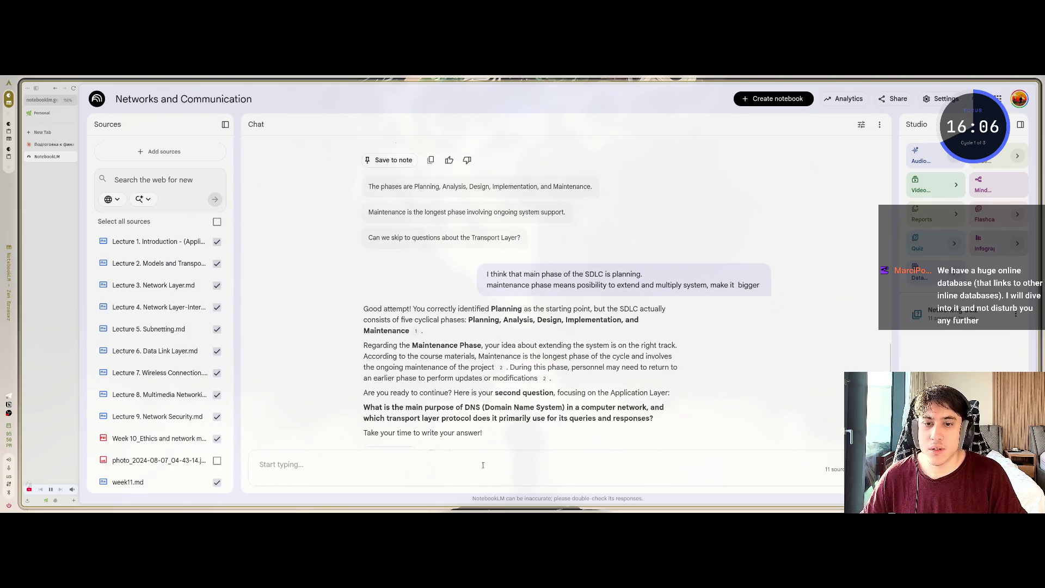
# Read the tutor's feedback reply in the chat, including the maintenance phase lines
pyautogui.scroll(-3, 525, 284)
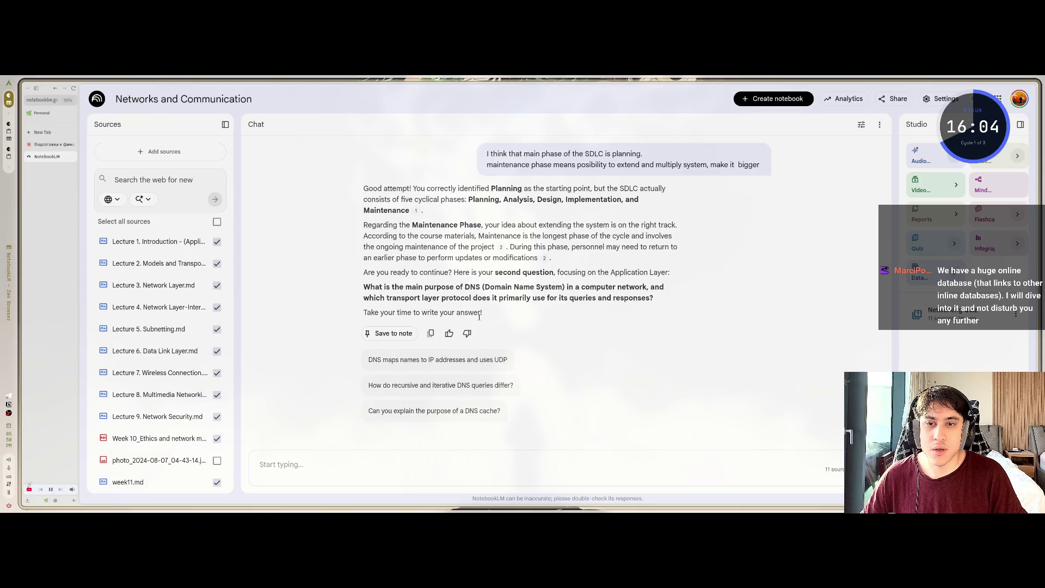
pyautogui.moveTo(488, 312); pyautogui.dragTo(363, 188)
pyautogui.click(464, 311)
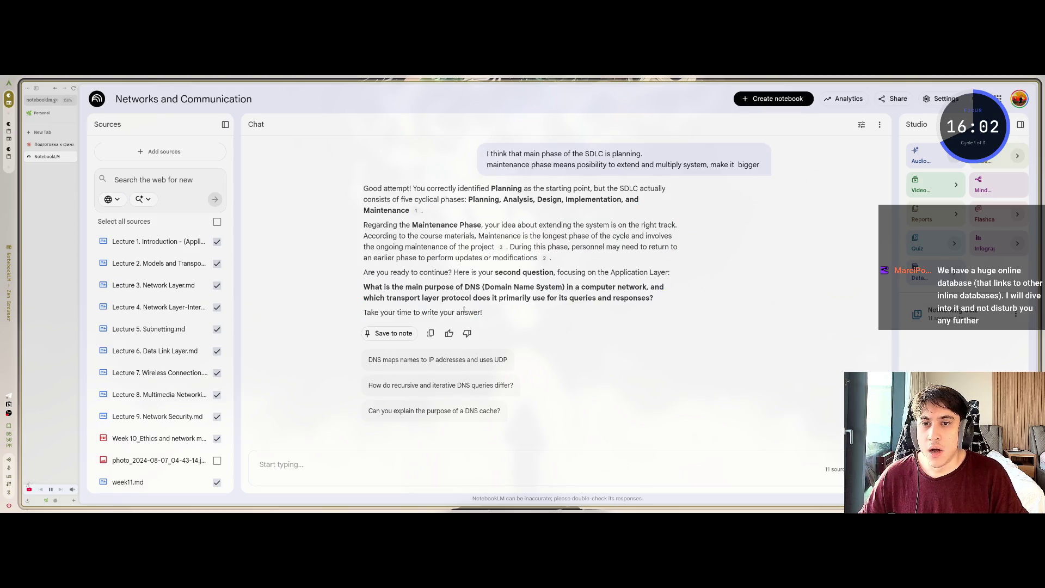
pyautogui.click(465, 465)
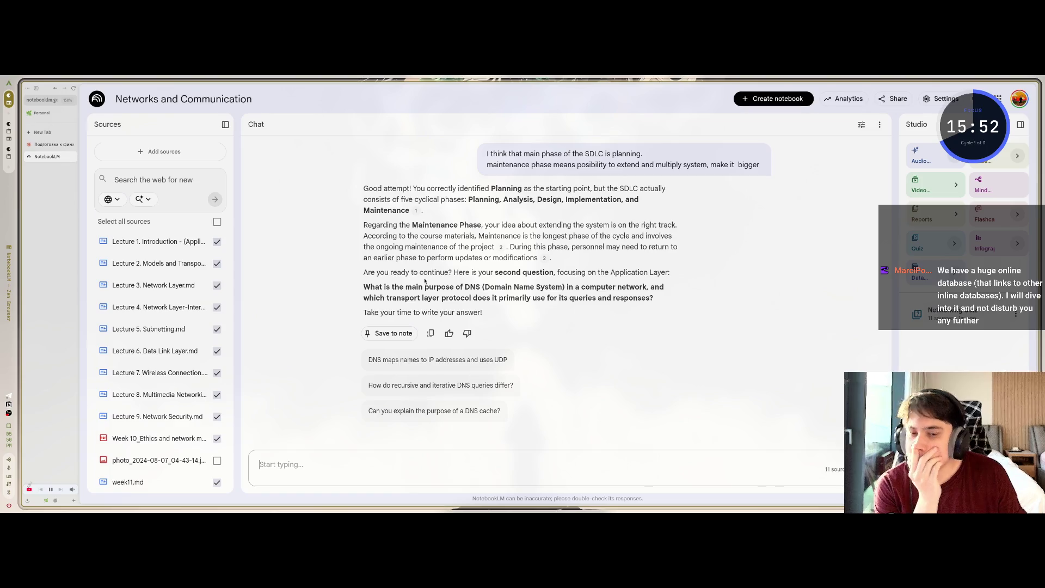
pyautogui.moveTo(364, 287)
pyautogui.mouseDown()
pyautogui.moveTo(490, 308)
pyautogui.moveTo(498, 284)
pyautogui.mouseUp()
pyautogui.scroll(1, 501, 297)
pyautogui.click(360, 269)
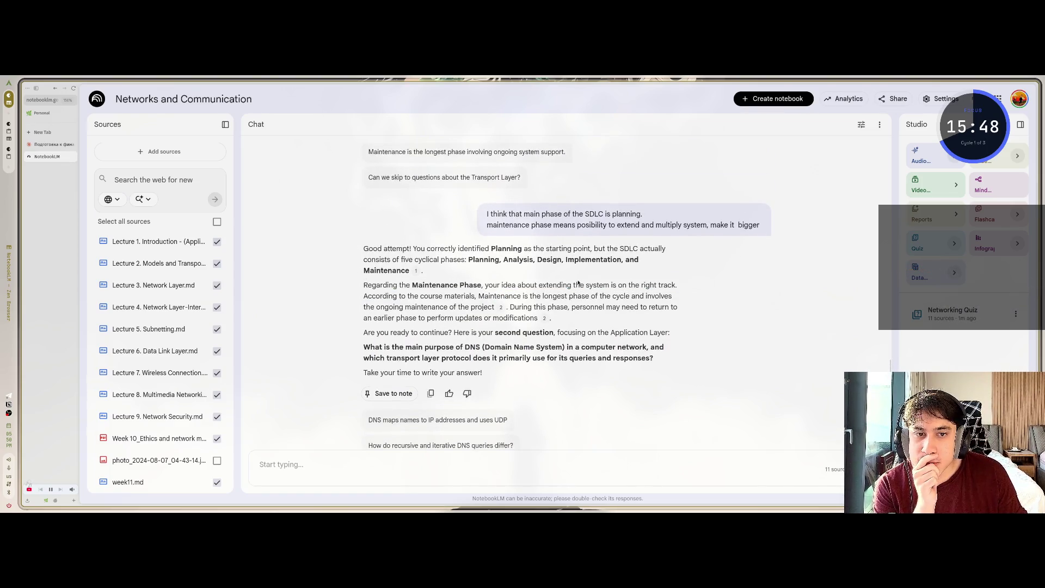
pyautogui.moveTo(388, 296); pyautogui.dragTo(479, 296)
pyautogui.click(501, 305)
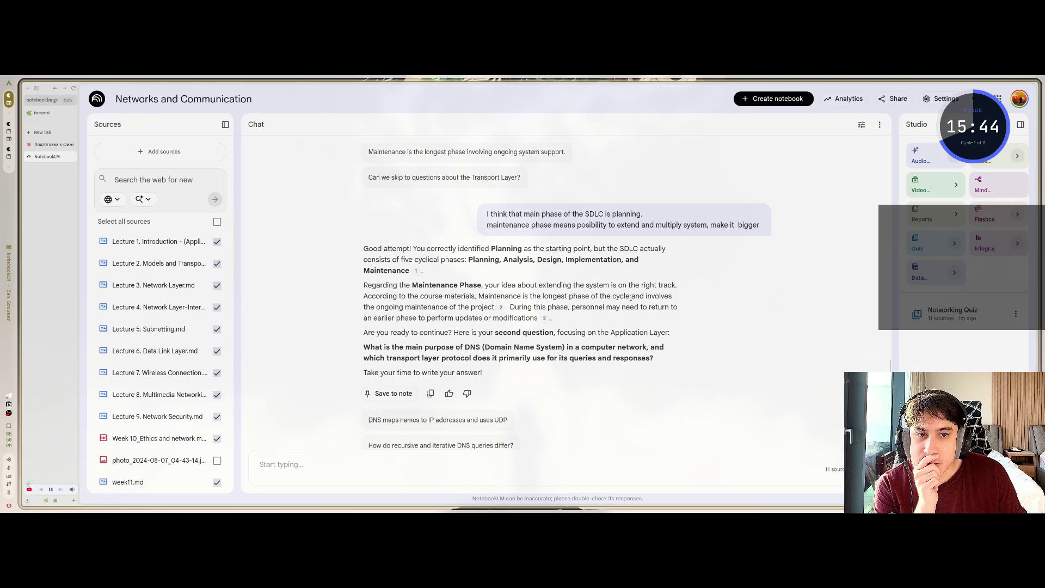
pyautogui.moveTo(407, 305); pyautogui.dragTo(492, 318)
pyautogui.click(520, 309)
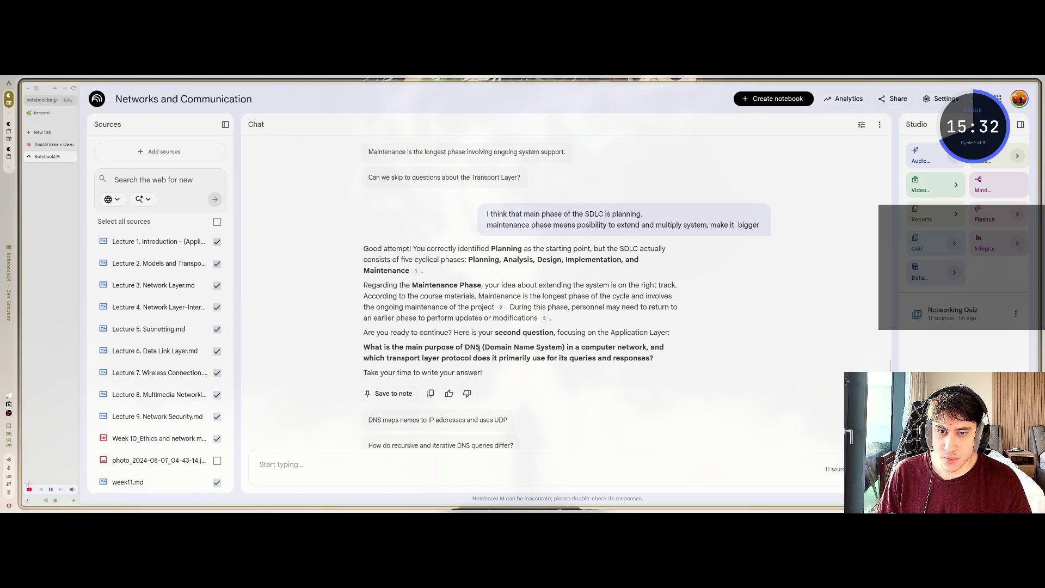
# Read the DNS question and put the cursor in the chat box
pyautogui.moveTo(485, 347); pyautogui.dragTo(576, 348)
pyautogui.click(577, 348)
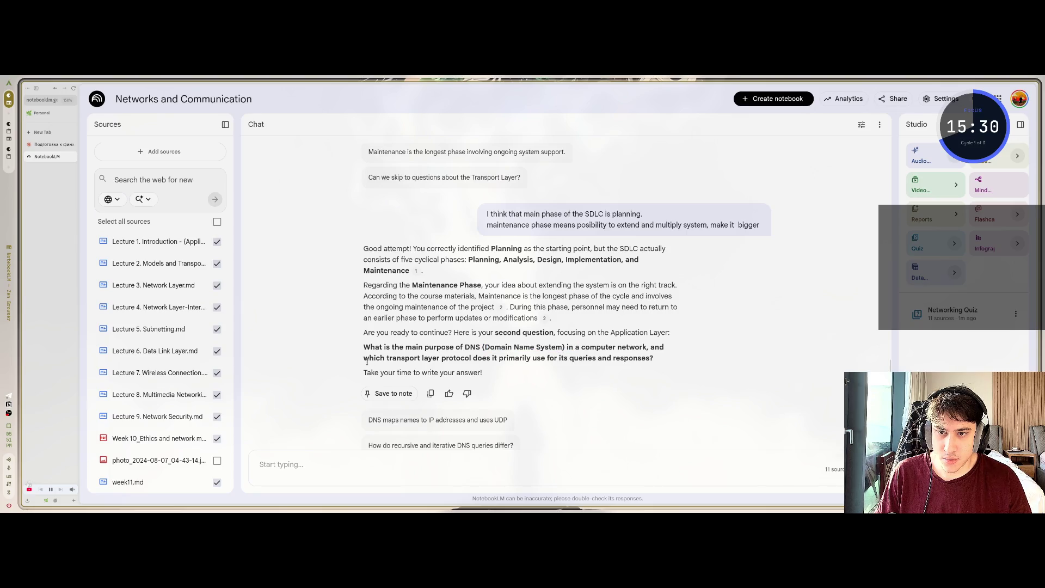
pyautogui.moveTo(375, 358); pyautogui.dragTo(474, 358)
pyautogui.click(496, 357)
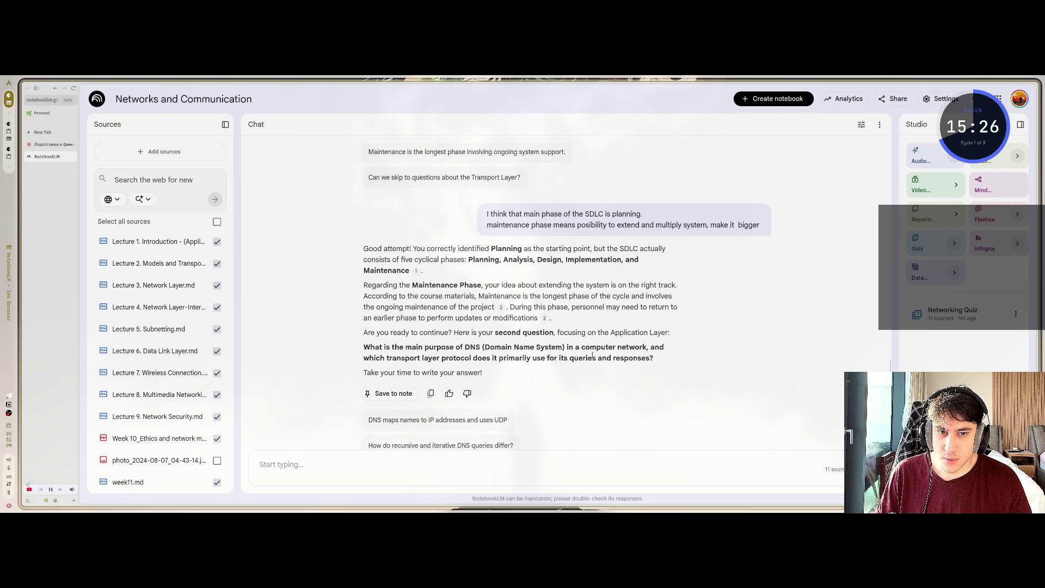
pyautogui.click(497, 472)
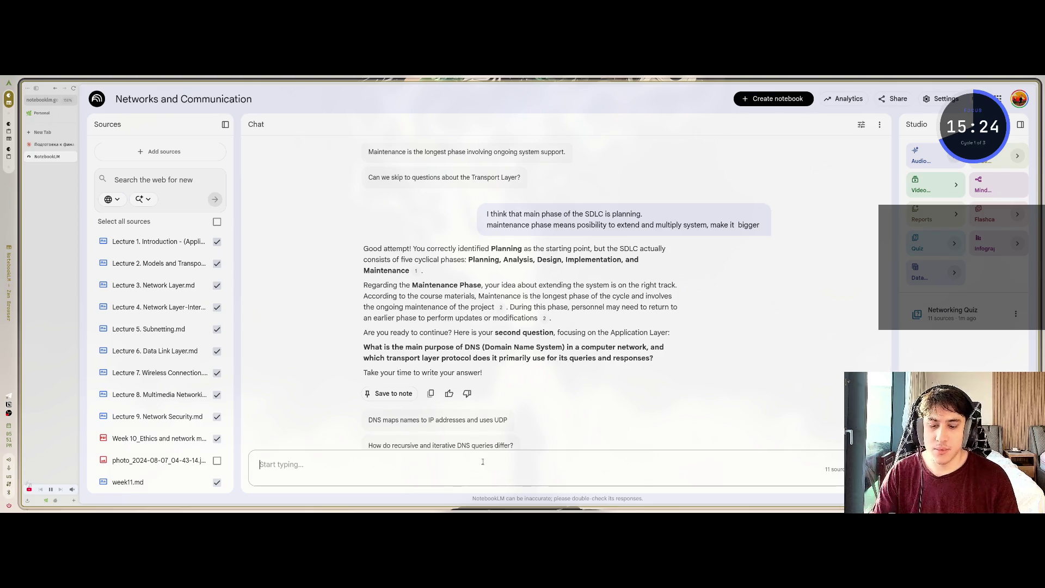
# Reply that DNS turns IP address numbers into meaningful names and runs on the UDP protocol
pyautogui.write('Dns')
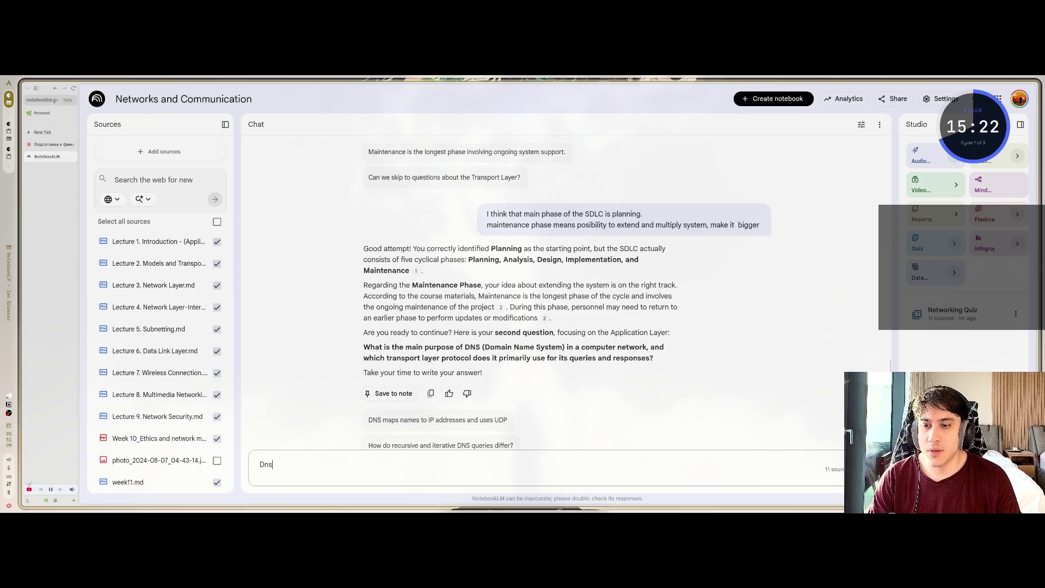
pyautogui.write(' is used for')
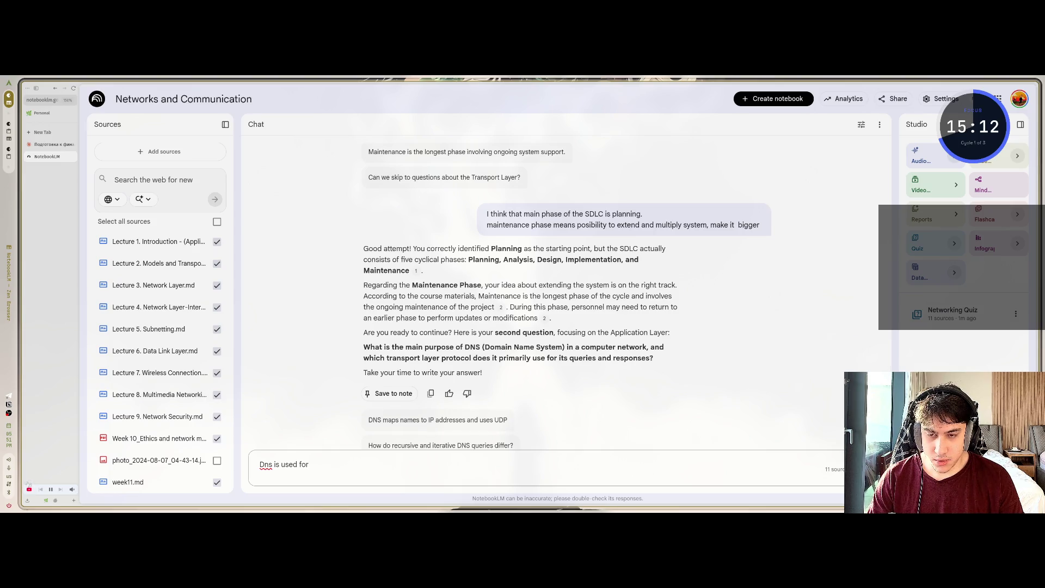
pyautogui.write(' crea')
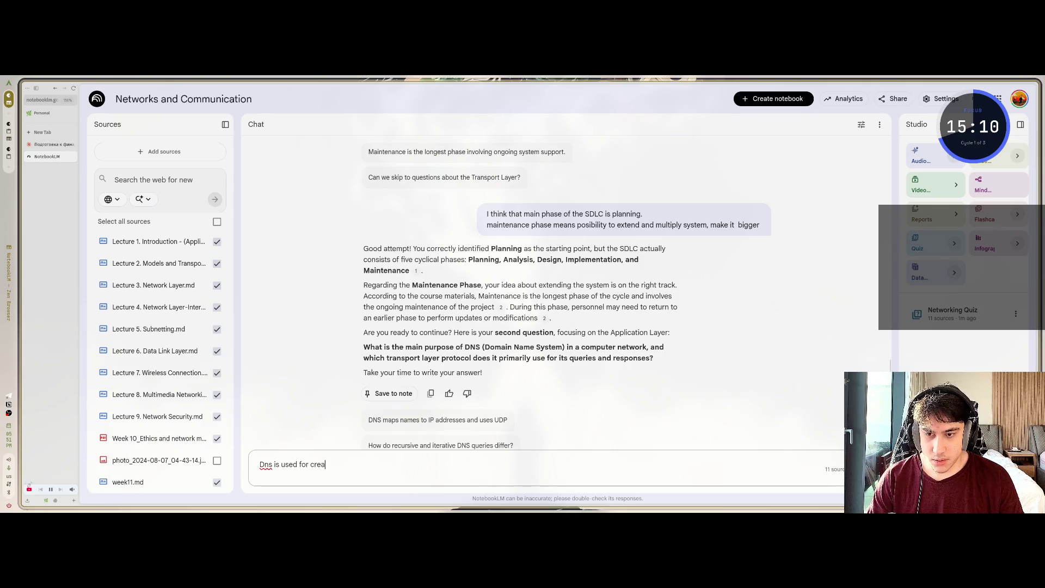
pyautogui.write('te ')
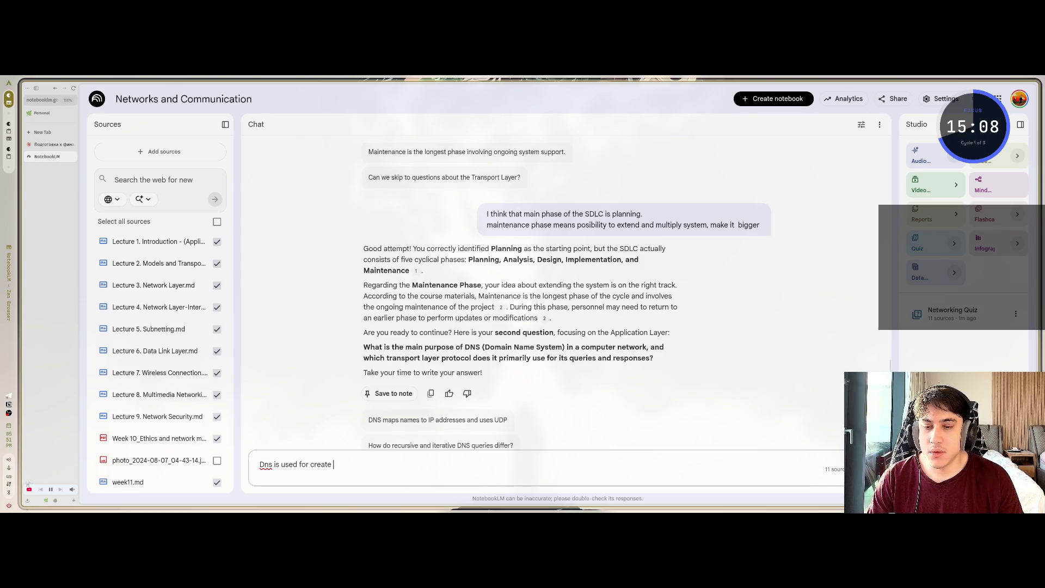
pyautogui.write('alias of')
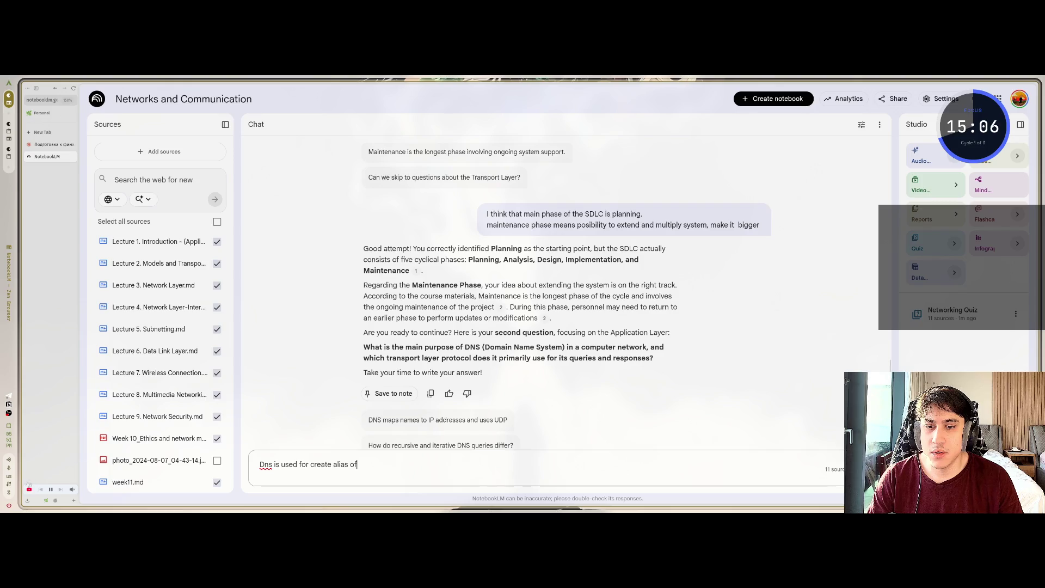
pyautogui.write(' ip addresses;,')
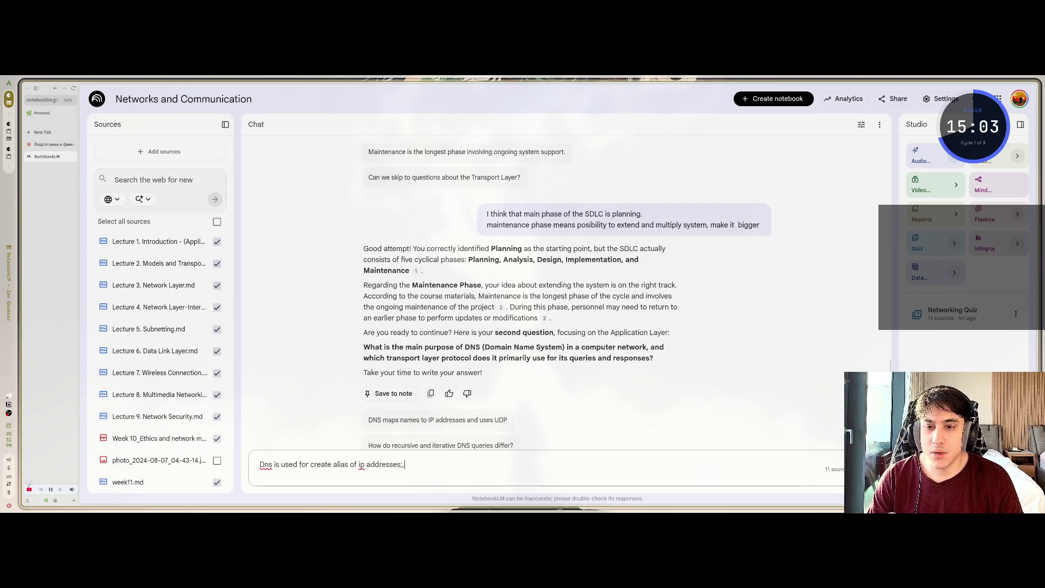
pyautogui.press('BackSpace')
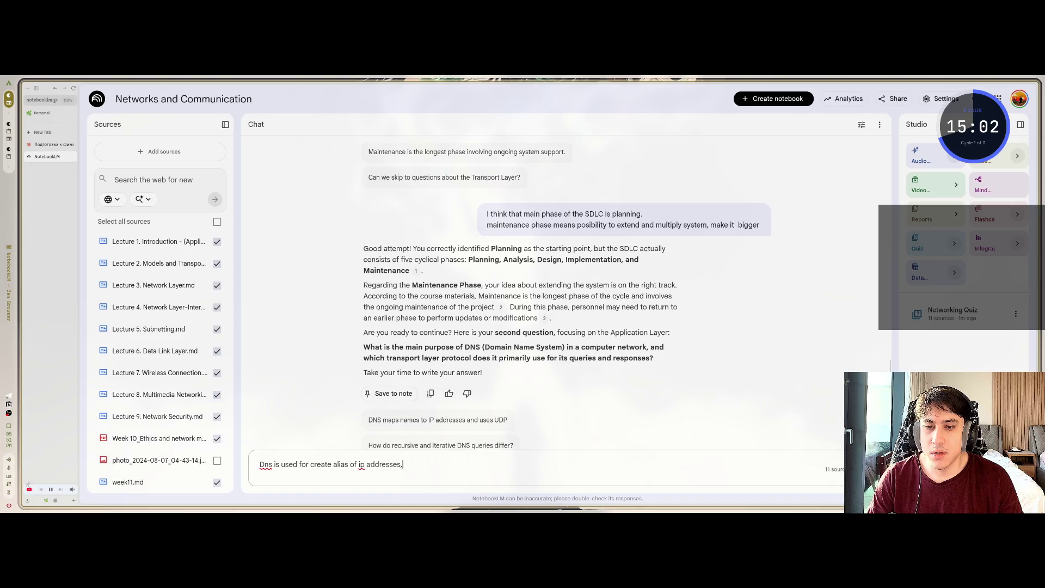
pyautogui.write(', make number')
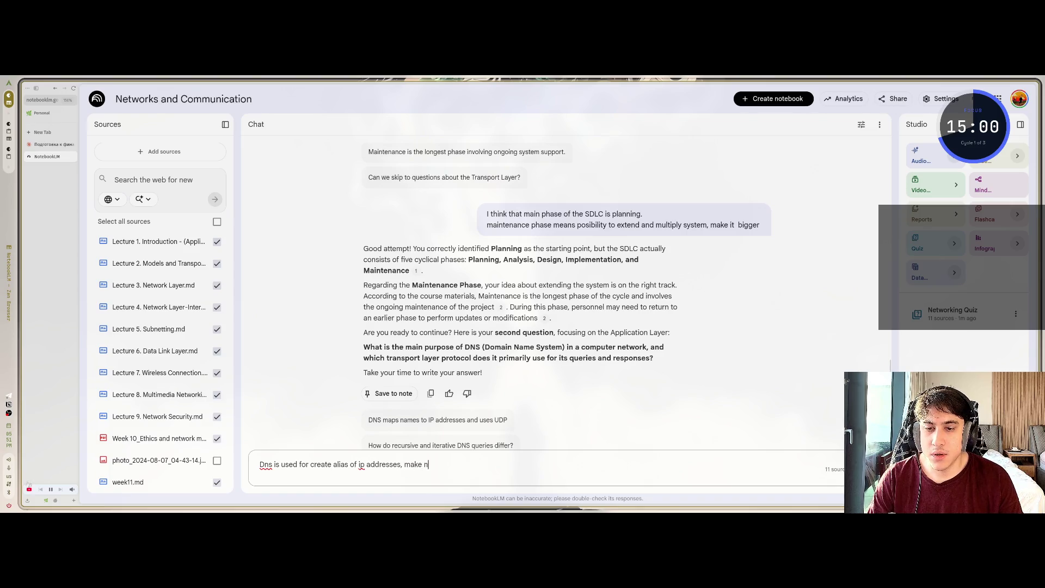
pyautogui.hotkey('ctrl', 'BackSpace')
pyautogui.hotkey('ctrl', 'BackSpace')
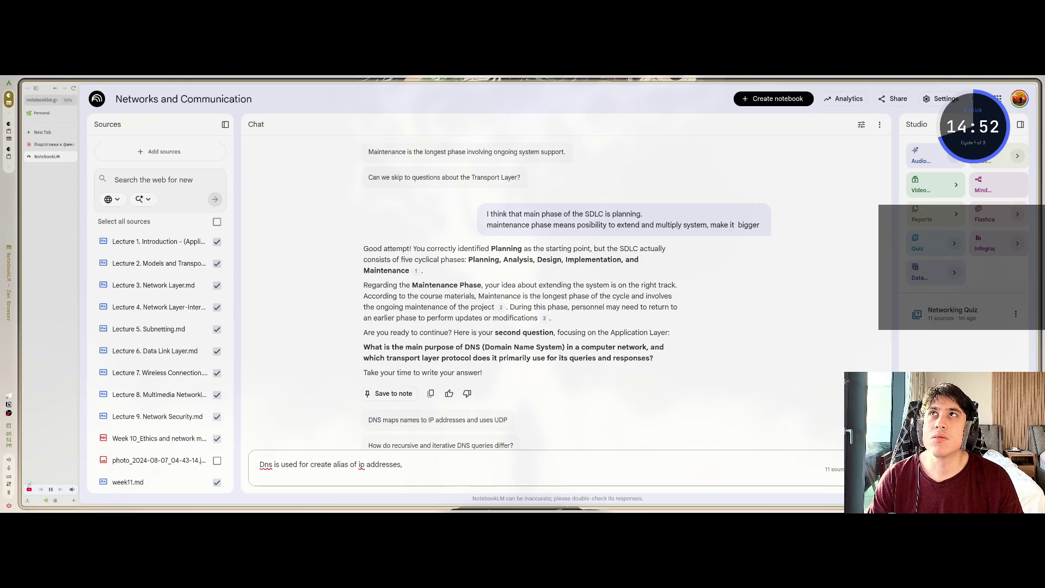
pyautogui.write(' transfrom in')
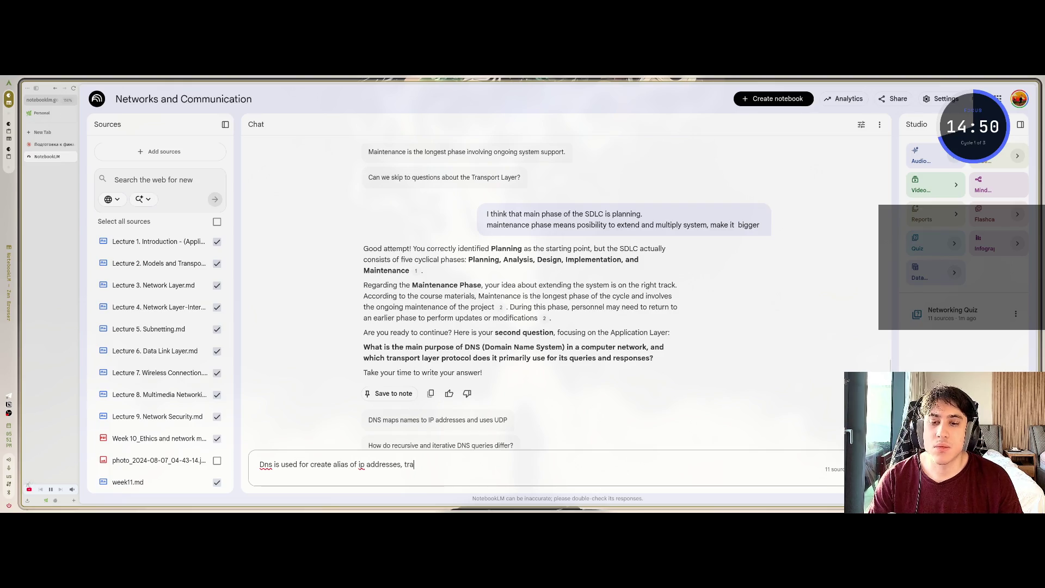
pyautogui.press('BackSpace')
pyautogui.press('BackSpace')
pyautogui.write('n')
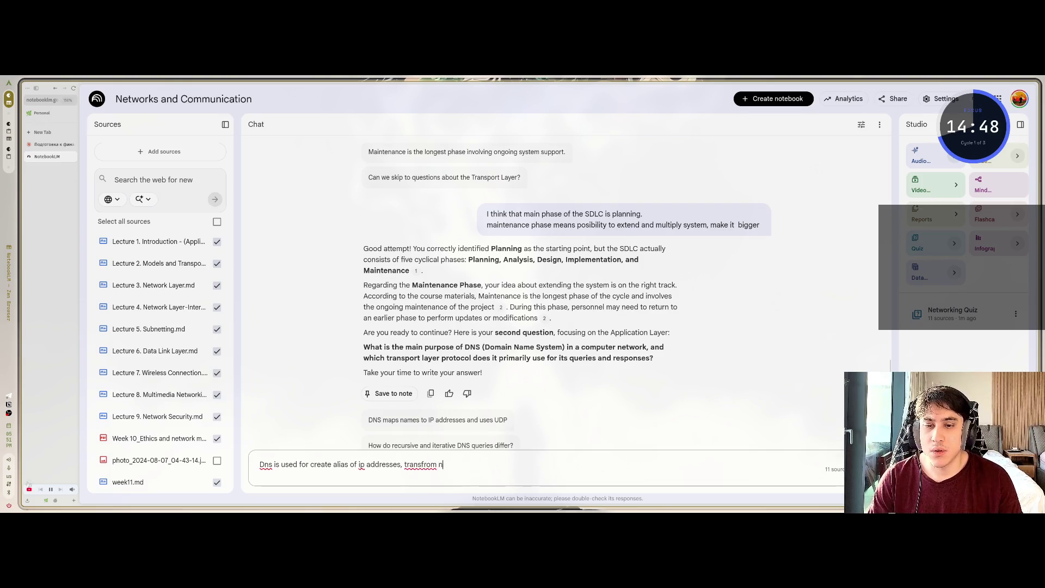
pyautogui.write('umbers to use')
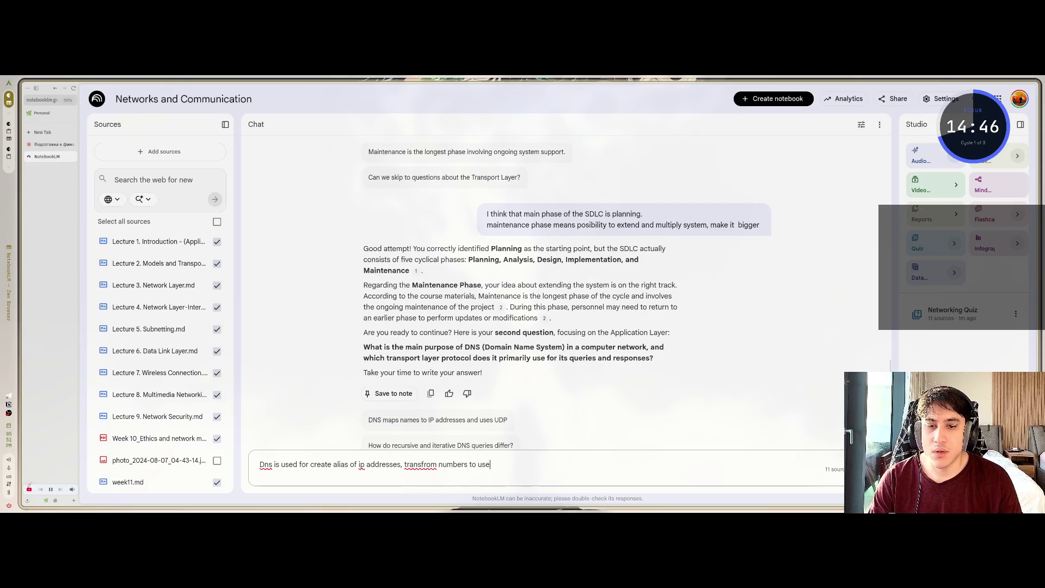
pyautogui.write('full an')
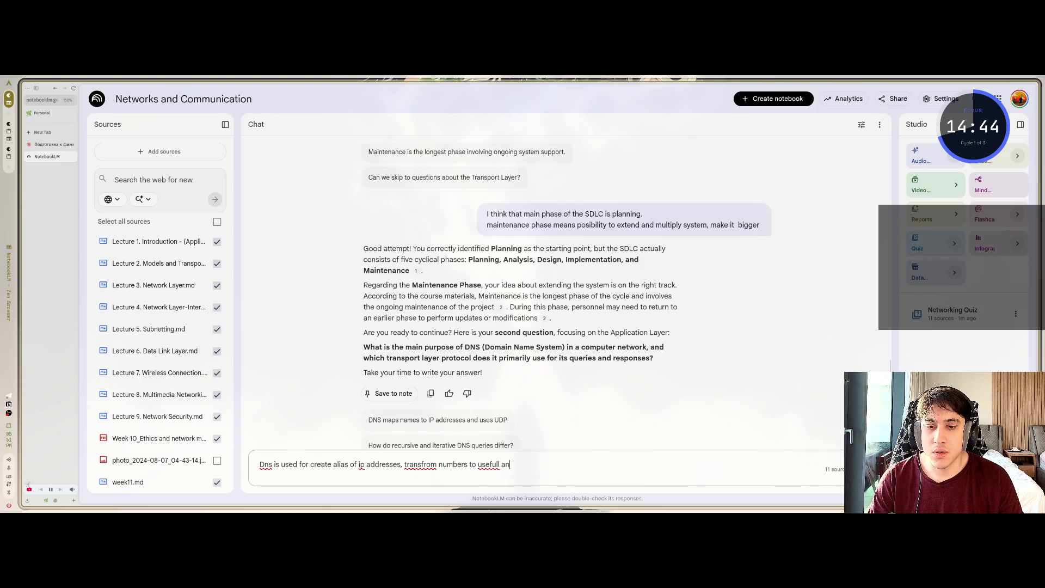
pyautogui.write('d')
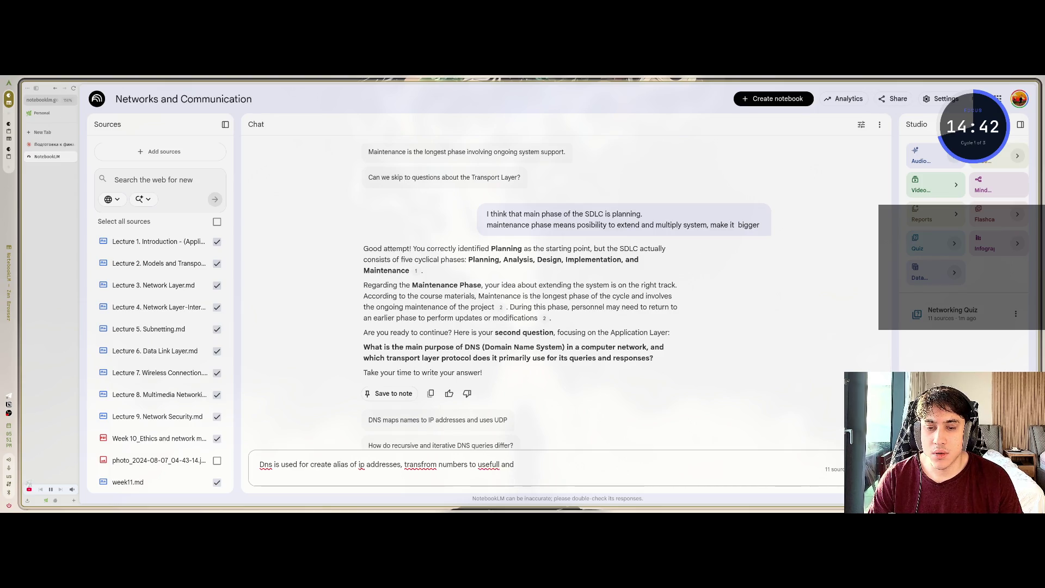
pyautogui.write(' meaningful')
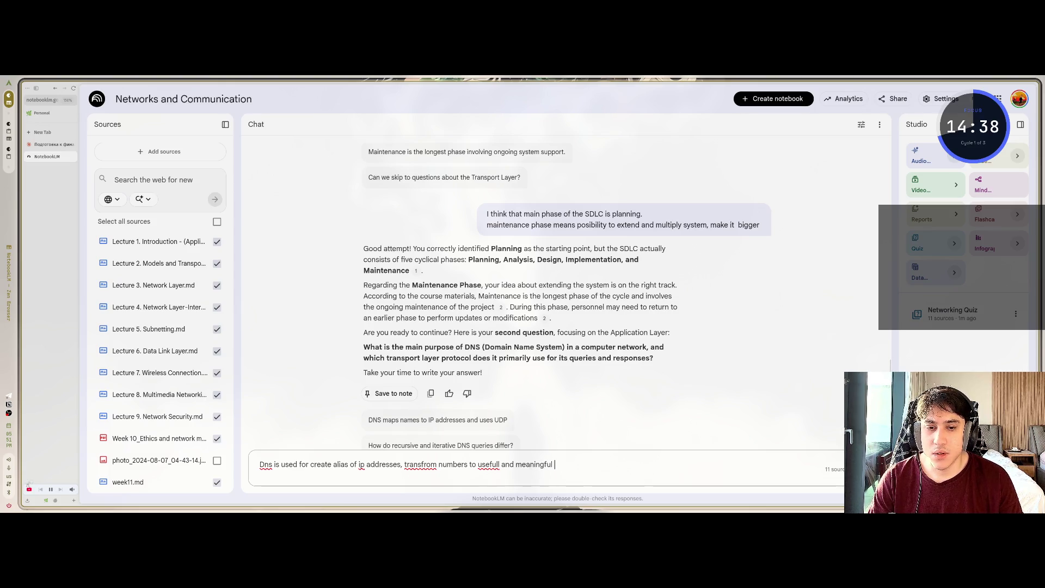
pyautogui.write(' names.')
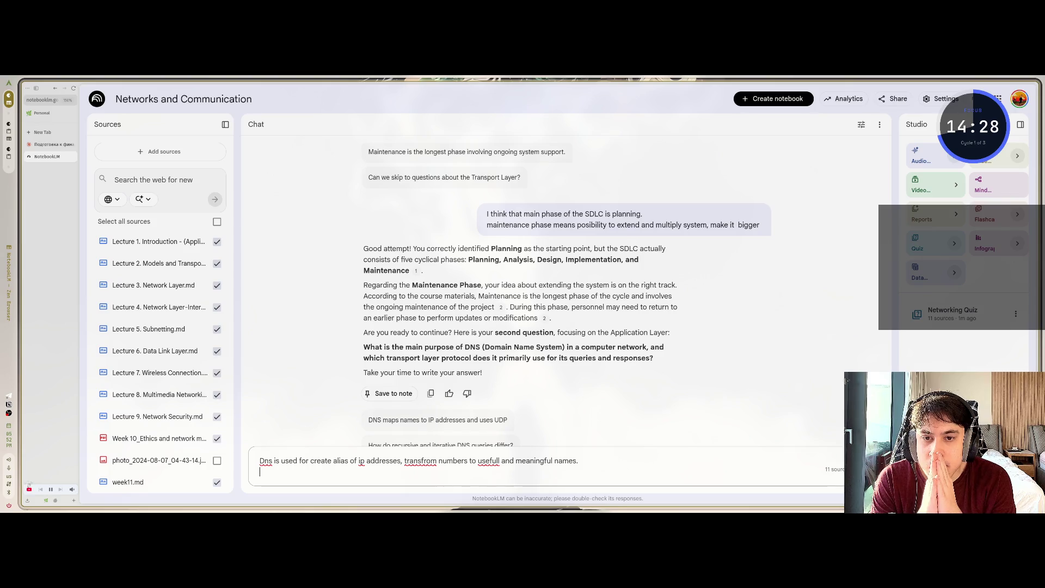
pyautogui.write('U')
pyautogui.press('BackSpace')
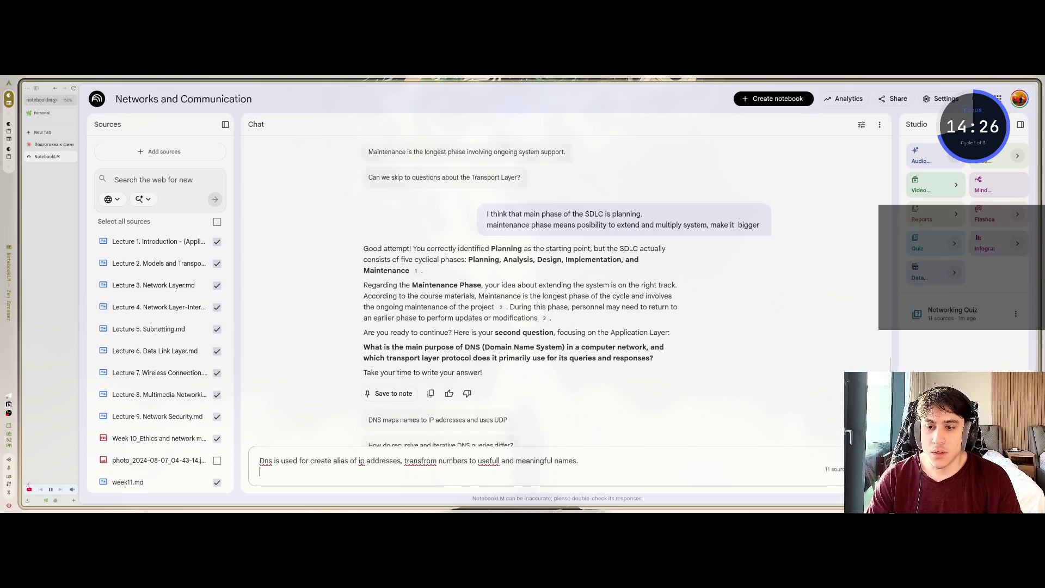
pyautogui.write('Dns is used on U')
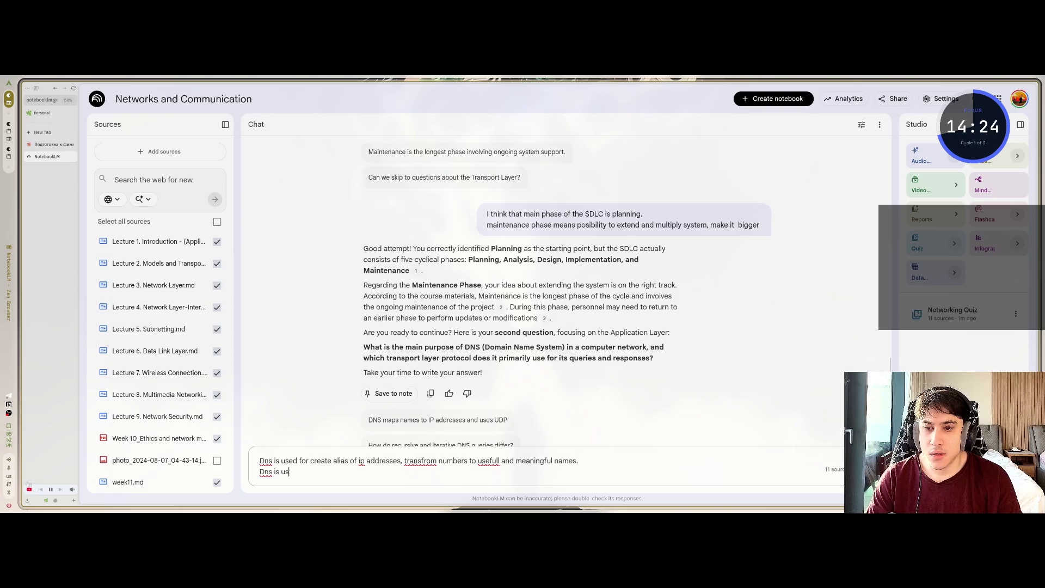
pyautogui.write('DP')
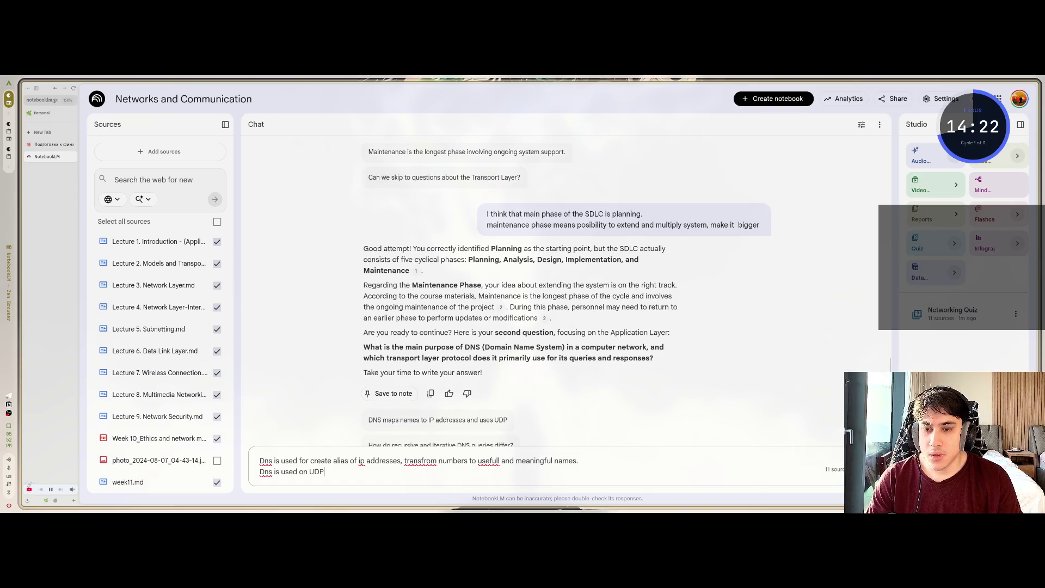
pyautogui.write(' proto')
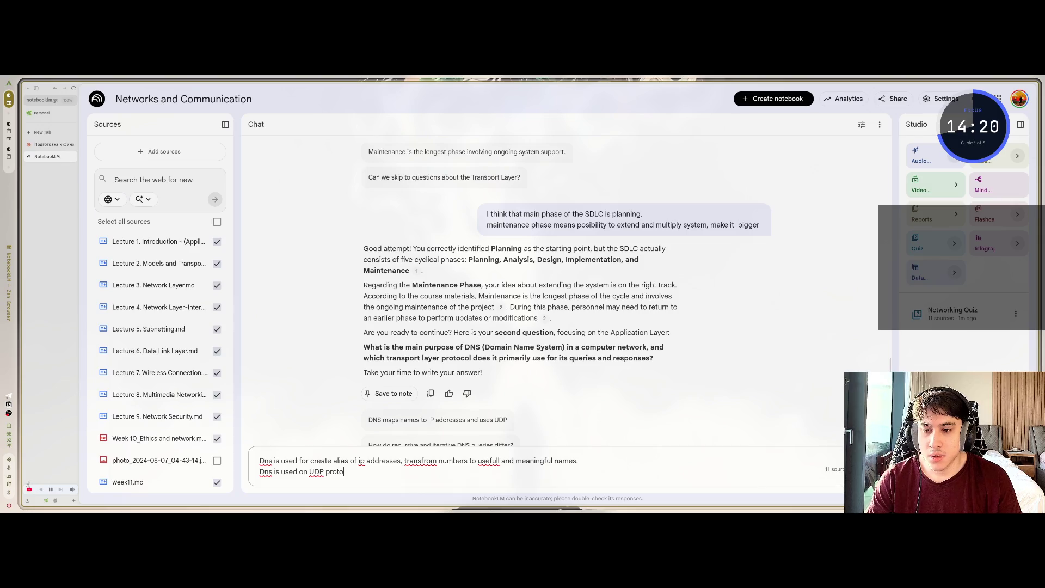
pyautogui.press('BackSpace')
pyautogui.write('col')
pyautogui.press('Return')
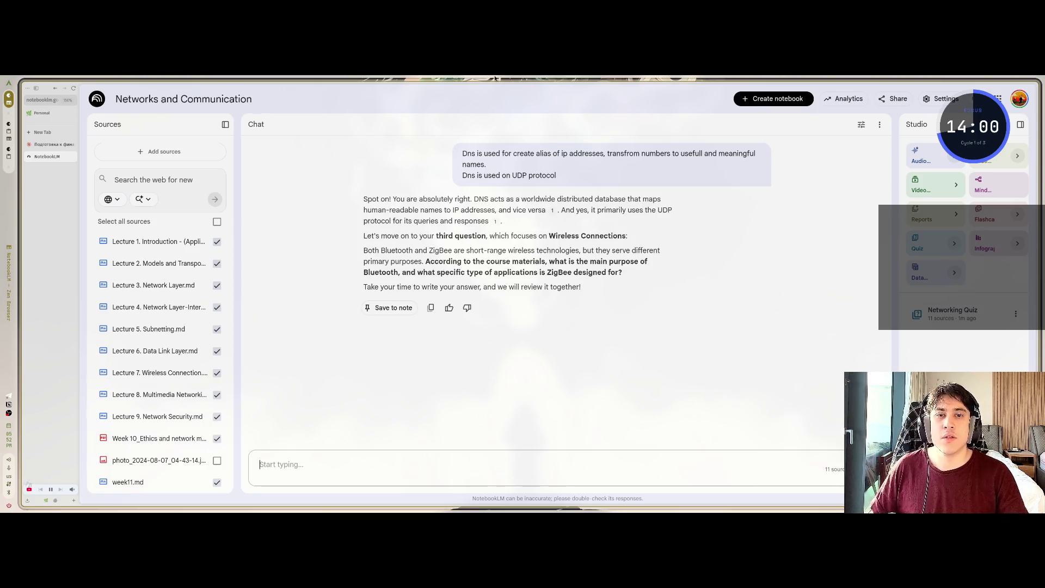
# Read the reply confirming the DNS answer and open citation 1 in Lecture 1 Application Layer
pyautogui.moveTo(573, 199)
pyautogui.mouseDown()
pyautogui.moveTo(639, 211)
pyautogui.moveTo(619, 200)
pyautogui.mouseUp()
pyautogui.click(631, 198)
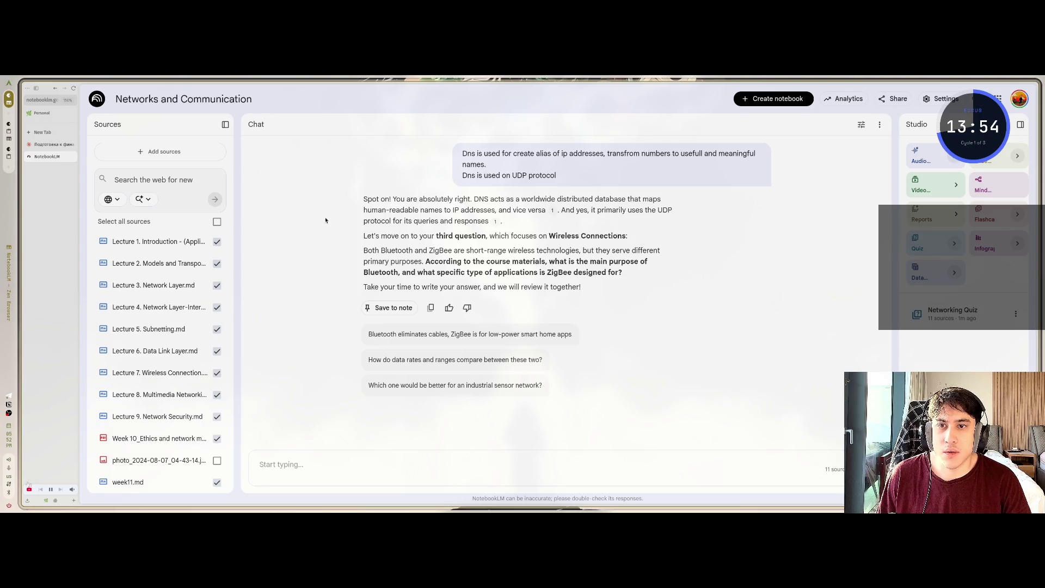
pyautogui.moveTo(351, 217); pyautogui.dragTo(462, 153)
pyautogui.moveTo(442, 210); pyautogui.dragTo(490, 210)
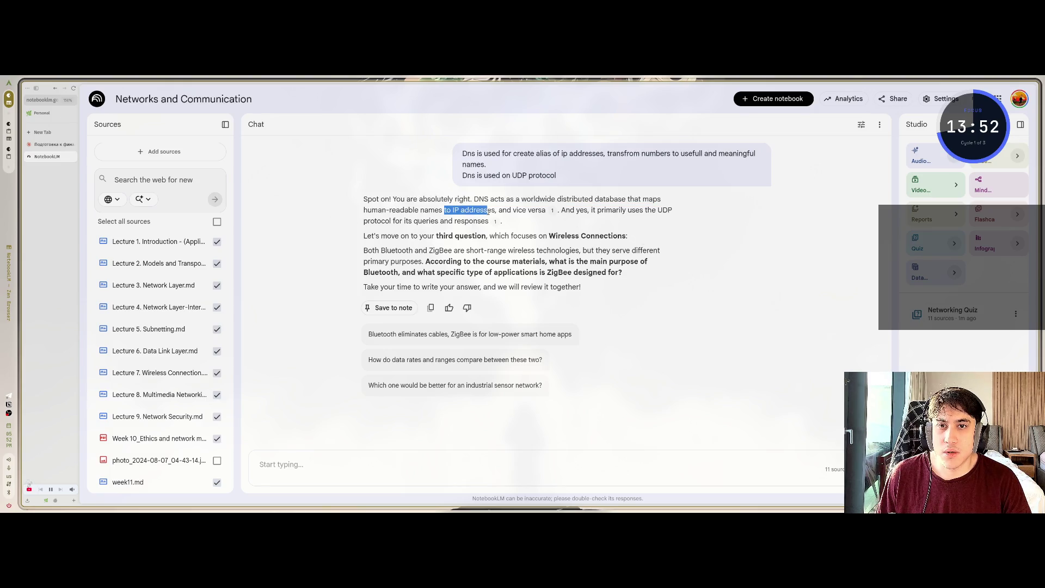
pyautogui.click(504, 214)
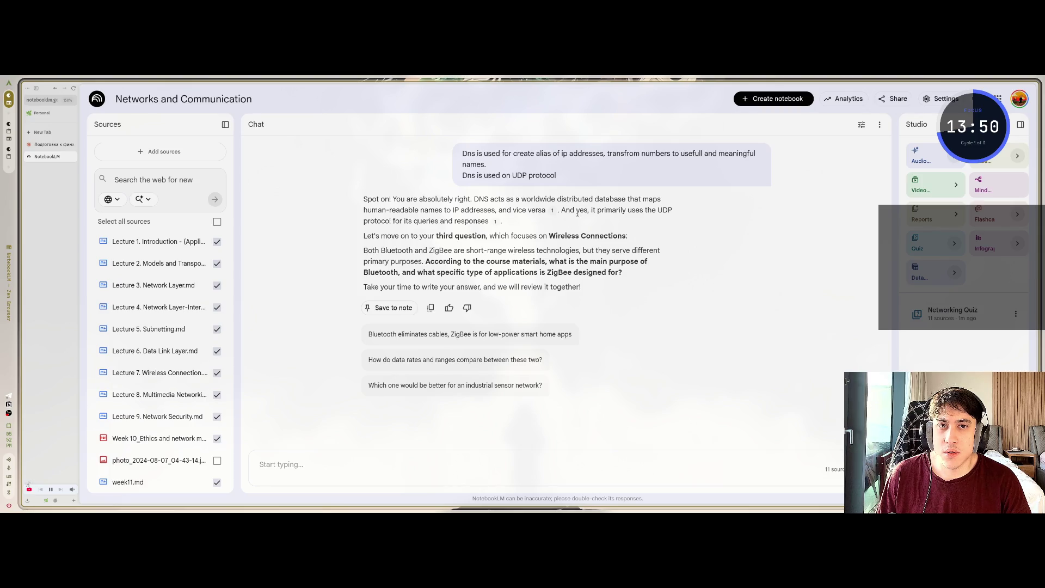
pyautogui.moveTo(658, 210); pyautogui.dragTo(633, 210)
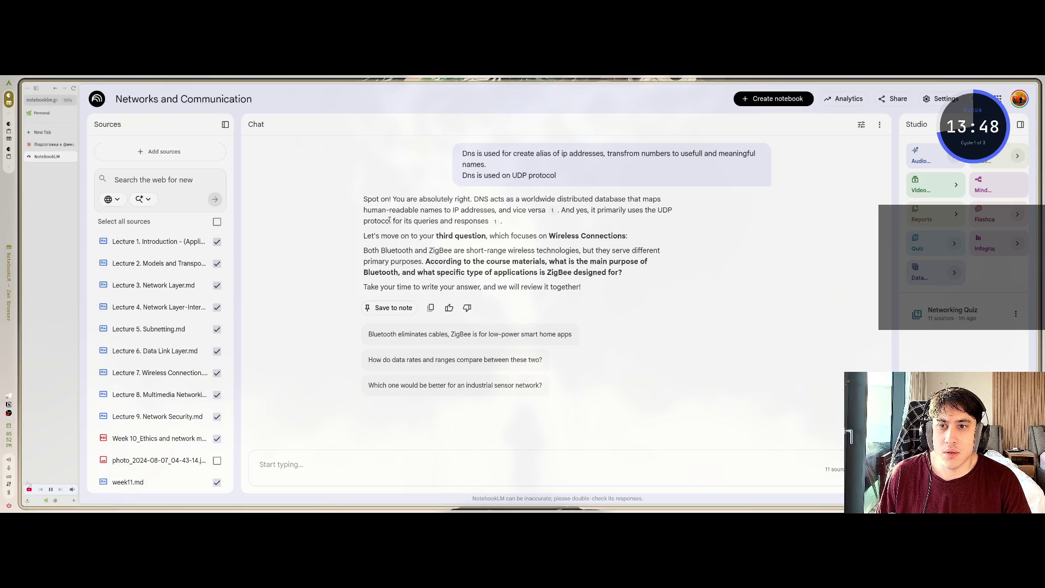
pyautogui.moveTo(400, 221); pyautogui.dragTo(496, 224)
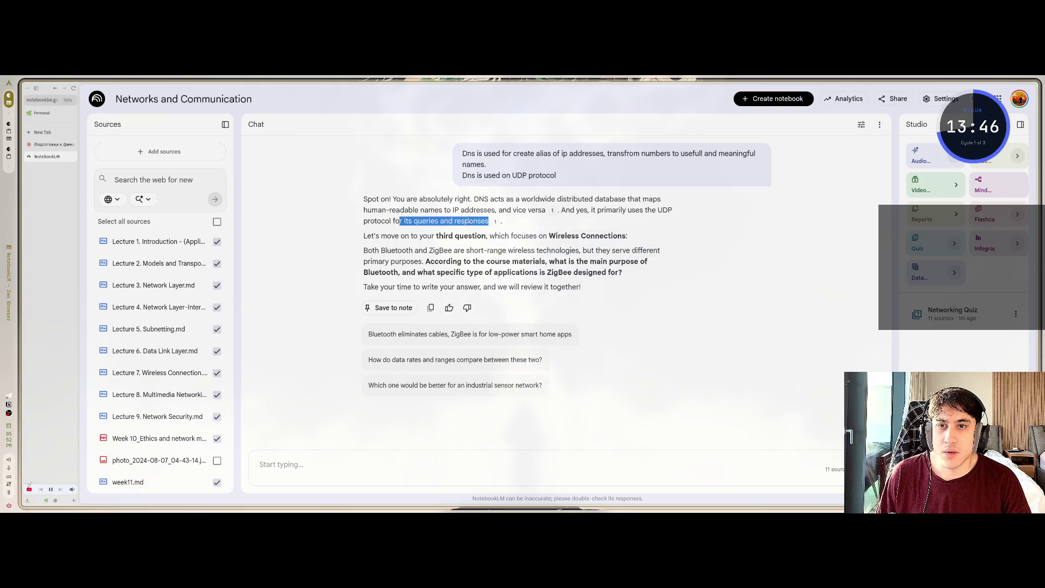
pyautogui.click(498, 224)
pyautogui.click(498, 224)
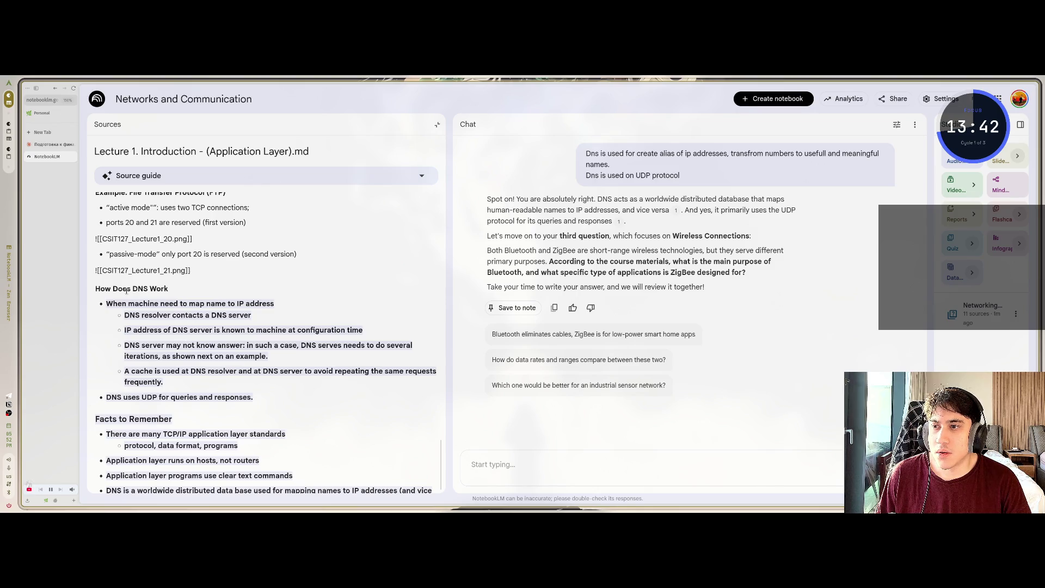
pyautogui.scroll(-1, 114, 299)
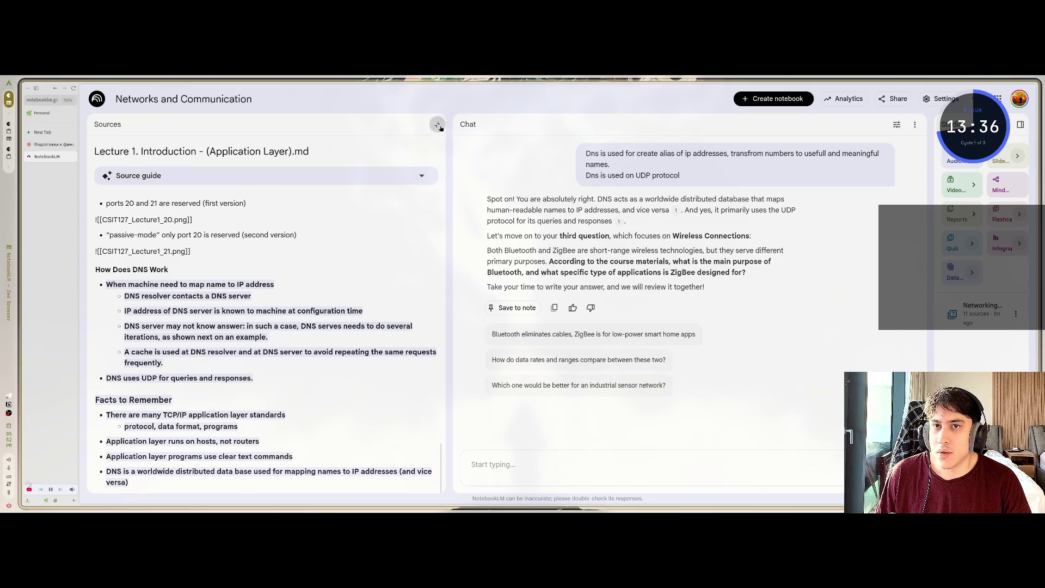
pyautogui.click(437, 124)
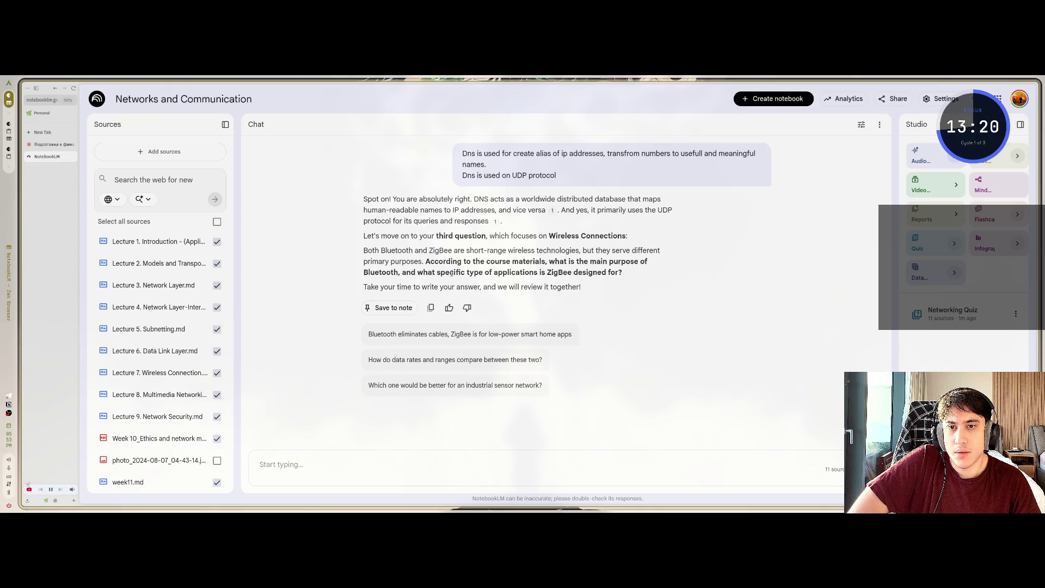
# Reply that Bluetooth's main purpose is connecting nearby devices and that you don't remember ZigBee
pyautogui.click(362, 463)
pyautogui.write('ma')
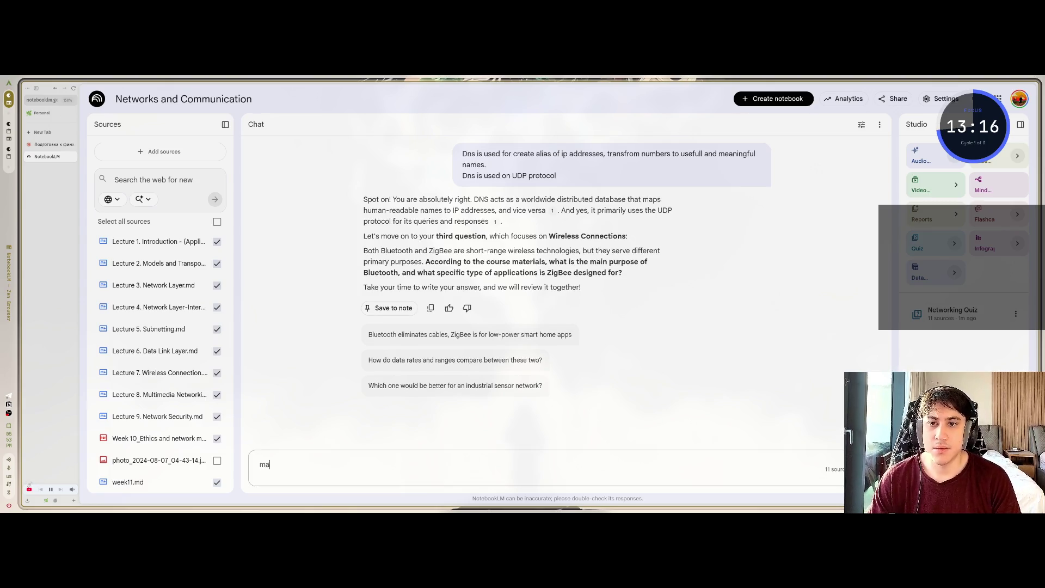
pyautogui.write('in purpose')
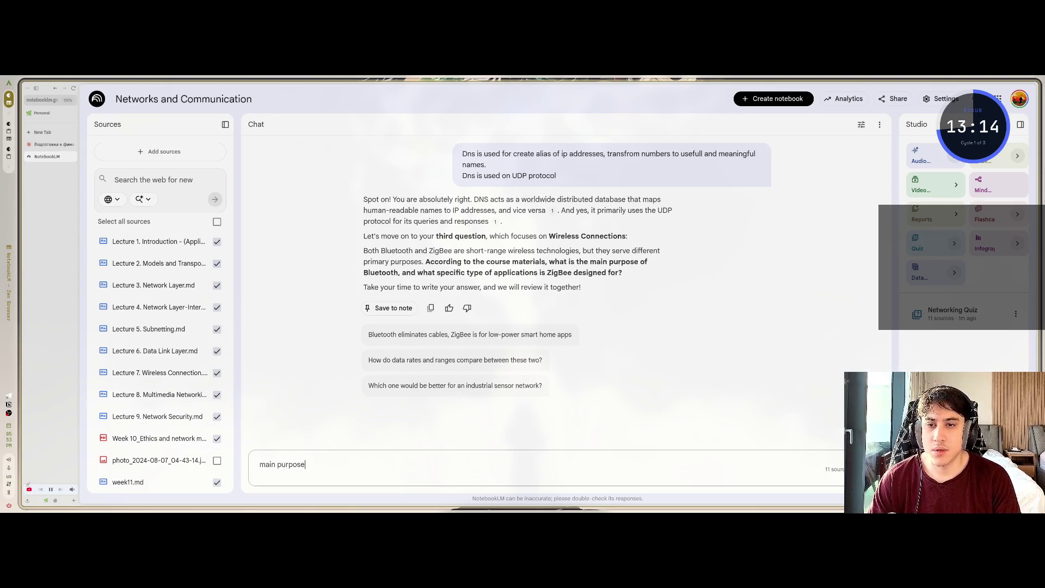
pyautogui.write(' of ')
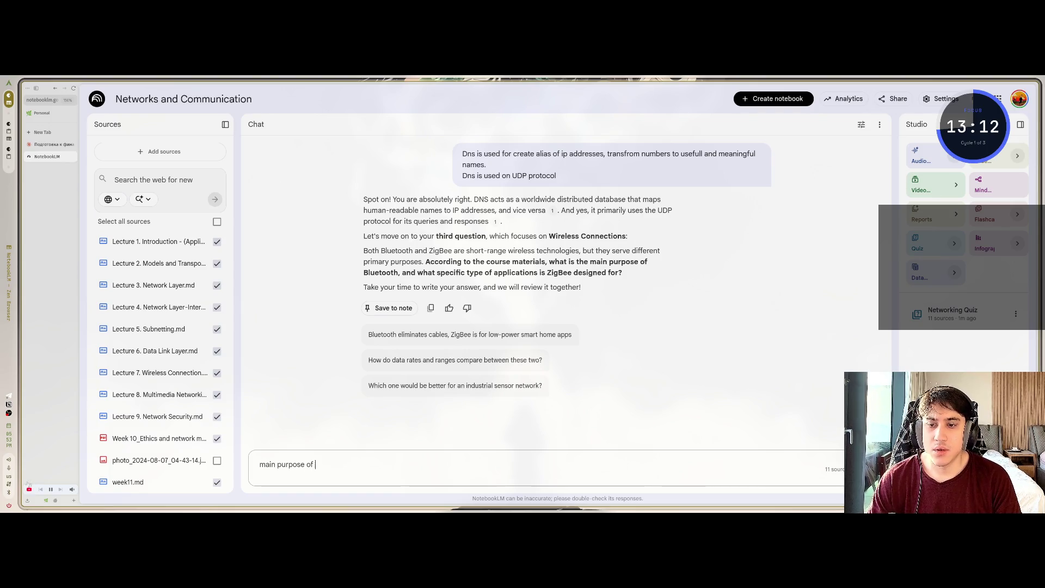
pyautogui.write('bluetooth i')
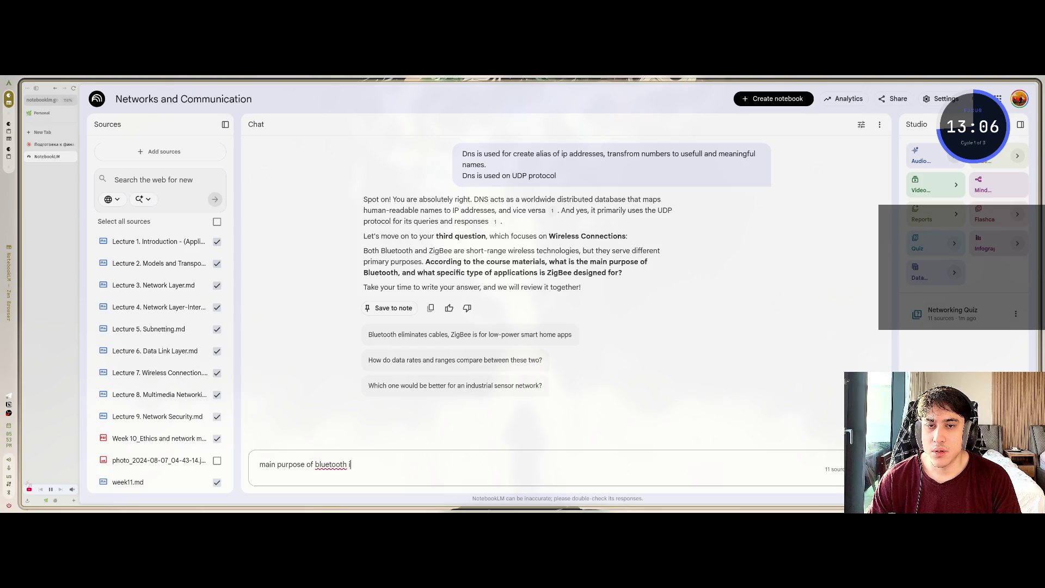
pyautogui.write('s to conenc')
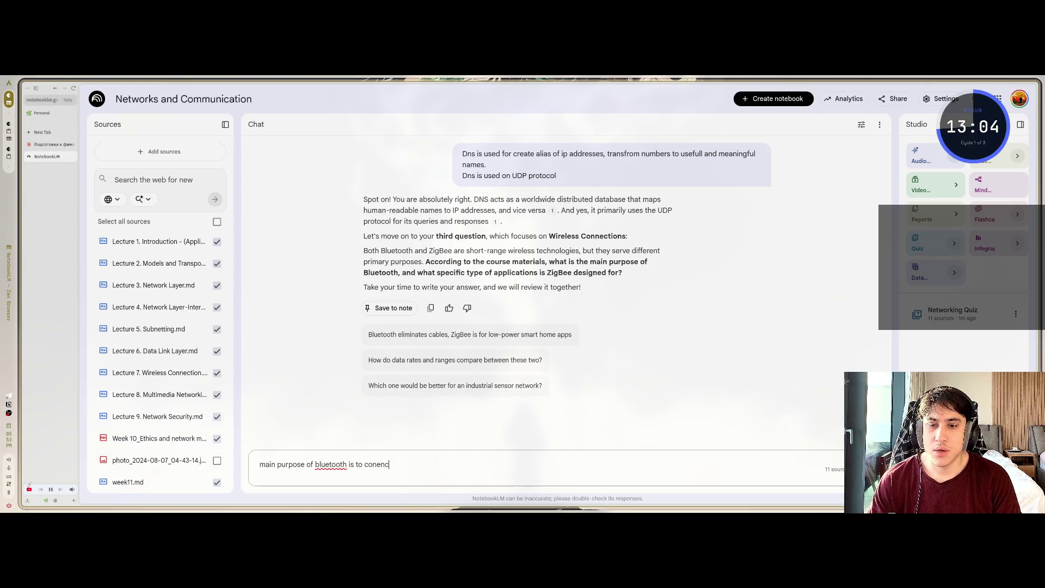
pyautogui.press('BackSpace')
pyautogui.press('BackSpace')
pyautogui.press('BackSpace')
pyautogui.write('nect')
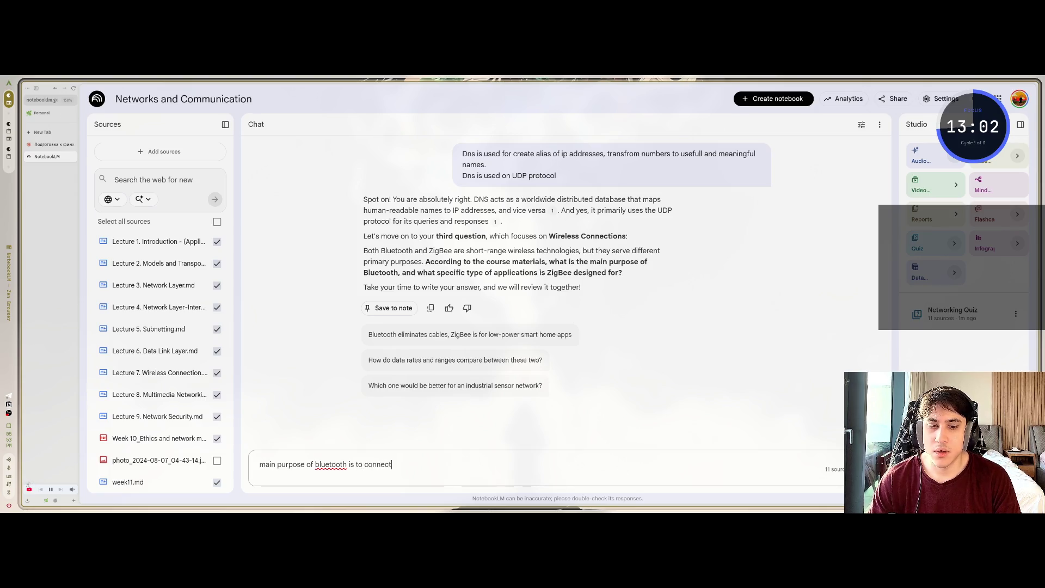
pyautogui.write(' device')
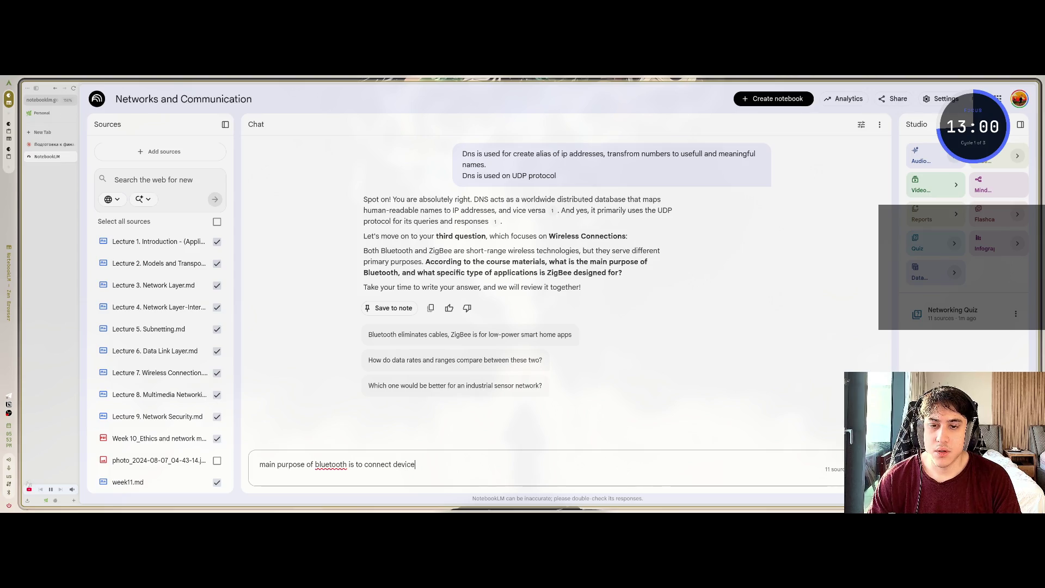
pyautogui.write('s nearby')
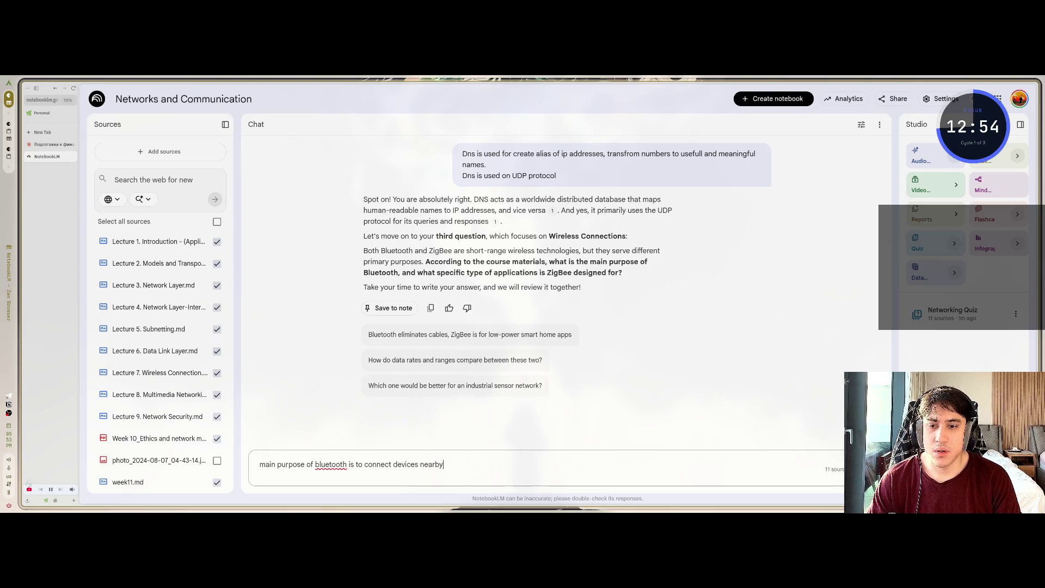
pyautogui.write(', ')
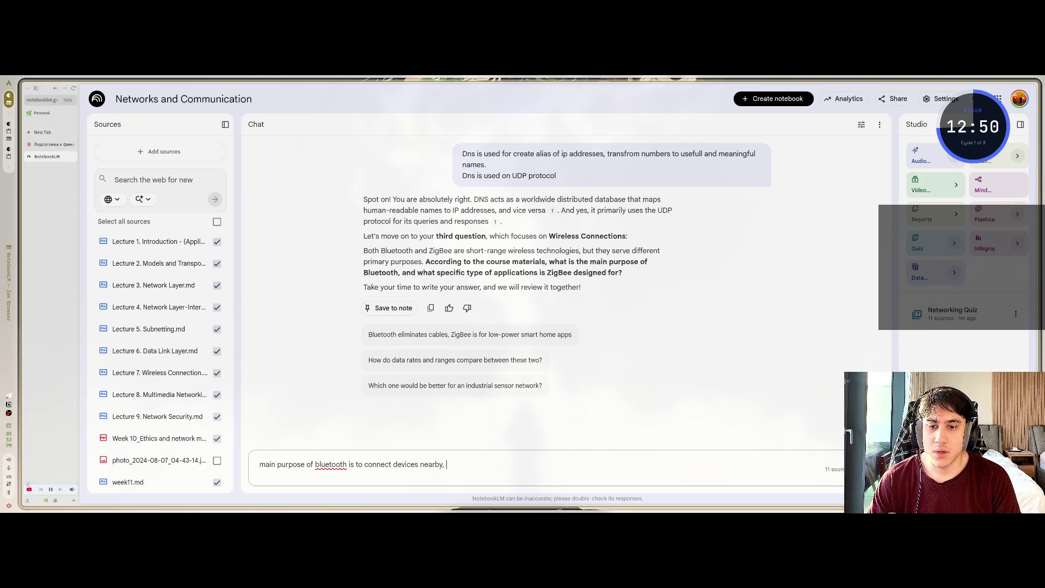
pyautogui.press('BackSpace')
pyautogui.press('BackSpace')
pyautogui.write('/.')
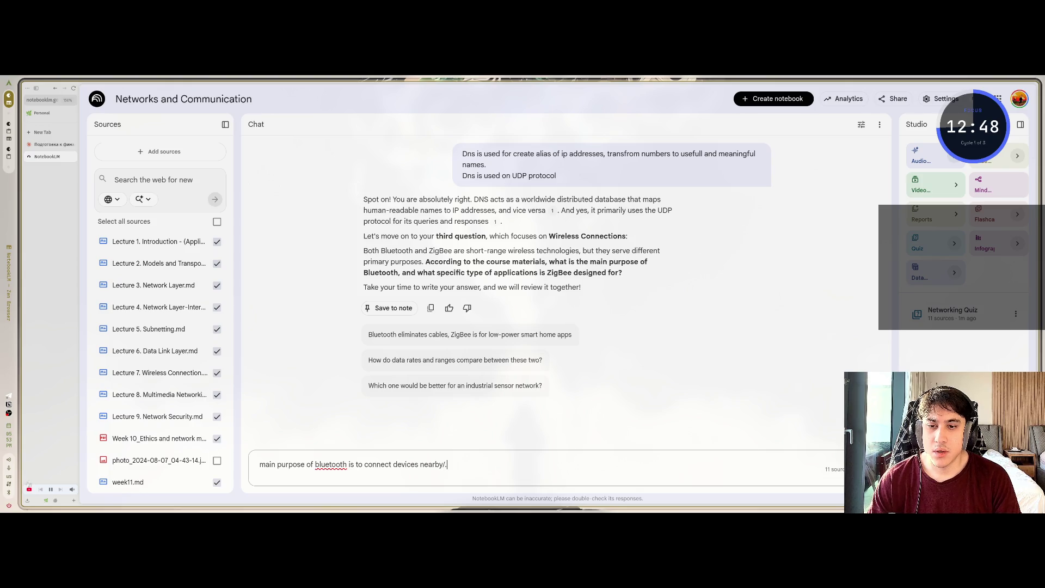
pyautogui.hotkey('shift', 'Return')
pyautogui.write('I')
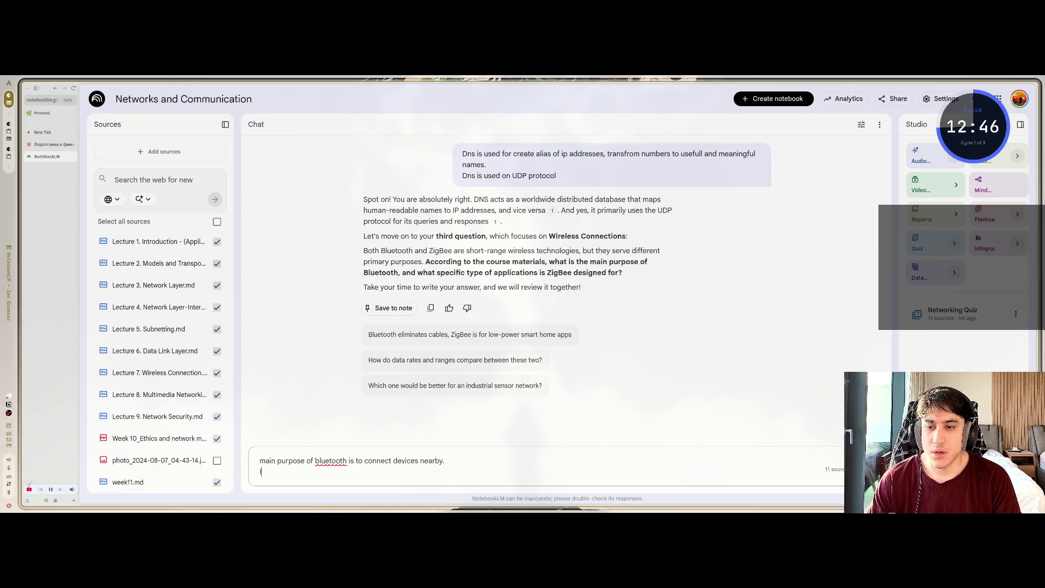
pyautogui.write(" don't rememb")
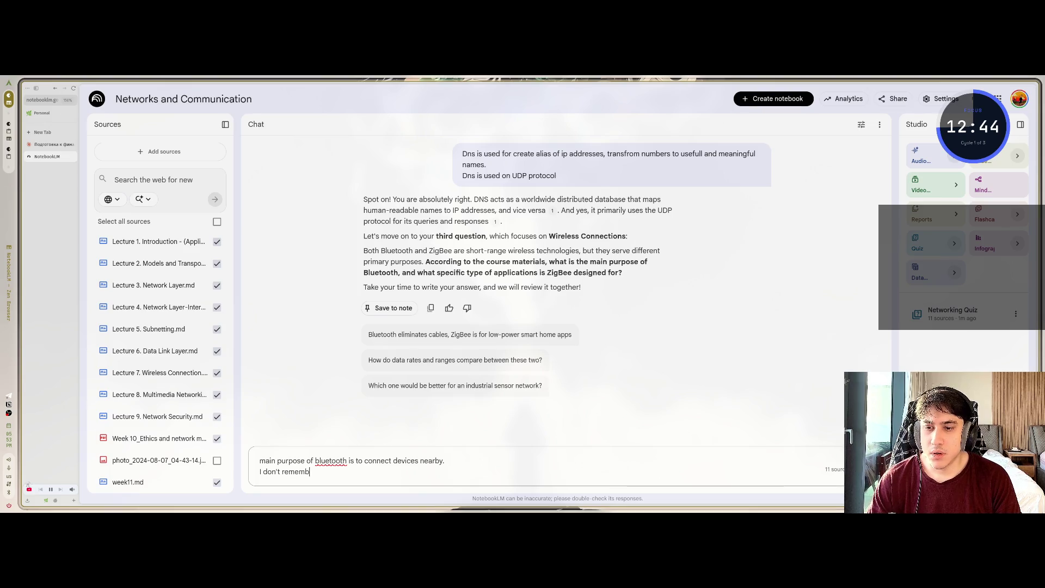
pyautogui.write('er about z')
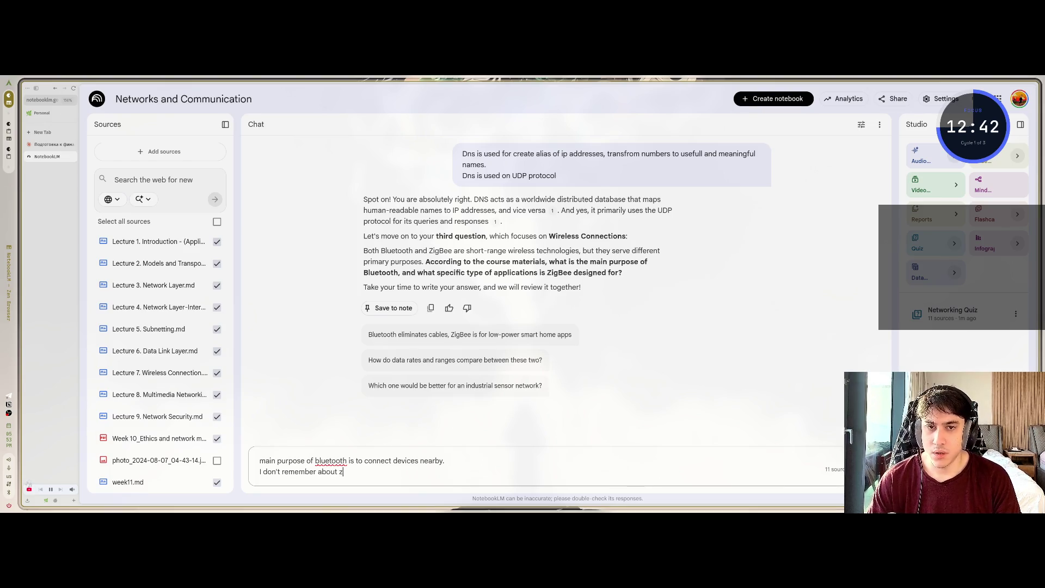
pyautogui.write('igvbee')
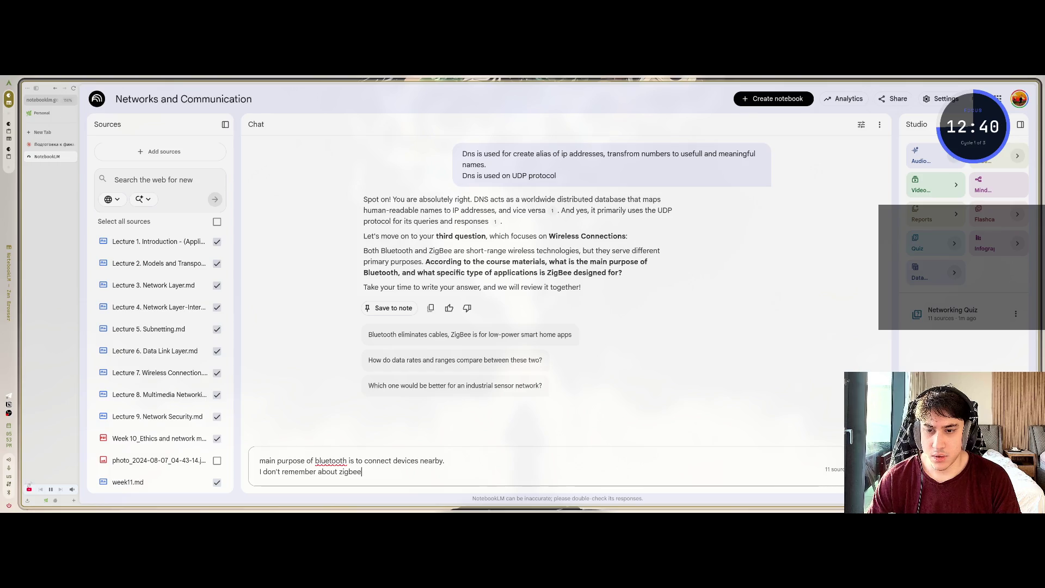
pyautogui.press('Return')
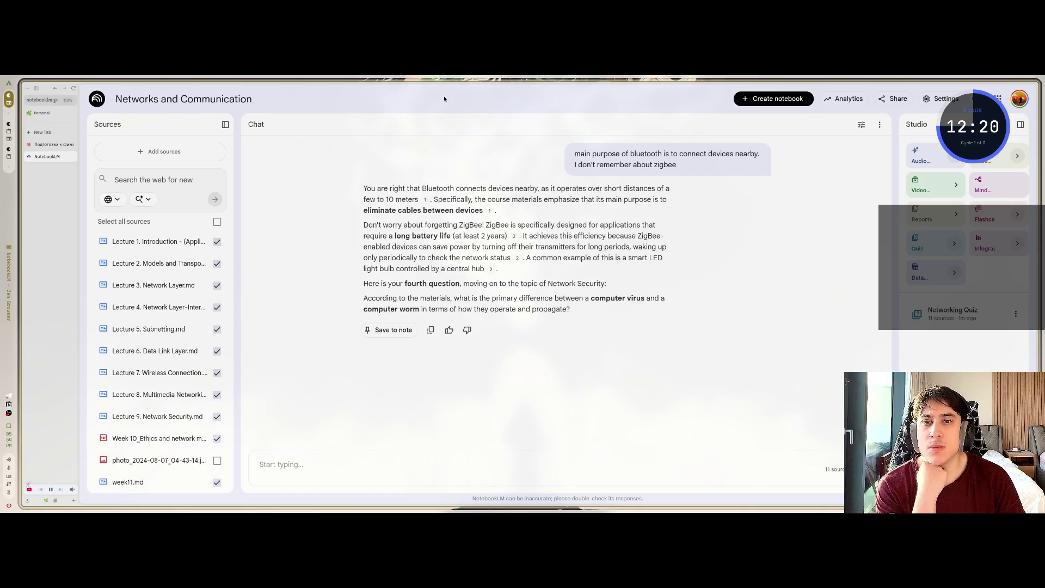
# Read the feedback on Bluetooth's 10-meter range, cable replacement and ZigBee's long battery life
pyautogui.moveTo(514, 189); pyautogui.dragTo(666, 188)
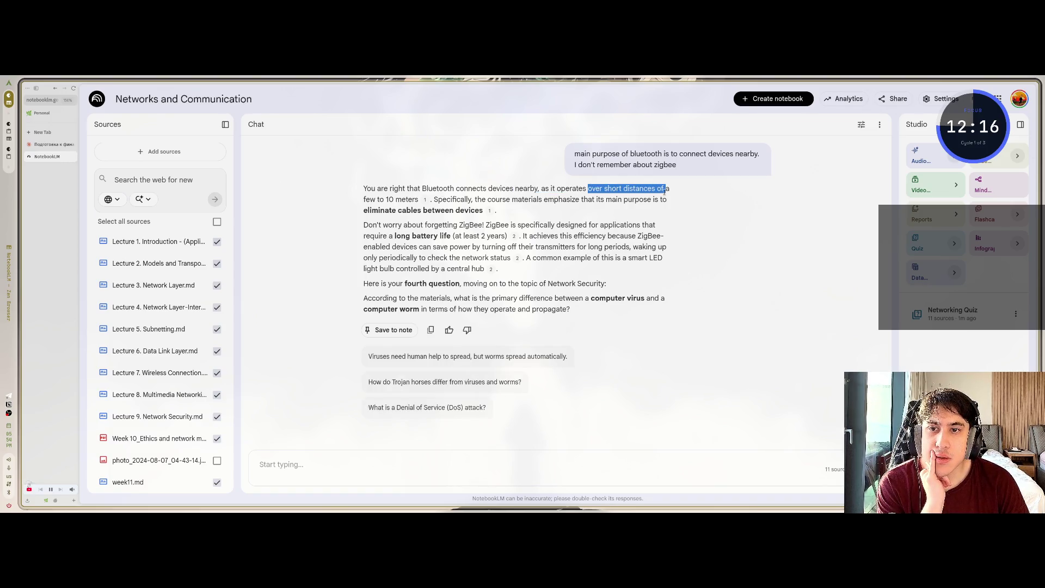
pyautogui.click(397, 188)
pyautogui.moveTo(363, 199); pyautogui.dragTo(419, 200)
pyautogui.click(452, 197)
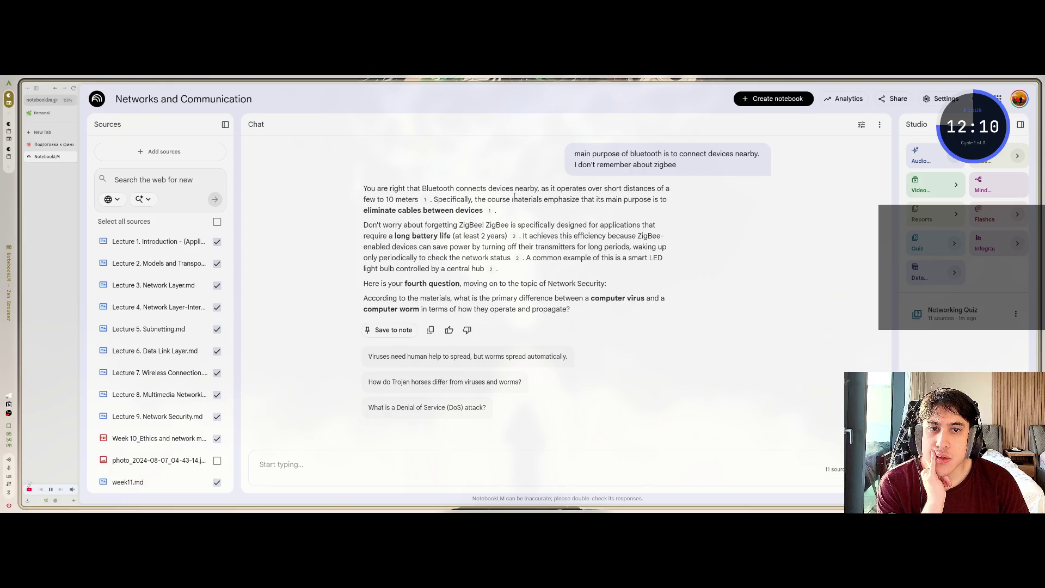
pyautogui.moveTo(418, 208)
pyautogui.mouseDown()
pyautogui.moveTo(477, 211)
pyautogui.moveTo(359, 180)
pyautogui.moveTo(363, 215)
pyautogui.mouseUp()
pyautogui.click(476, 211)
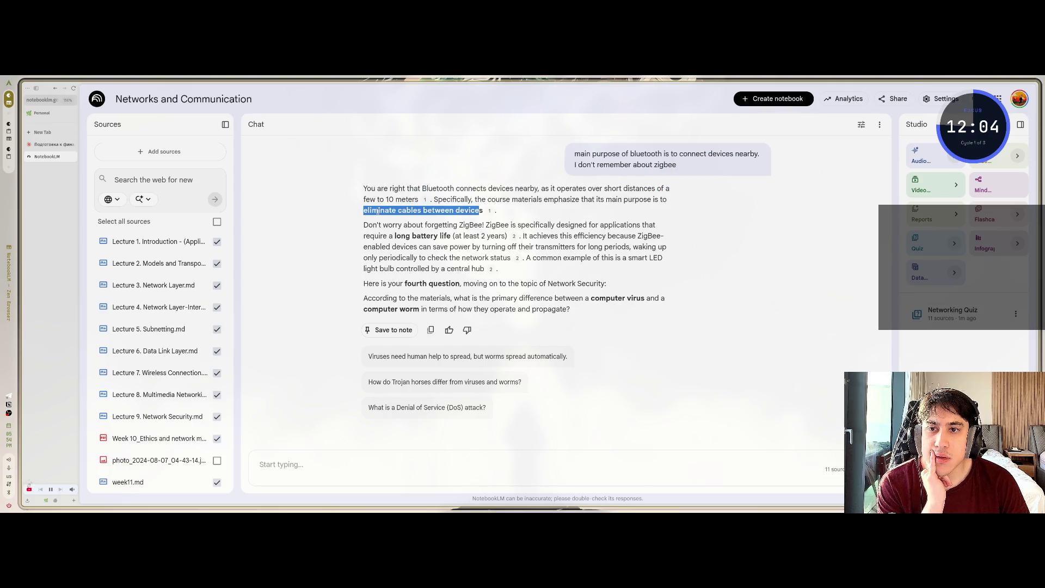
pyautogui.click(362, 215)
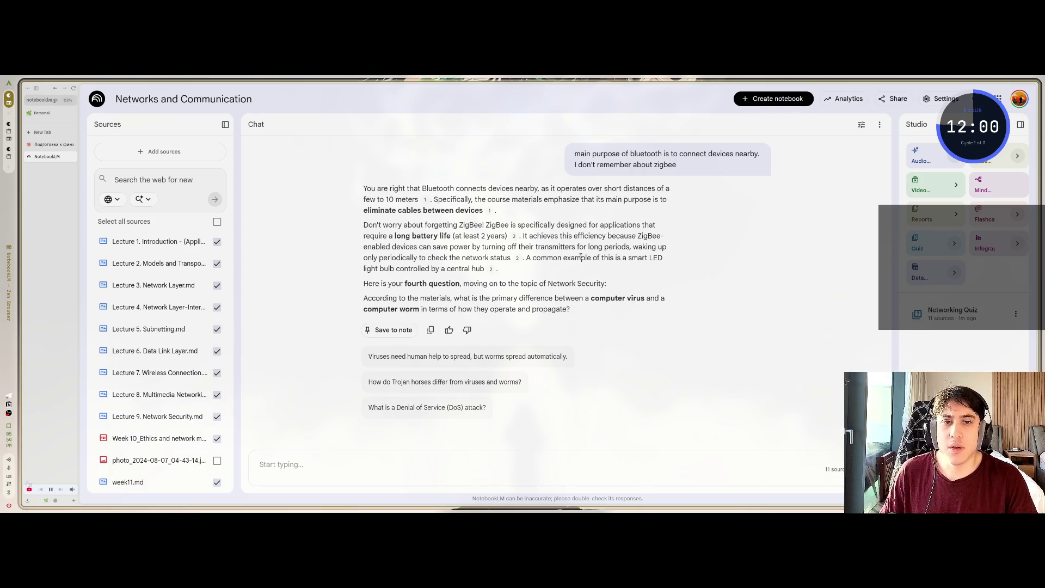
pyautogui.moveTo(583, 225)
pyautogui.mouseDown()
pyautogui.moveTo(641, 225)
pyautogui.moveTo(411, 237)
pyautogui.mouseUp()
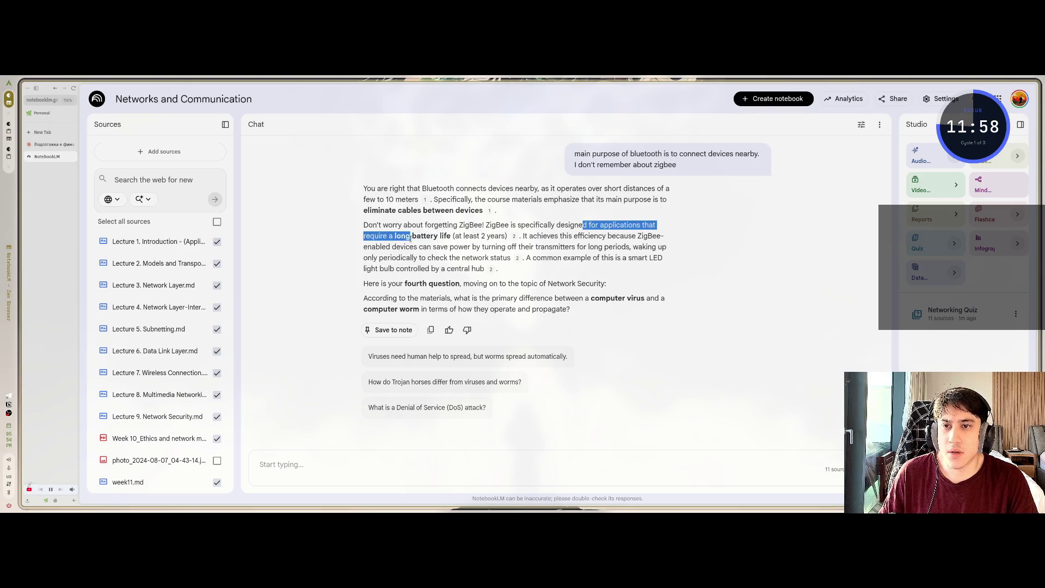
pyautogui.click(437, 236)
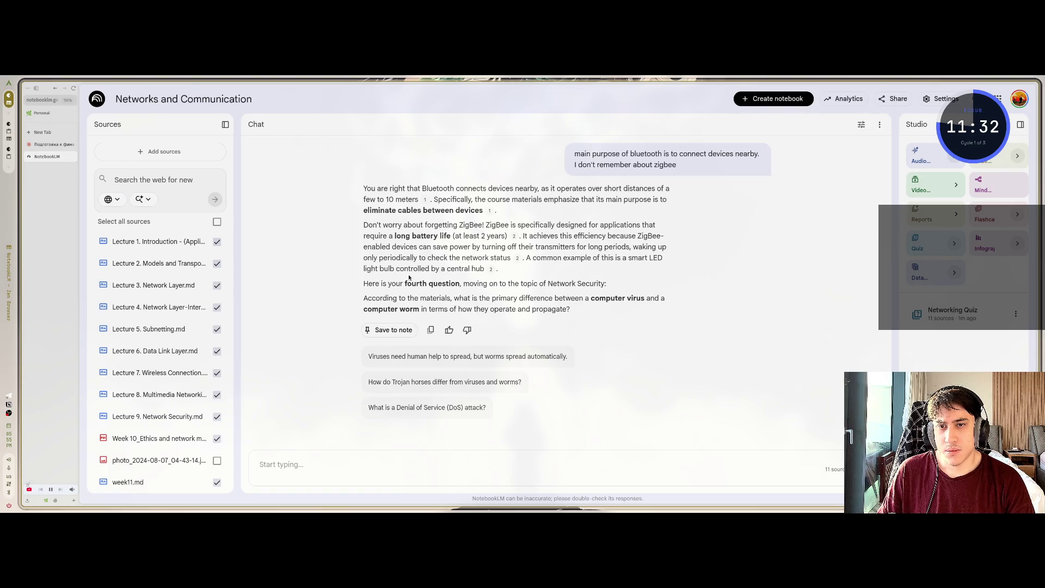
# Read the fourth question on viruses versus worms and put the cursor in the chat box
pyautogui.moveTo(426, 297); pyautogui.dragTo(550, 309)
pyautogui.click(584, 313)
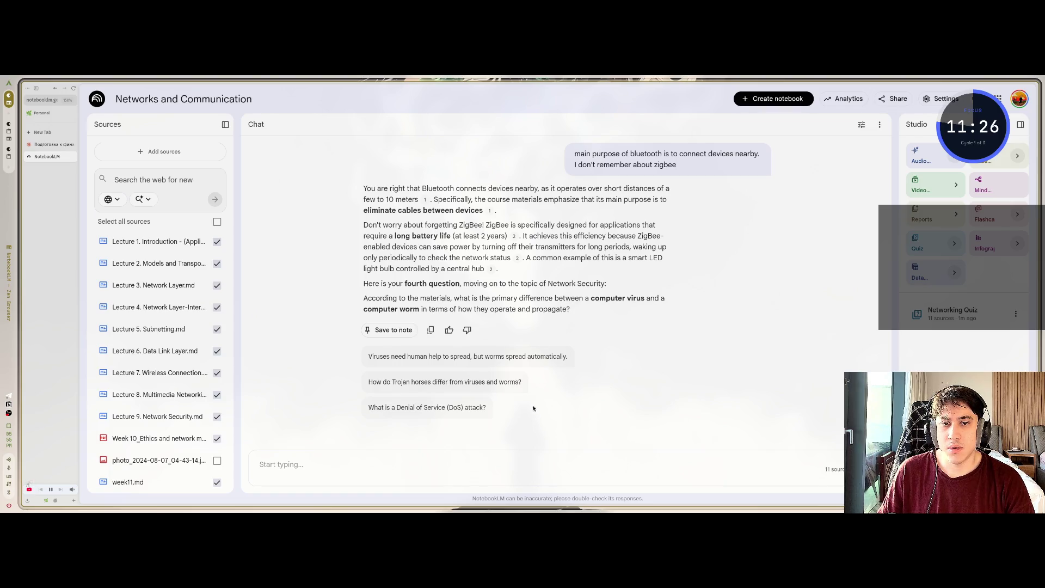
pyautogui.click(479, 461)
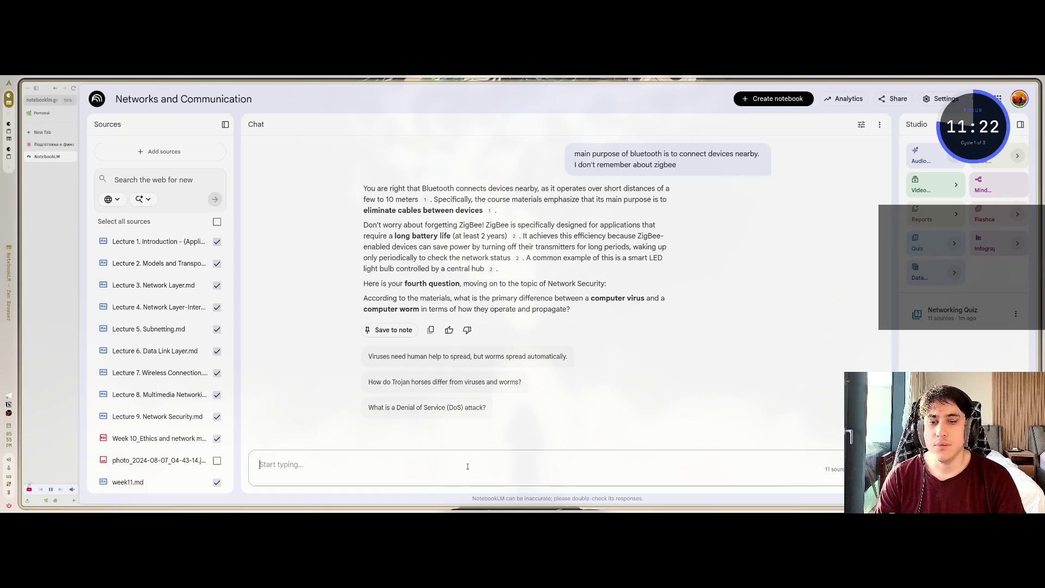
# Reply that the main difference is that a computer worm duplicates itself several times
pyautogui.write('I think that')
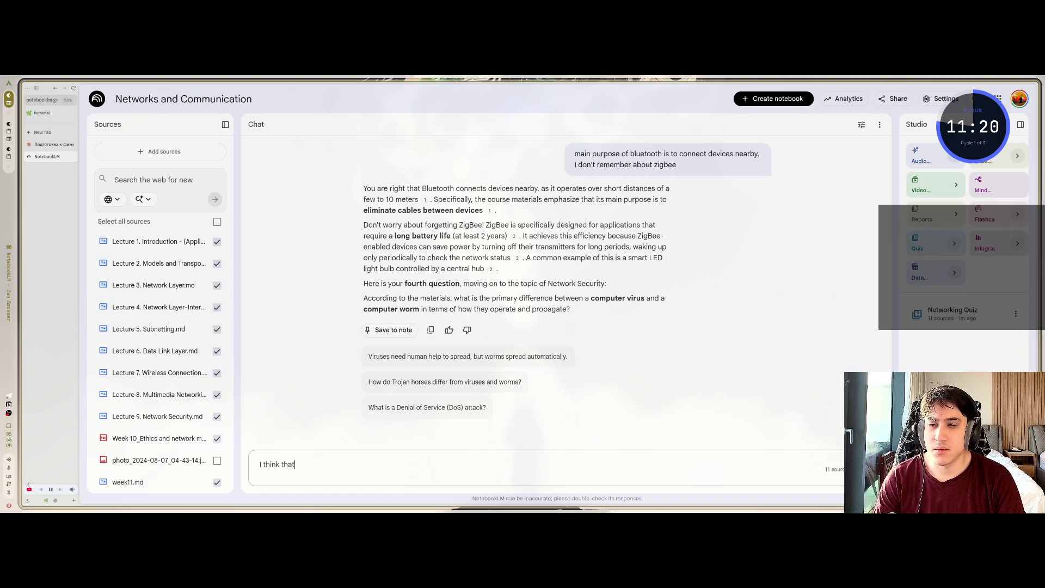
pyautogui.write(' main d')
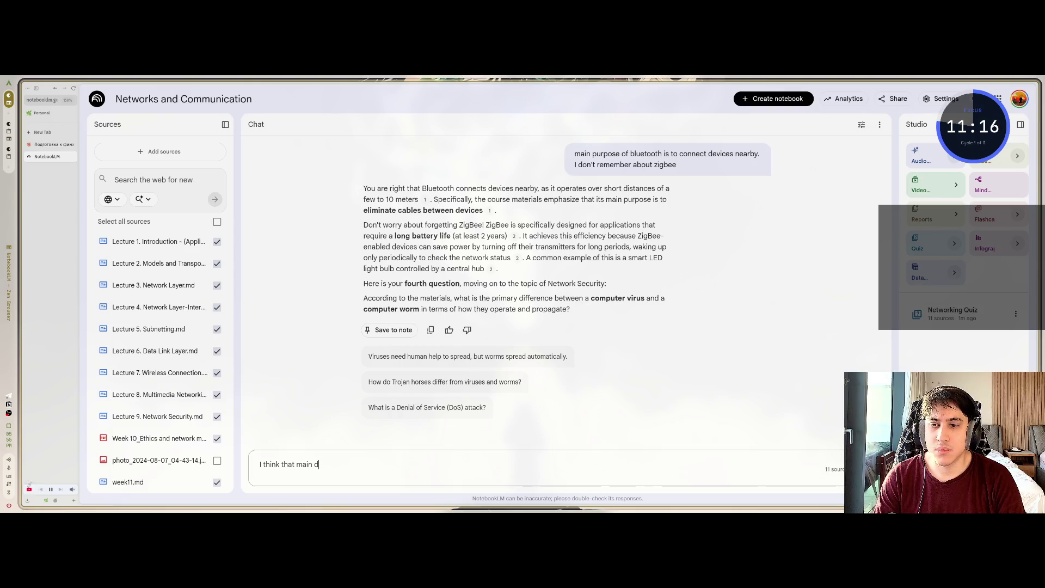
pyautogui.write('ifference ')
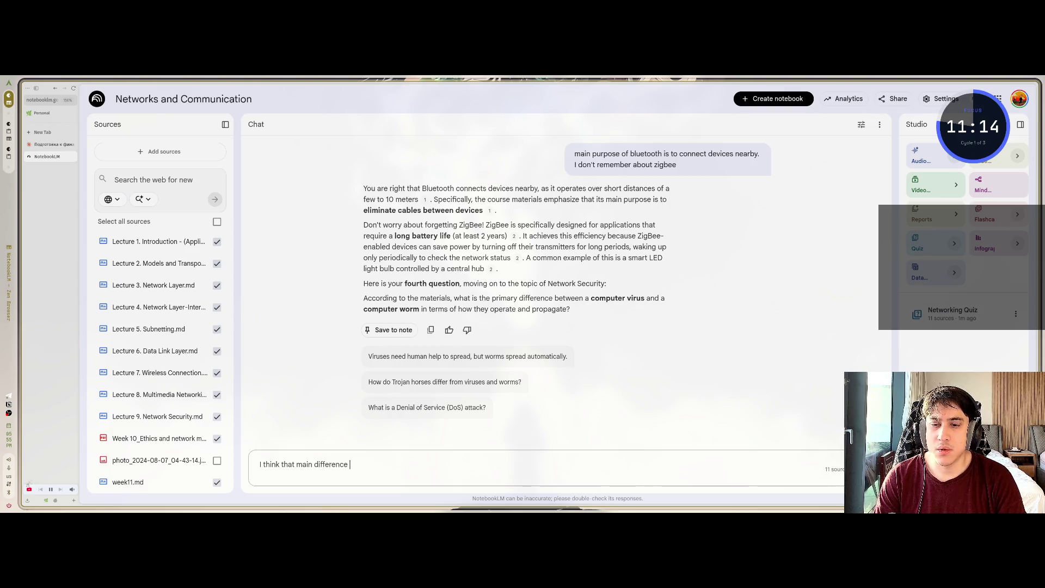
pyautogui.write('is that ')
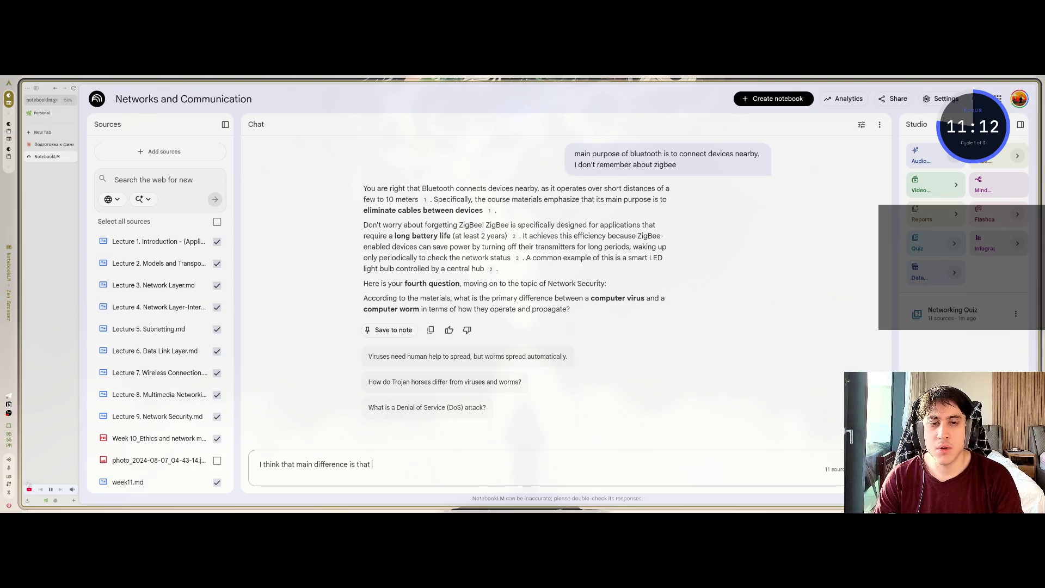
pyautogui.write('compu')
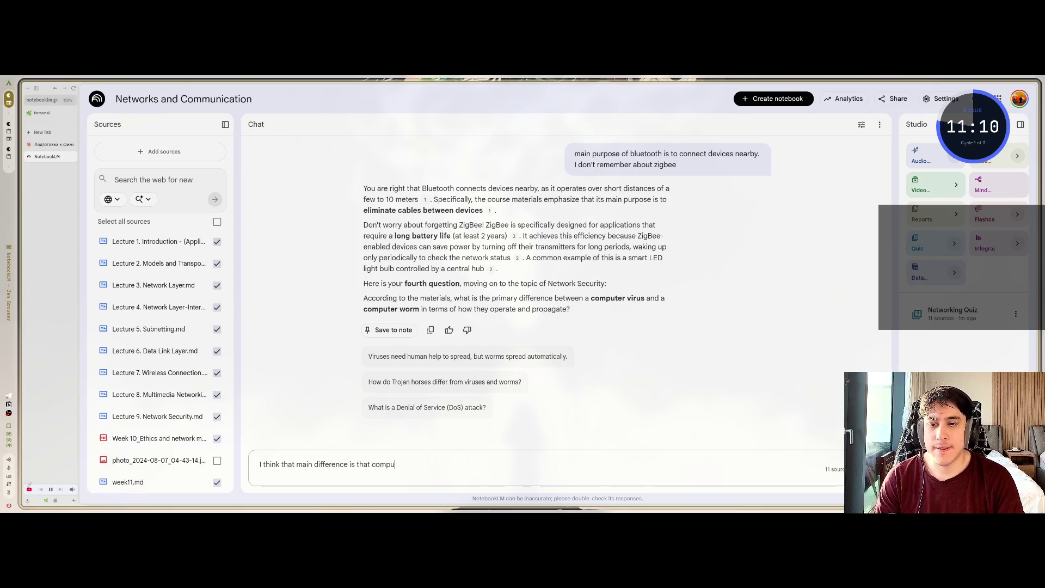
pyautogui.write('ter worm ')
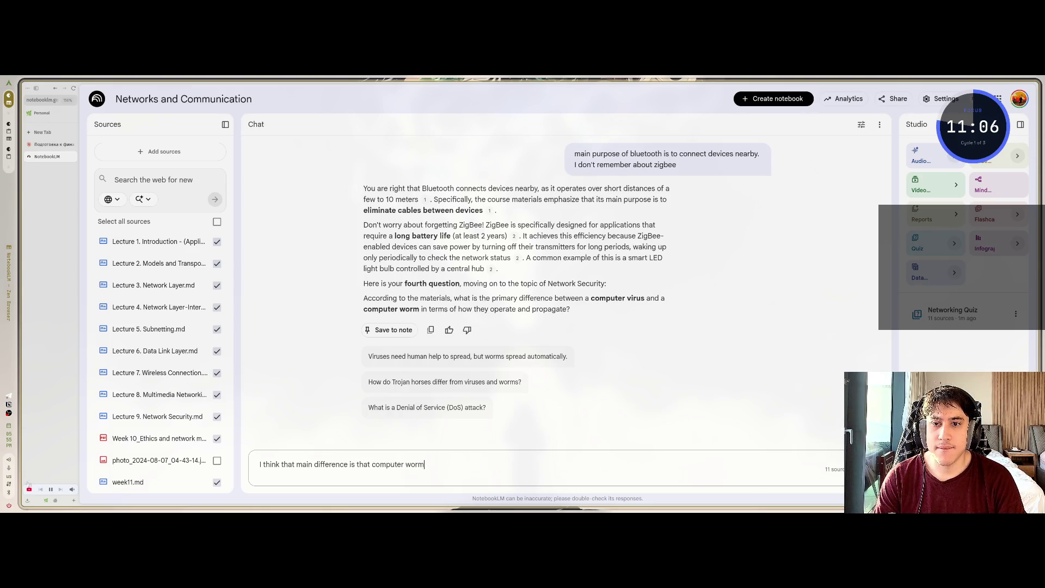
pyautogui.write('duplicat')
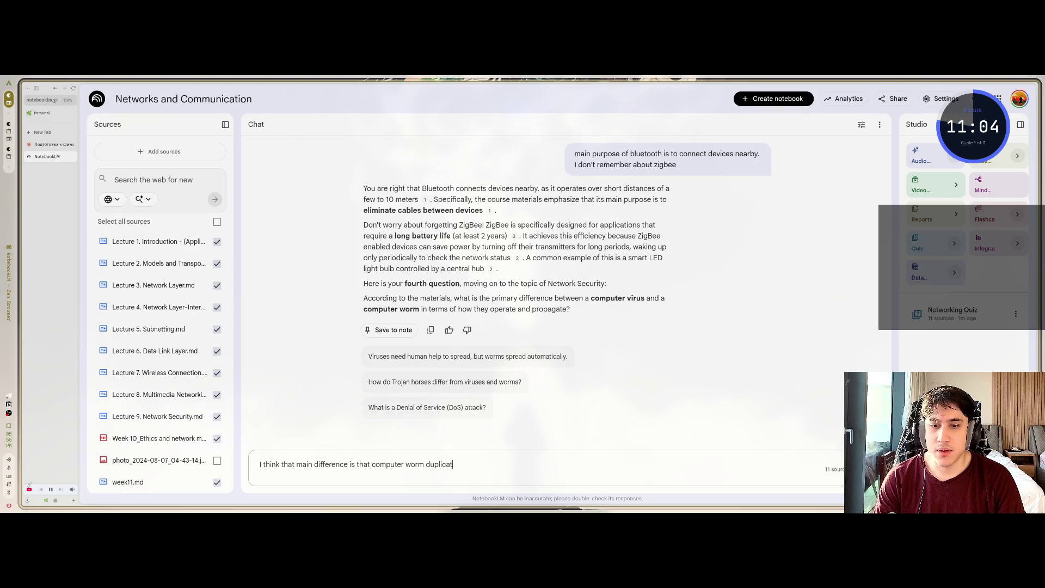
pyautogui.write('es it')
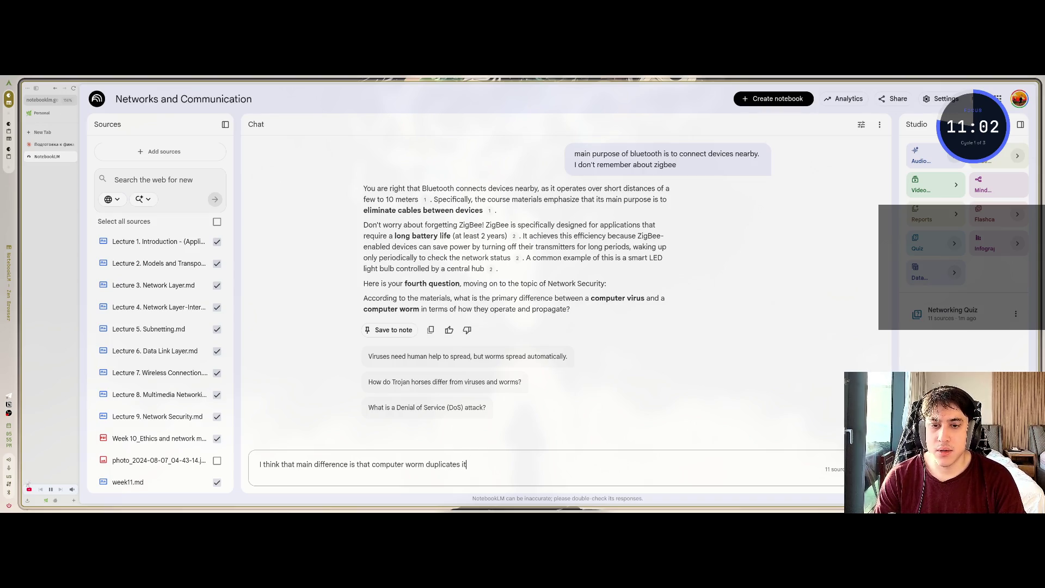
pyautogui.write('self')
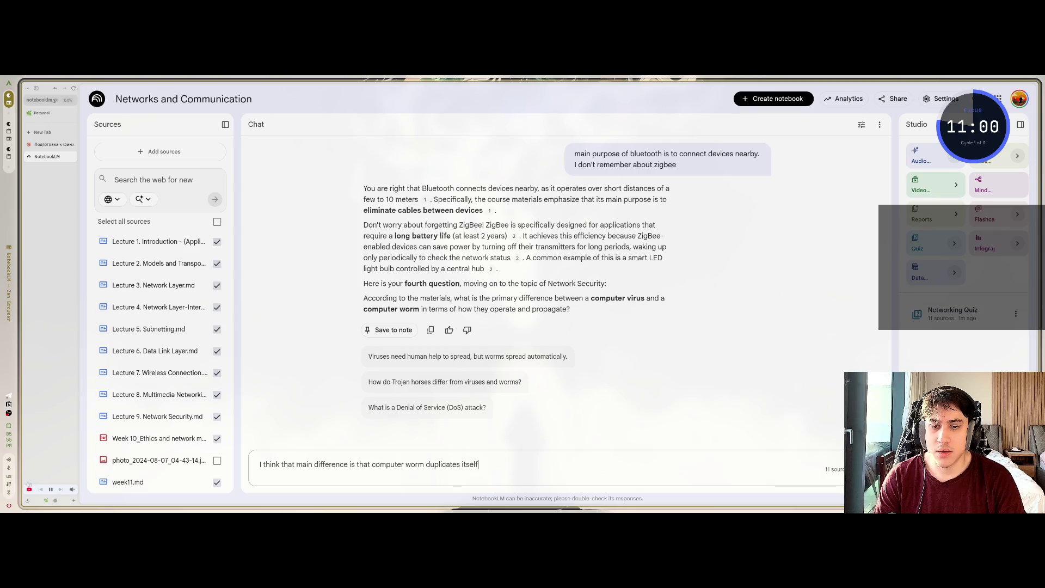
pyautogui.write(' several')
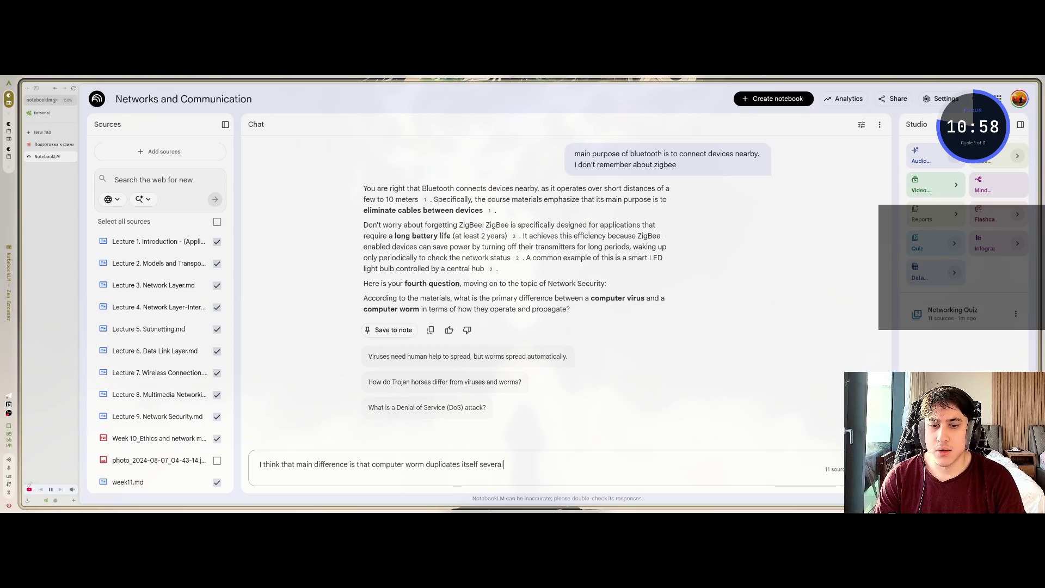
pyautogui.write(' times.')
pyautogui.press('Return')
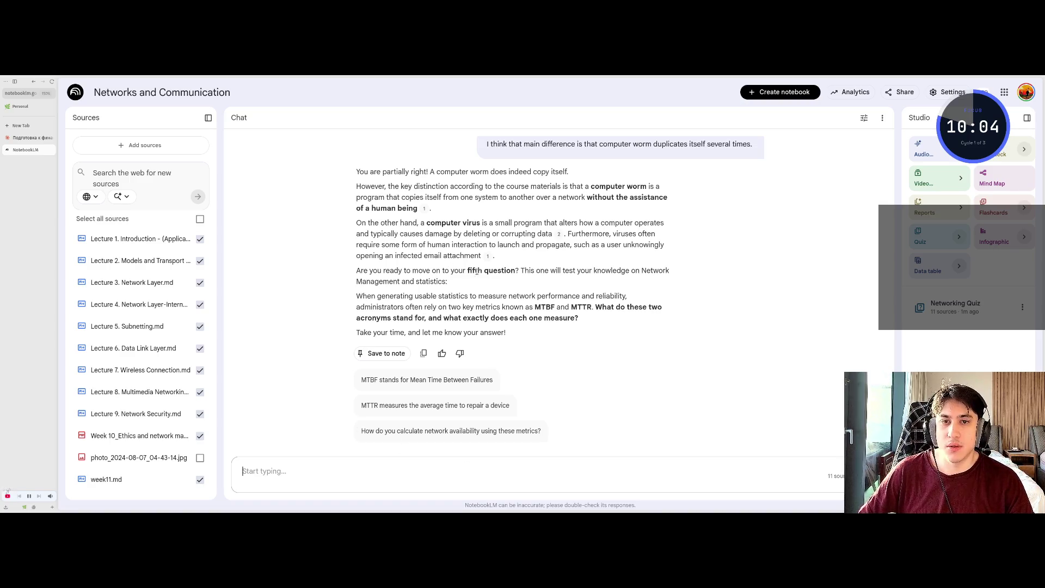
pyautogui.moveTo(617, 268); pyautogui.dragTo(447, 280)
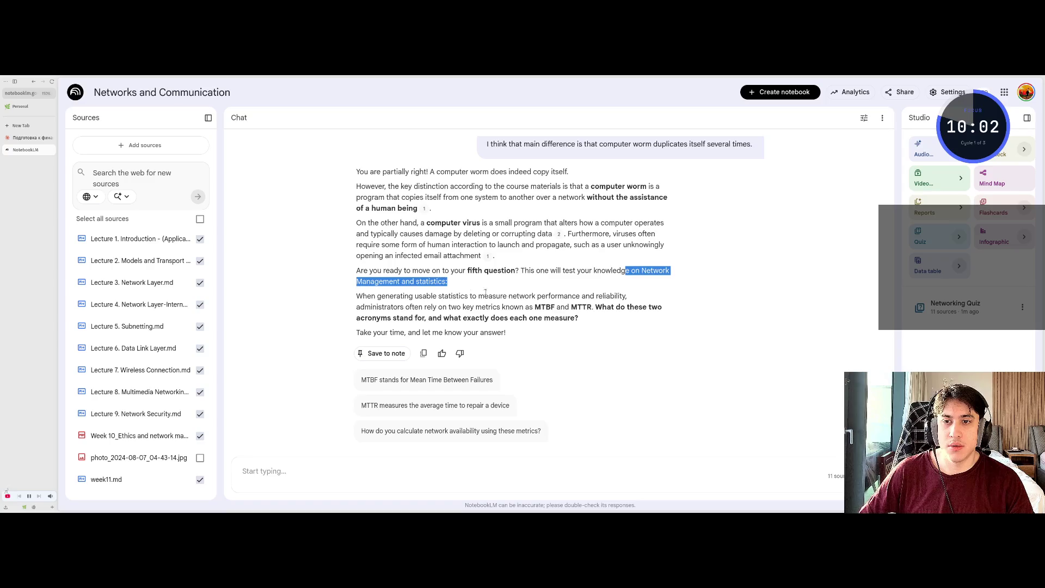
pyautogui.click(428, 281)
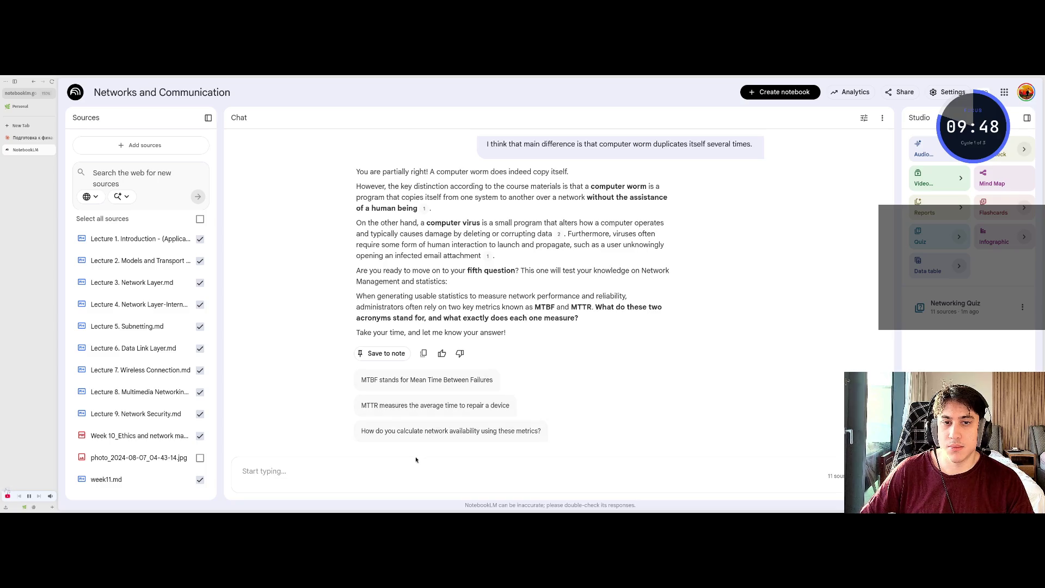
pyautogui.click(245, 471)
# Reply 'I don't know' to the tutor's MTBF and MTTR question
pyautogui.write('i')
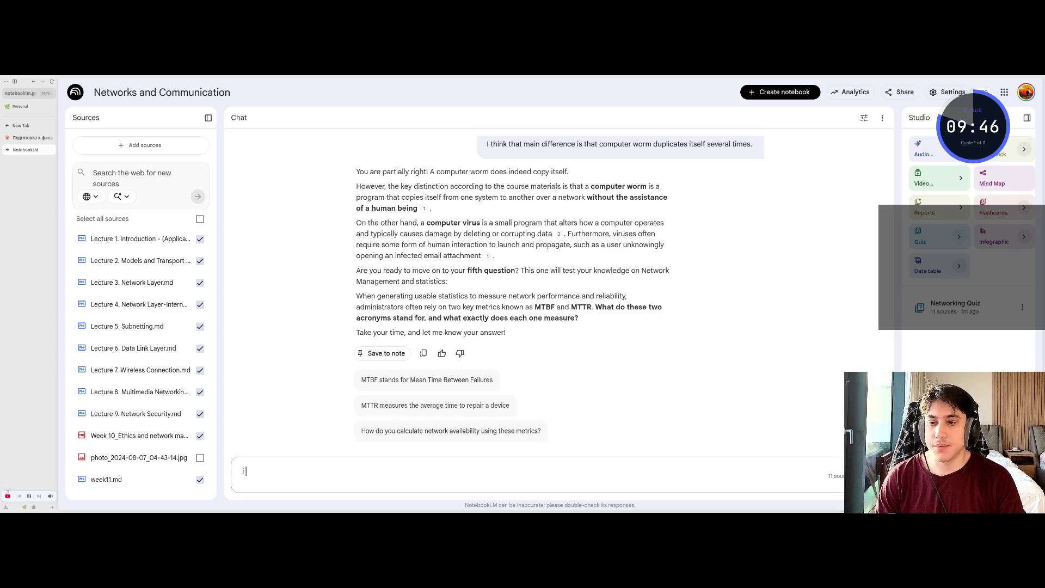
pyautogui.press('BackSpace')
pyautogui.write("I don't know")
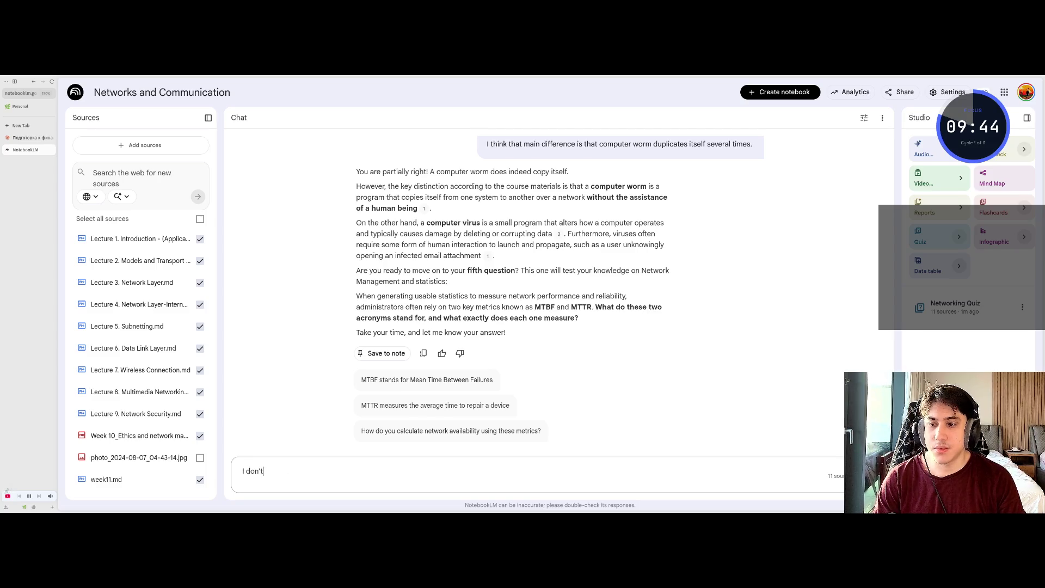
pyautogui.press('Return')
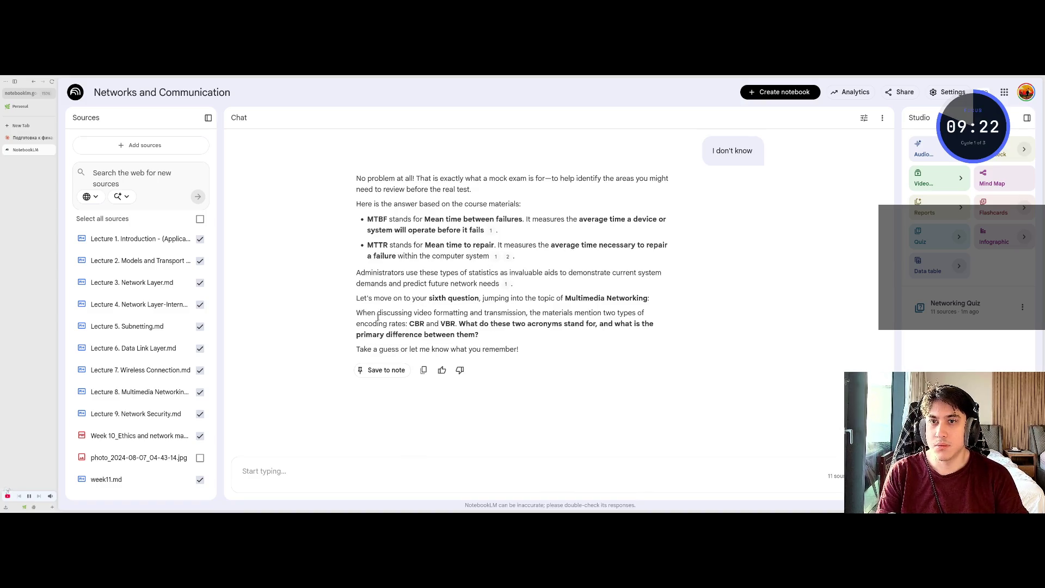
# Read the explanation of MTBF and MTTR, highlighting their definitions along the way
pyautogui.scroll(1, 425, 262)
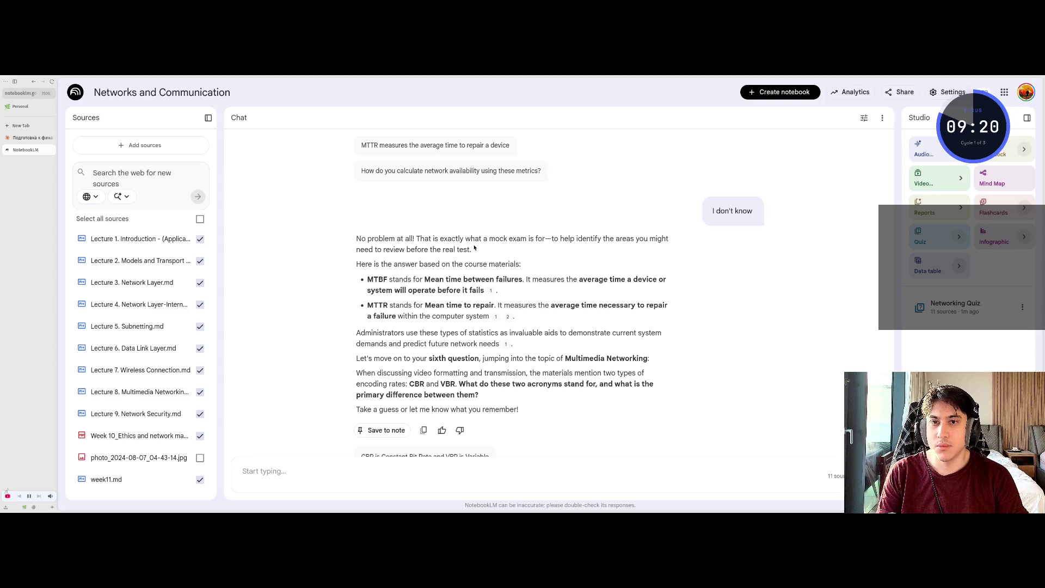
pyautogui.moveTo(480, 239)
pyautogui.mouseDown()
pyautogui.moveTo(668, 240)
pyautogui.moveTo(658, 249)
pyautogui.mouseUp()
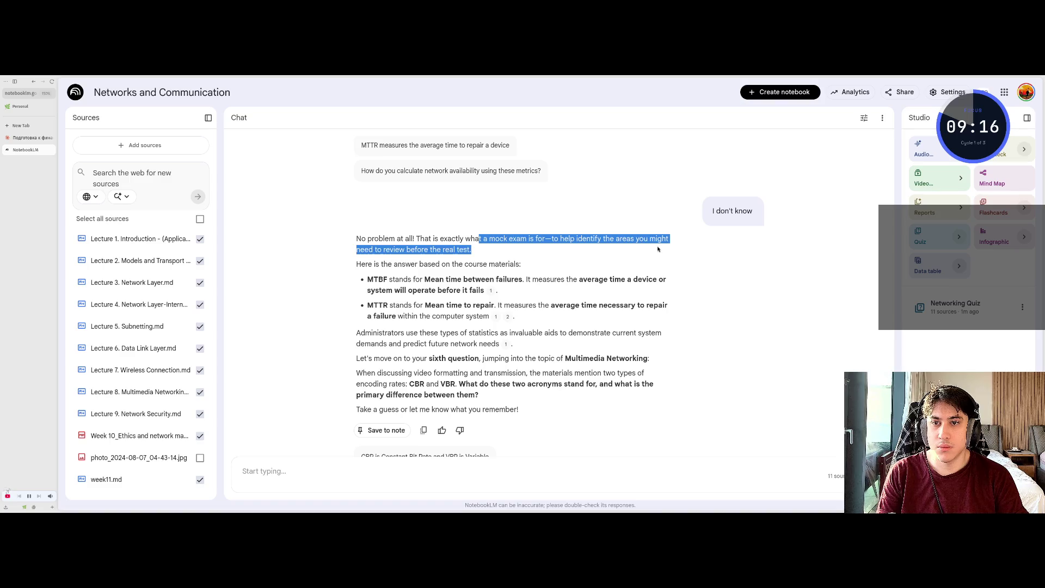
pyautogui.click(538, 252)
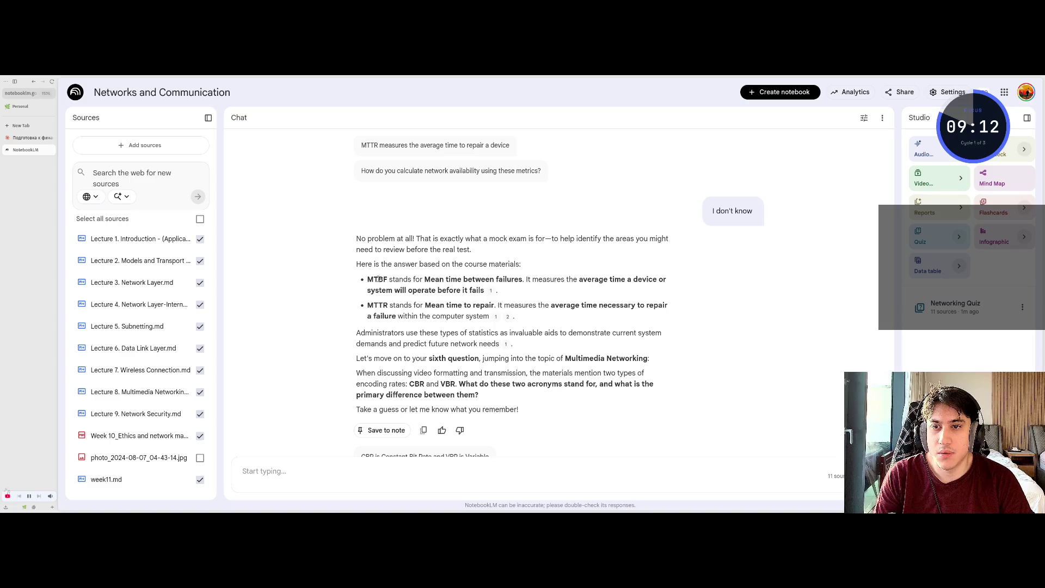
pyautogui.moveTo(387, 279); pyautogui.dragTo(369, 281)
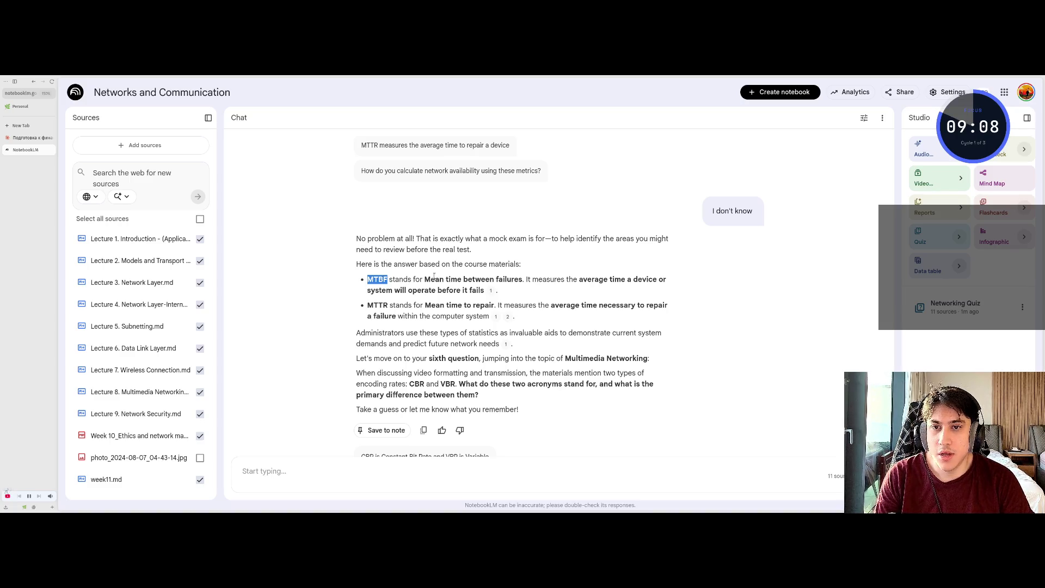
pyautogui.moveTo(424, 278); pyautogui.dragTo(524, 279)
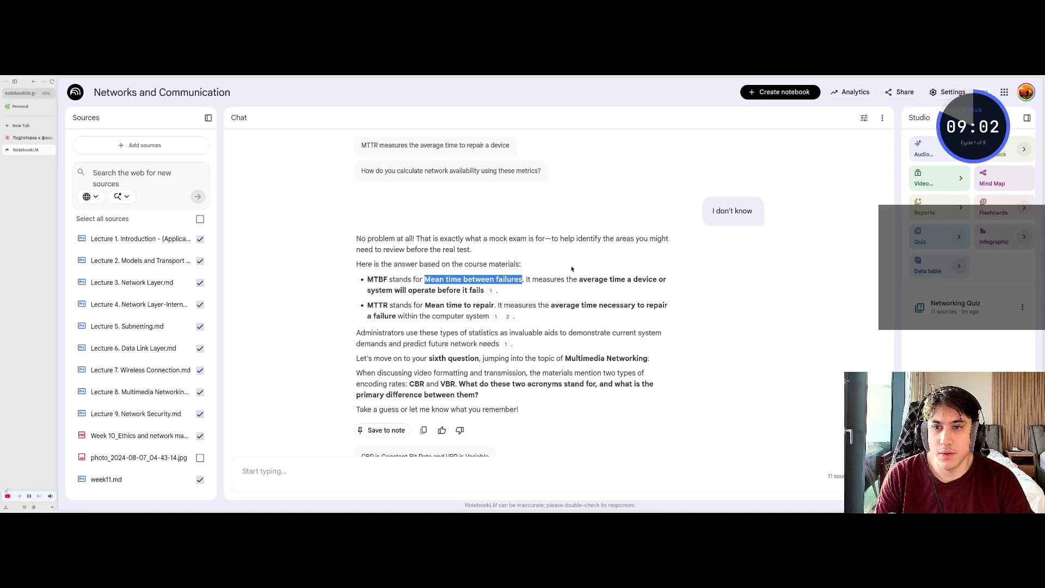
pyautogui.moveTo(484, 298); pyautogui.dragTo(363, 297)
pyautogui.click(386, 300)
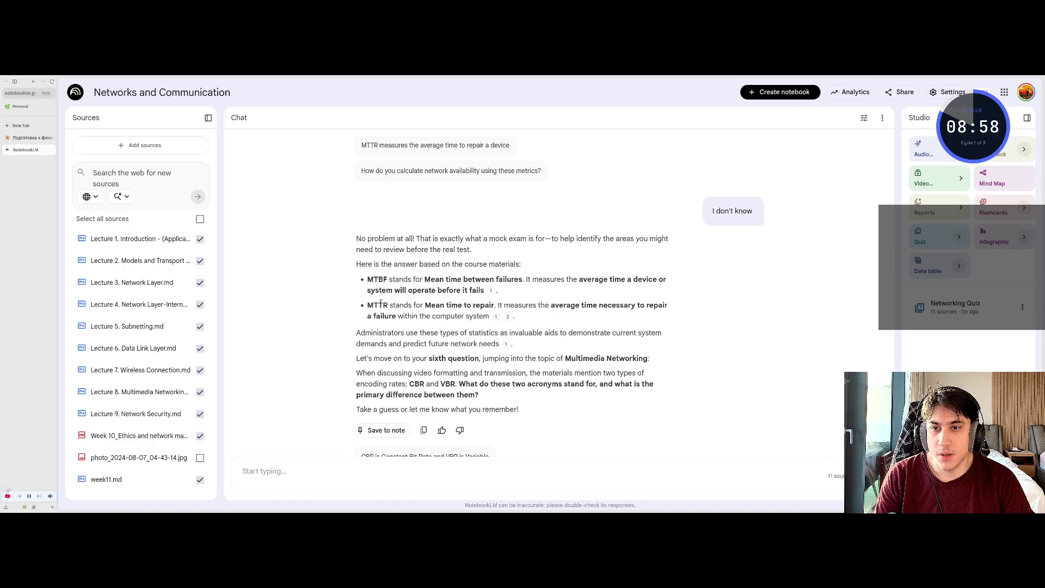
pyautogui.tripleClick(385, 300)
pyautogui.click(385, 300)
# Scroll down to the sixth question asking what CBR and VBR stand for
pyautogui.scroll(-1, 405, 278)
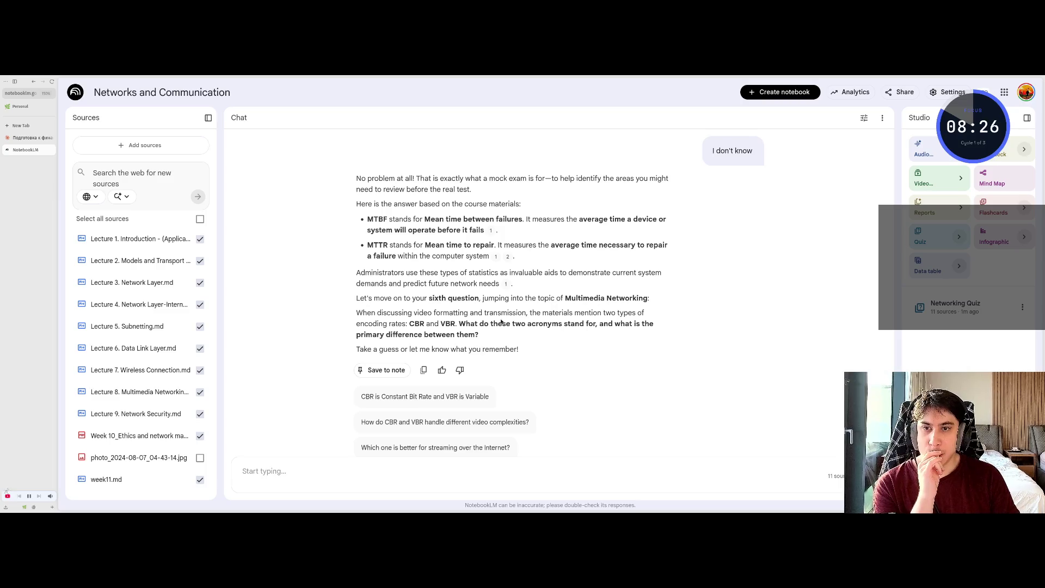
pyautogui.doubleClick(442, 313)
pyautogui.click(601, 344)
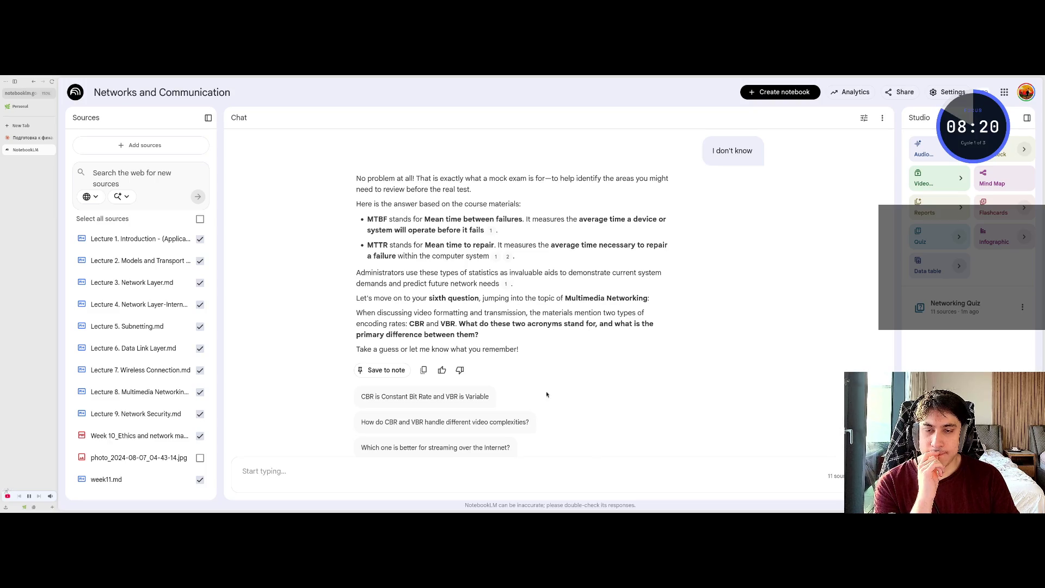
pyautogui.click(483, 463)
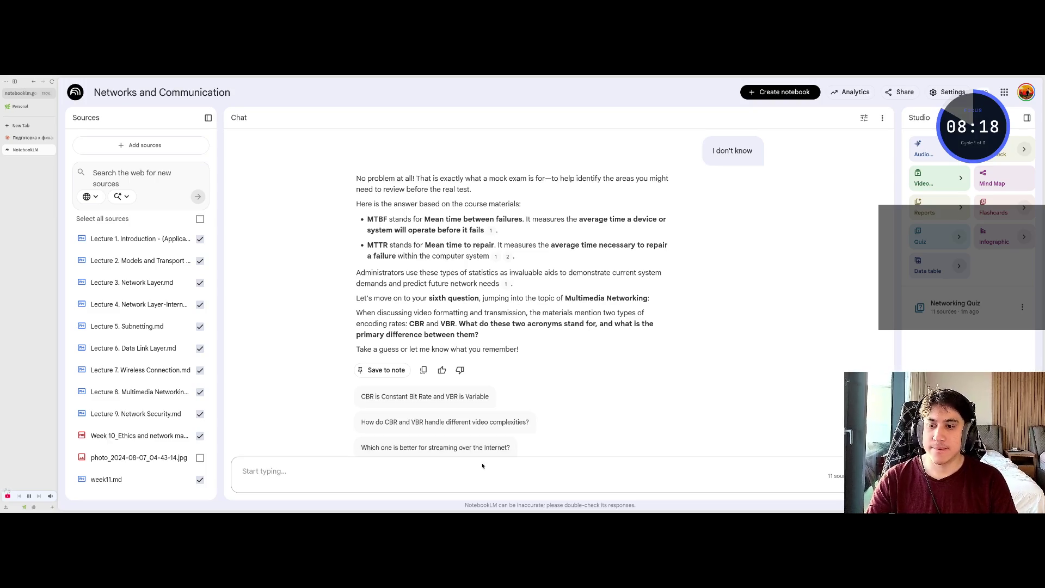
# Send 'how many question there are?' with 'i don't know' on a second line
pyautogui.write('how many ')
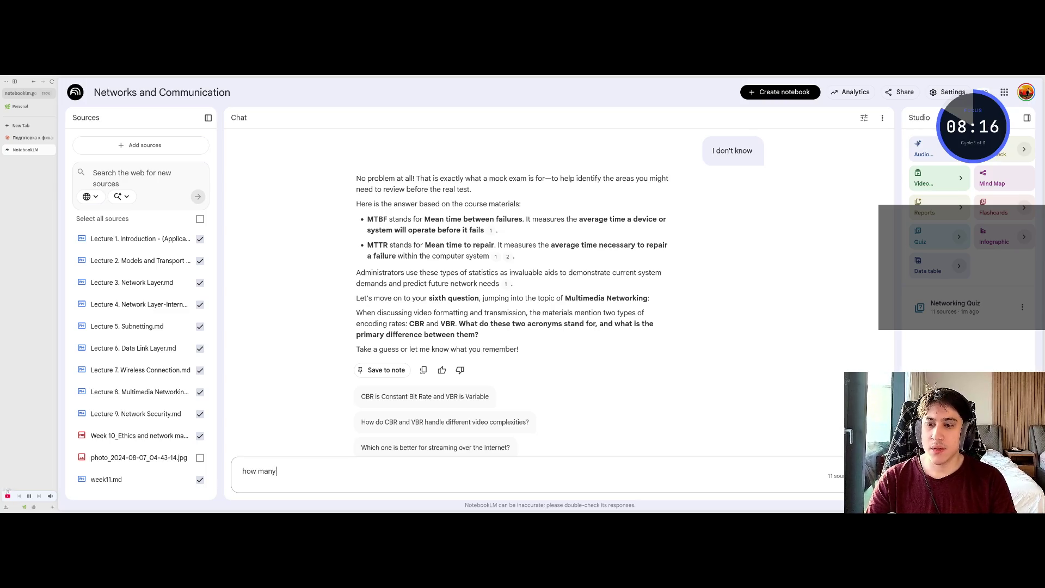
pyautogui.write('question ')
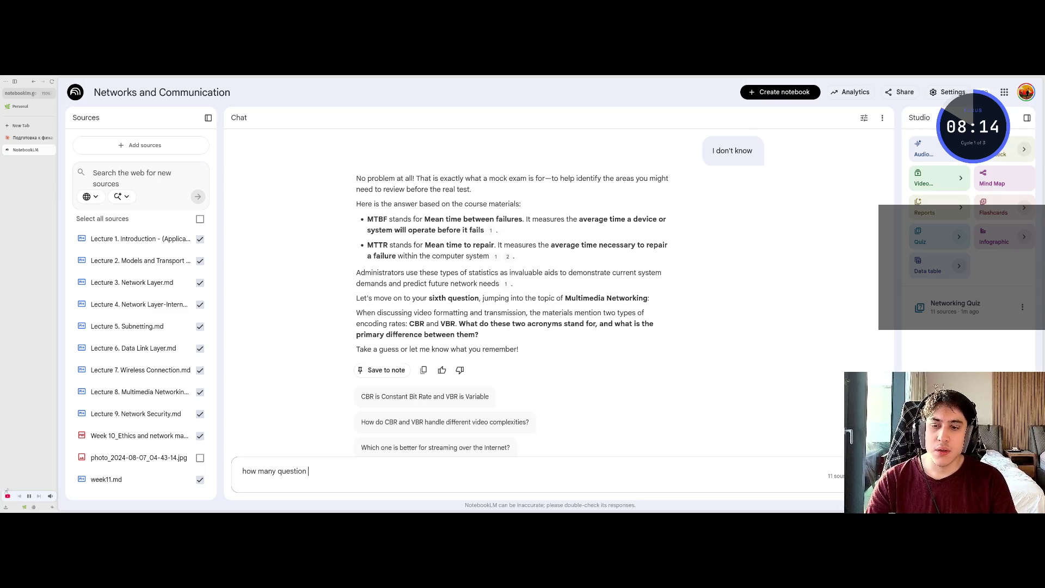
pyautogui.write('ther')
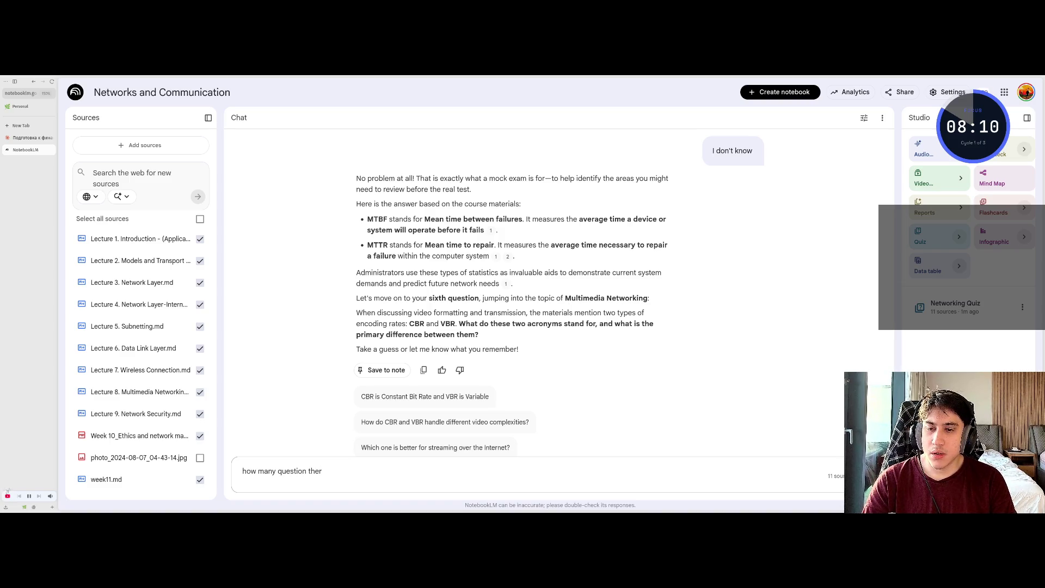
pyautogui.press('BackSpace')
pyautogui.press('BackSpace')
pyautogui.press('BackSpace')
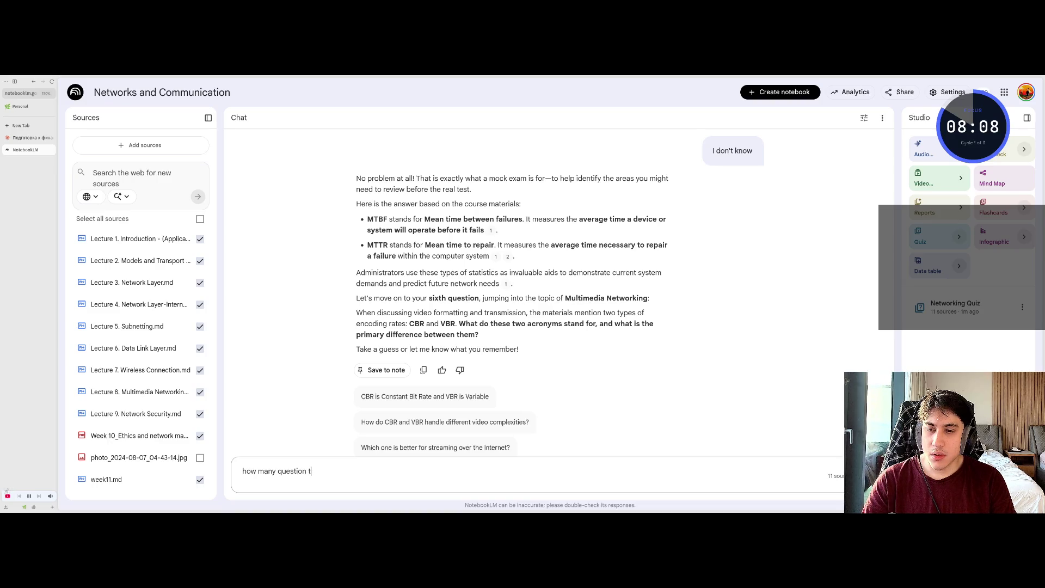
pyautogui.write('there are')
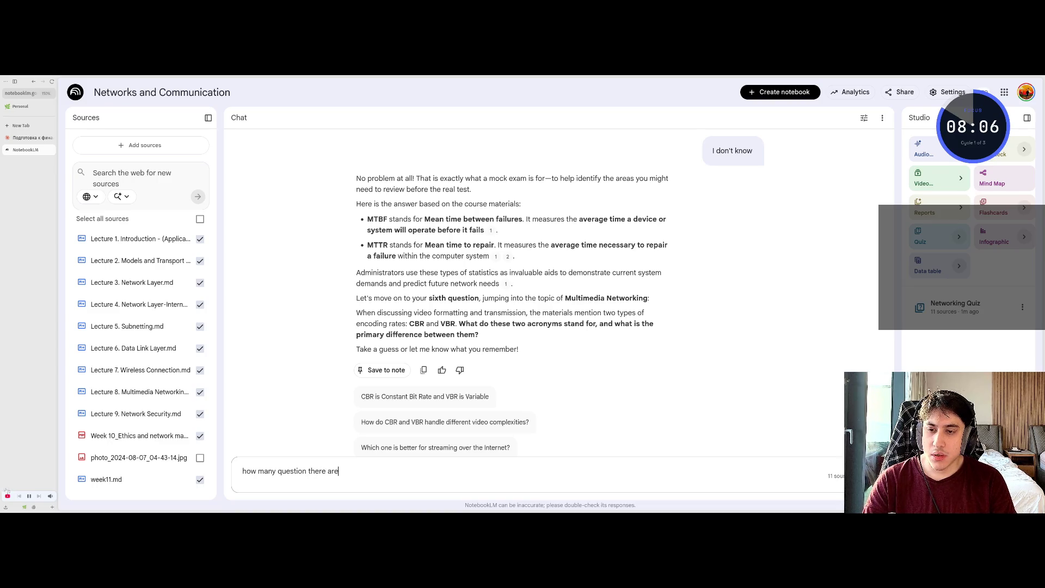
pyautogui.write('?')
pyautogui.hotkey('shift', 'Return')
pyautogui.write('i')
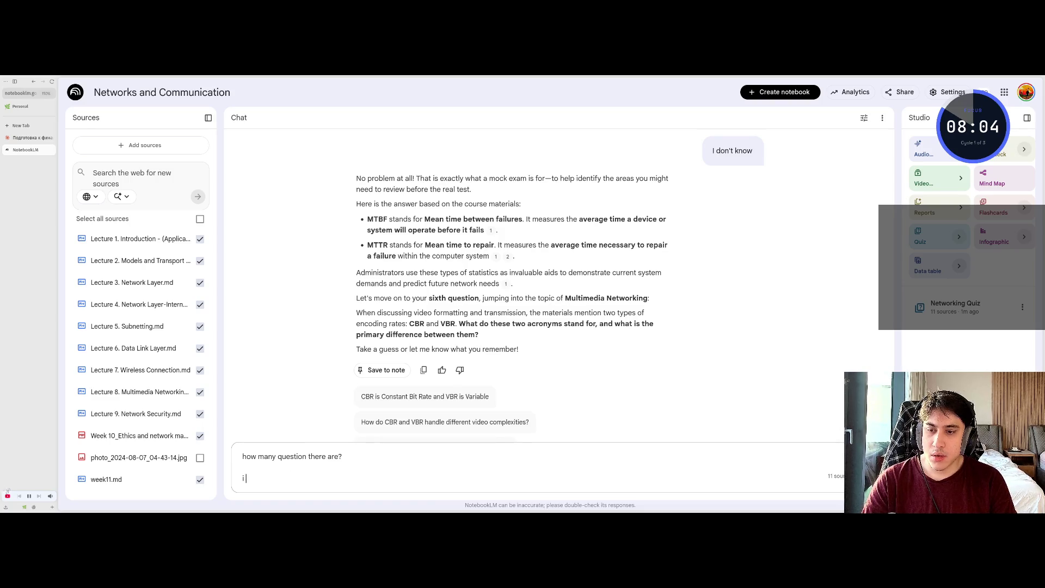
pyautogui.write(" don't know")
pyautogui.press('Return')
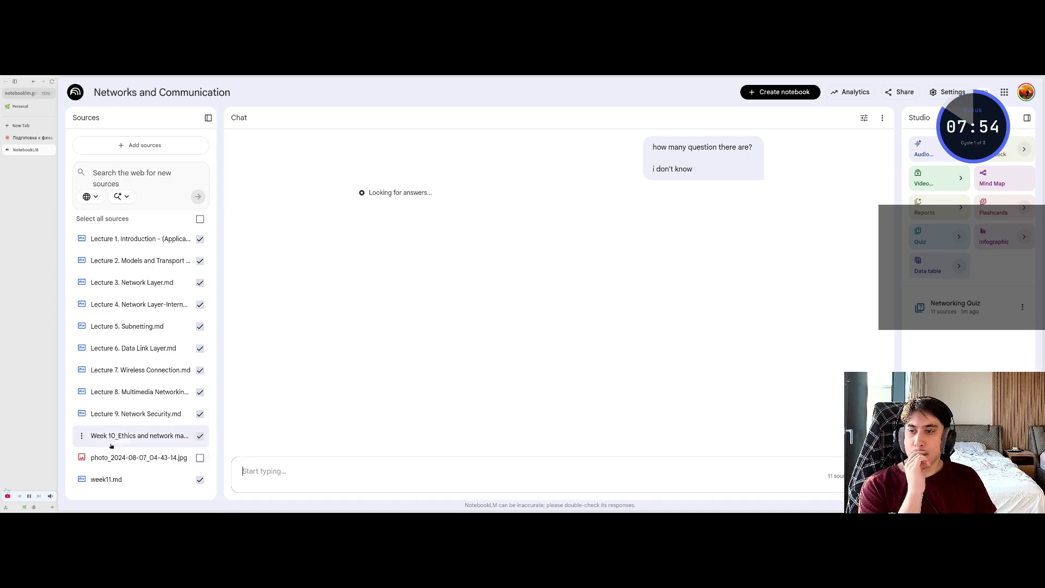
# Remove the photo source from the notebook
pyautogui.click(83, 457)
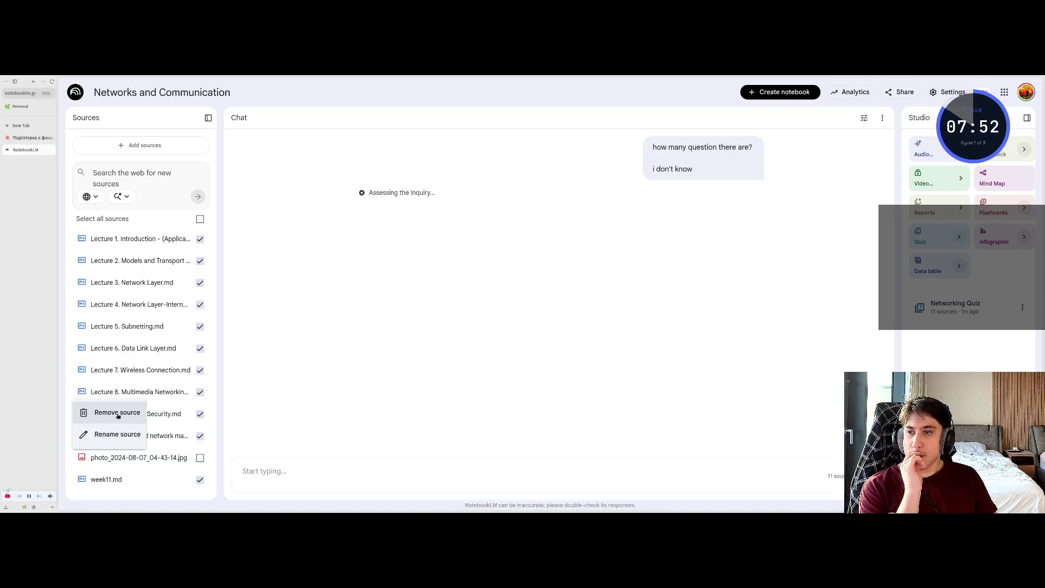
pyautogui.click(116, 412)
pyautogui.click(610, 306)
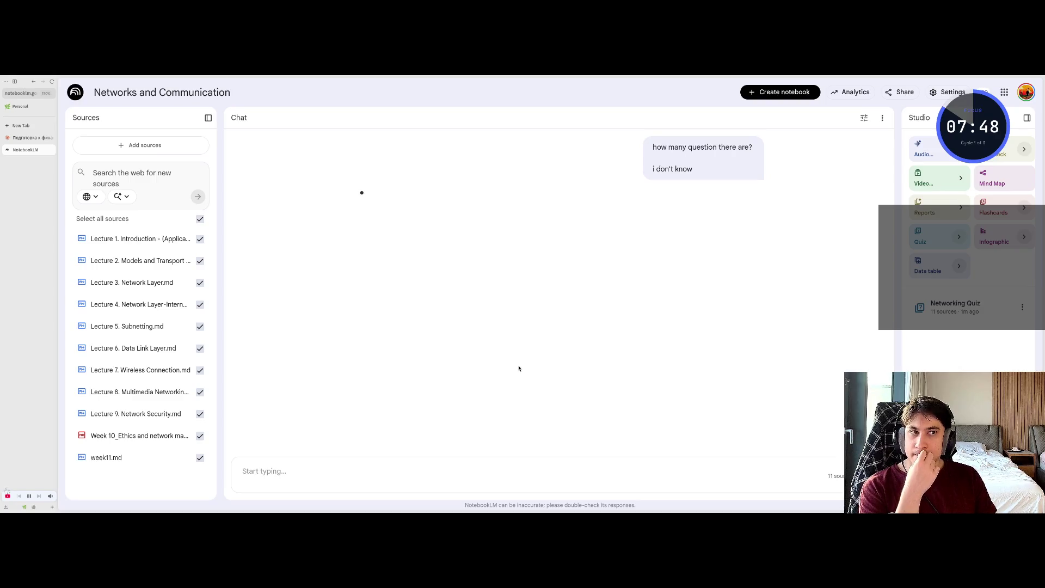
# Read the reply about 10 planned questions, the CBR/VBR explanation and the seventh question
pyautogui.scroll(2, 517, 368)
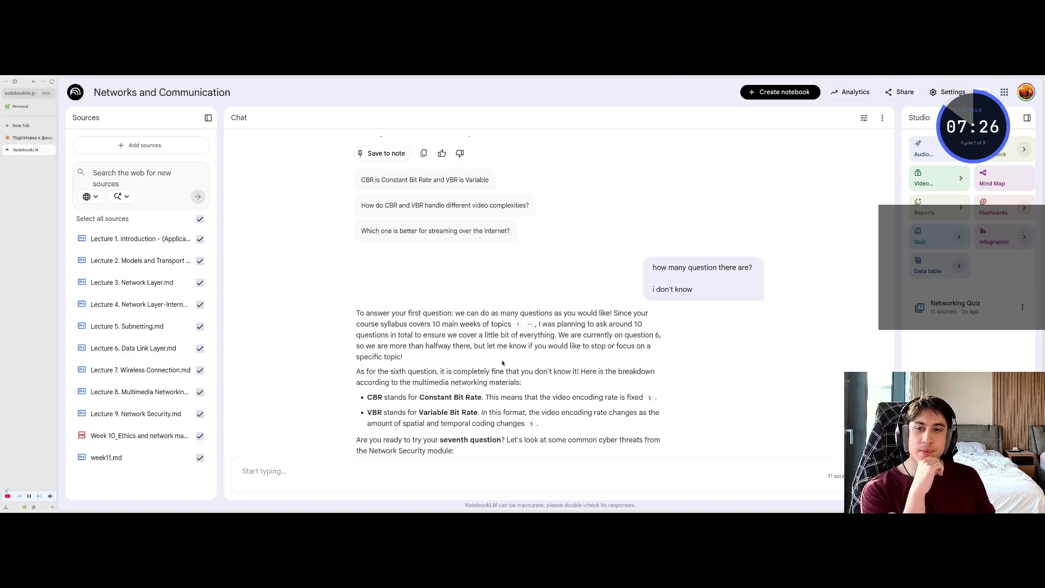
pyautogui.moveTo(388, 311); pyautogui.dragTo(484, 311)
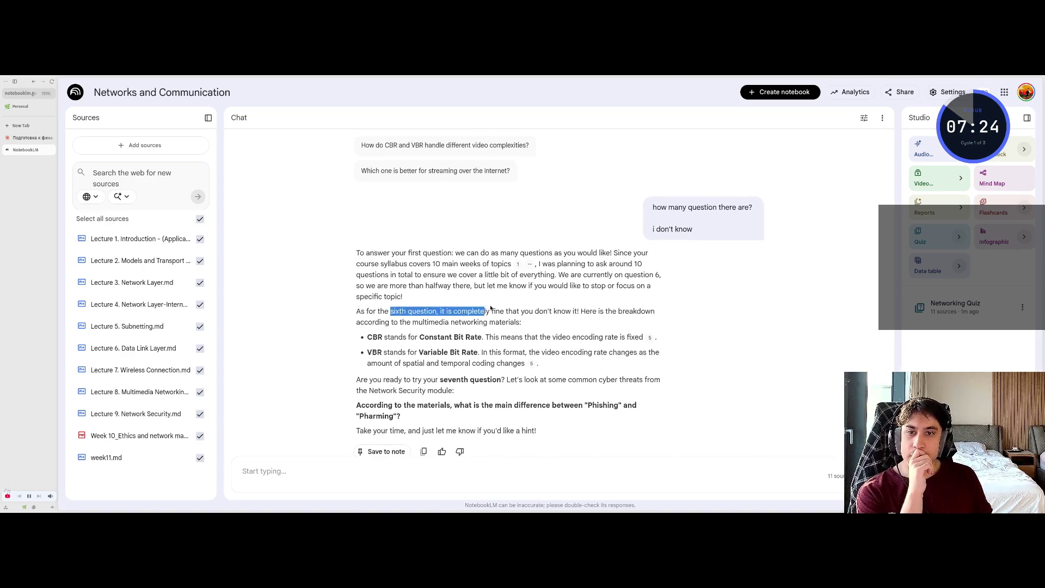
pyautogui.click(482, 309)
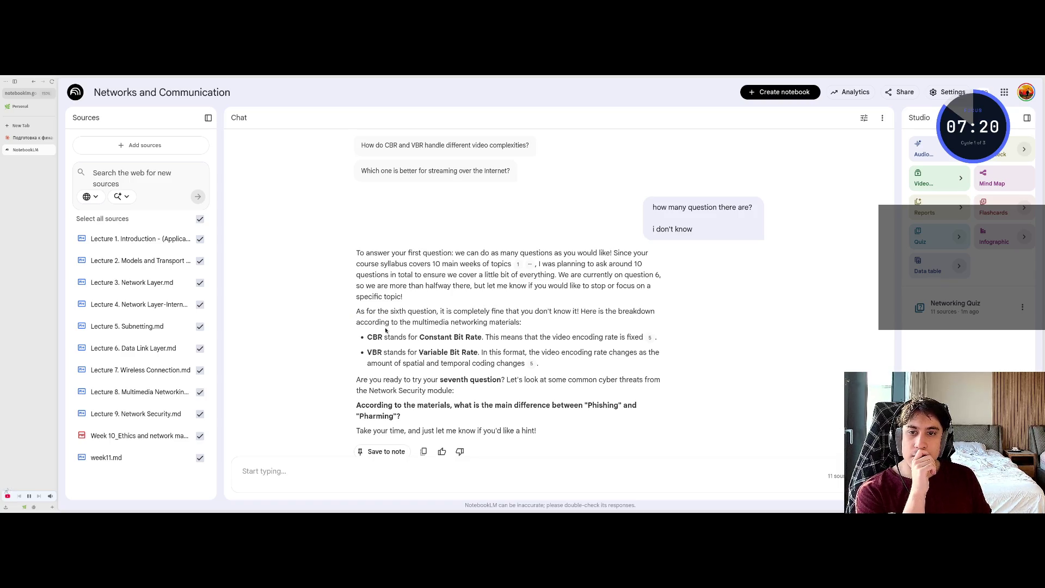
pyautogui.moveTo(438, 322); pyautogui.dragTo(522, 323)
pyautogui.click(521, 323)
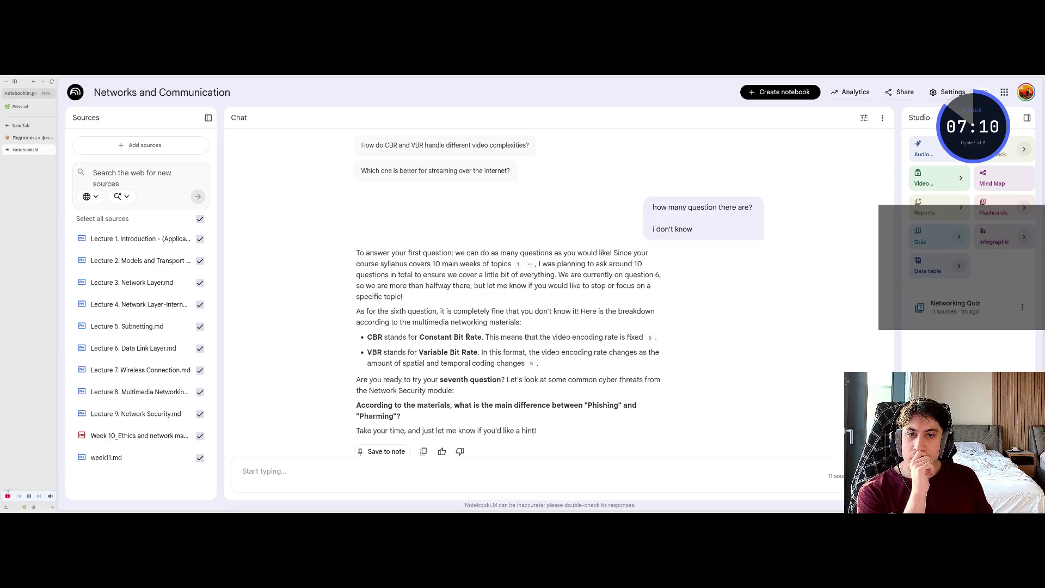
pyautogui.moveTo(423, 336); pyautogui.dragTo(478, 337)
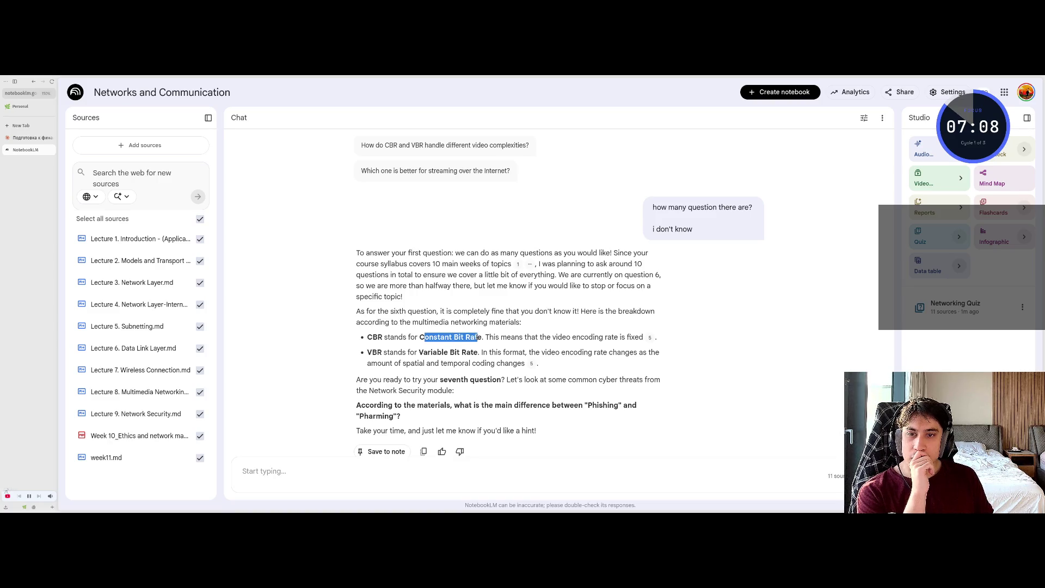
pyautogui.click(469, 335)
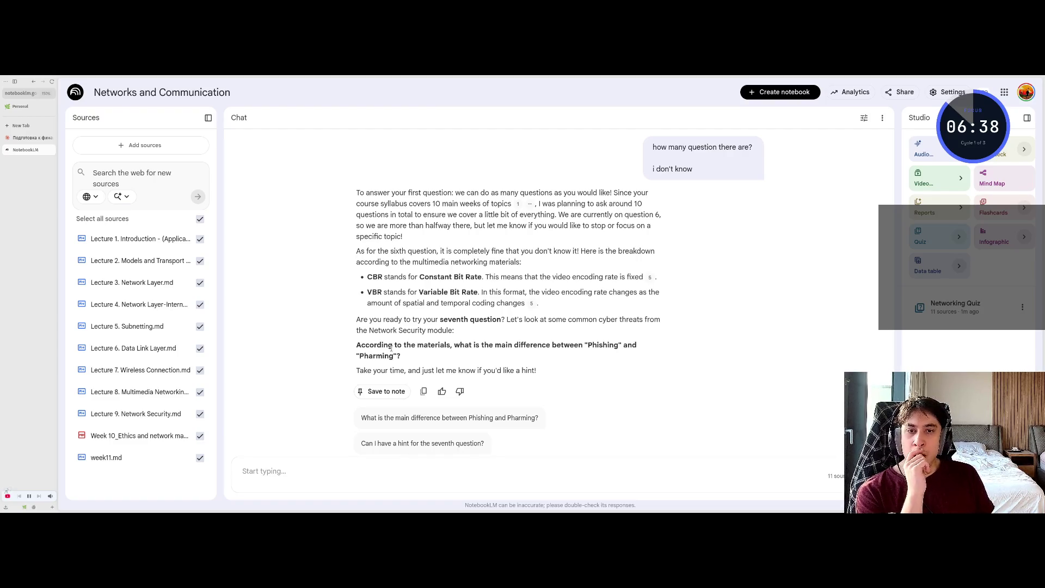
pyautogui.scroll(-1, 333, 387)
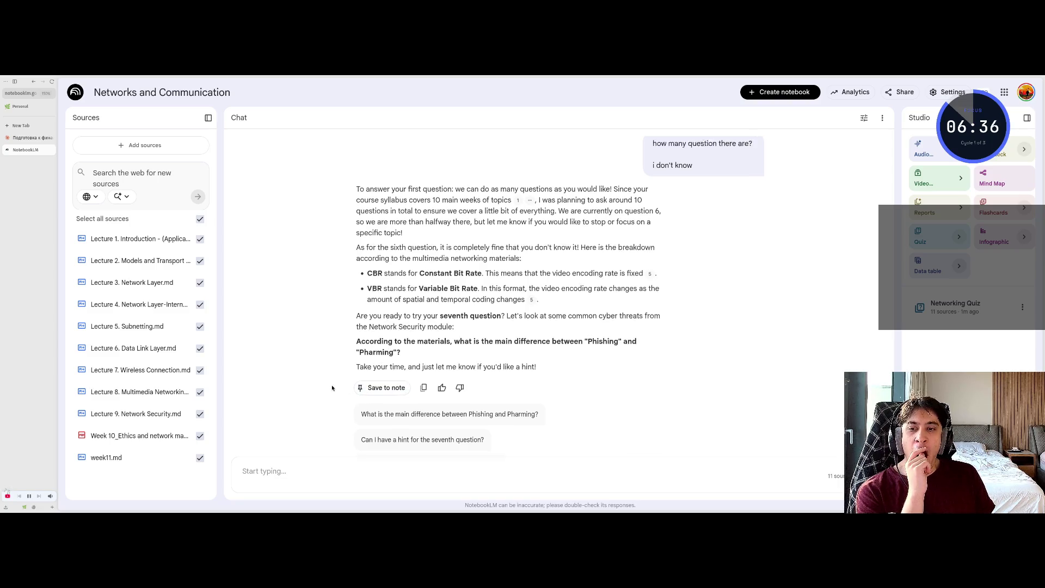
pyautogui.click(308, 479)
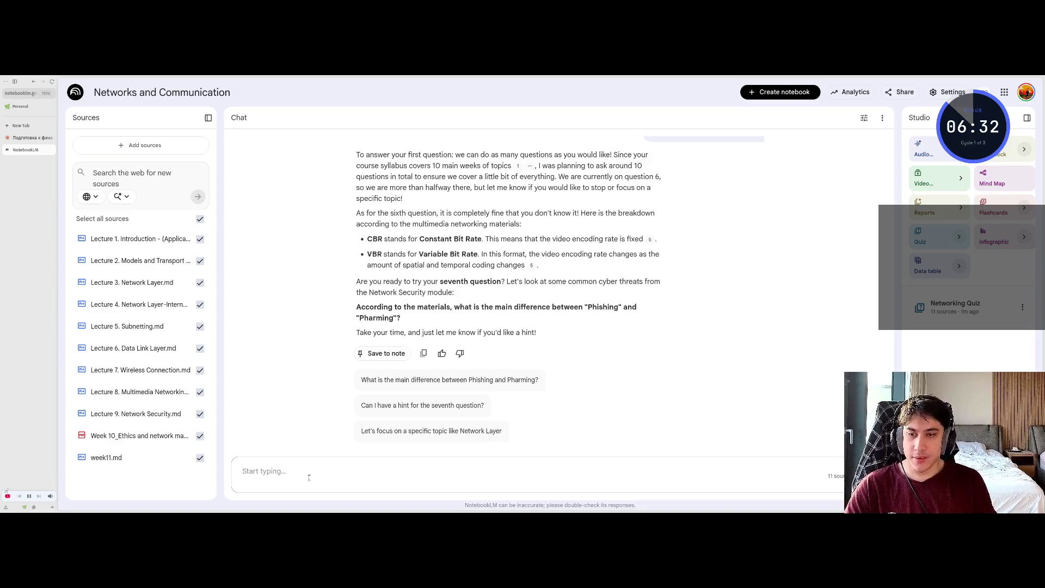
# Answer that phishing is a hacker's site looking exactly like the original, and Pharming isn't remembered
pyautogui.write('Phishing is')
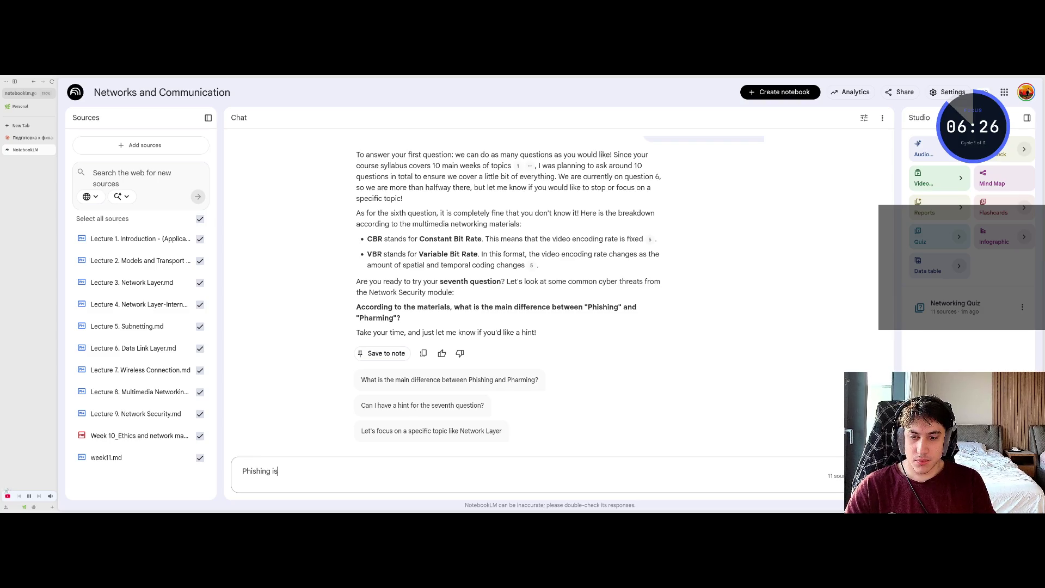
pyautogui.write(' when')
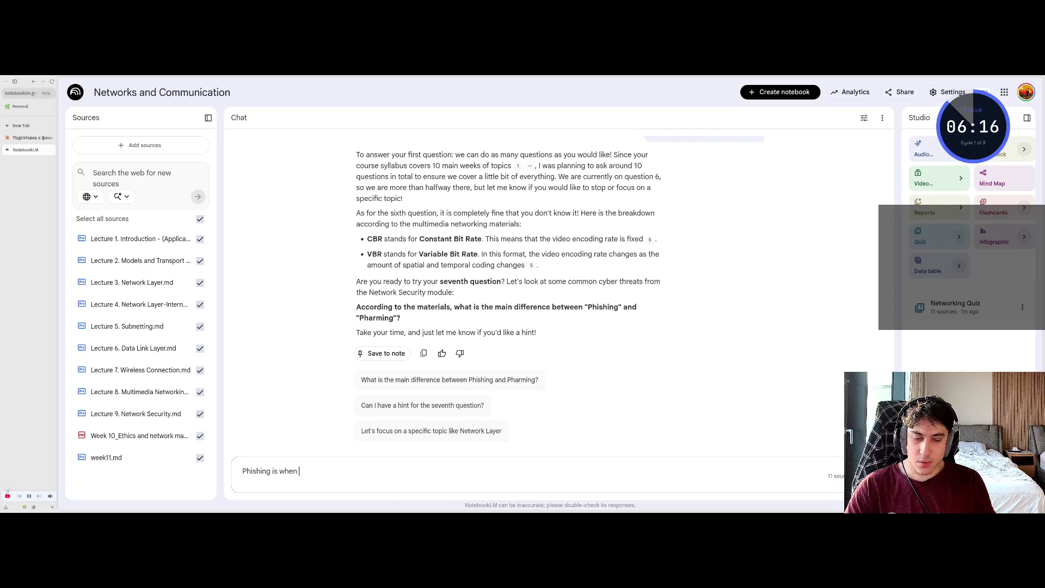
pyautogui.write('hackers')
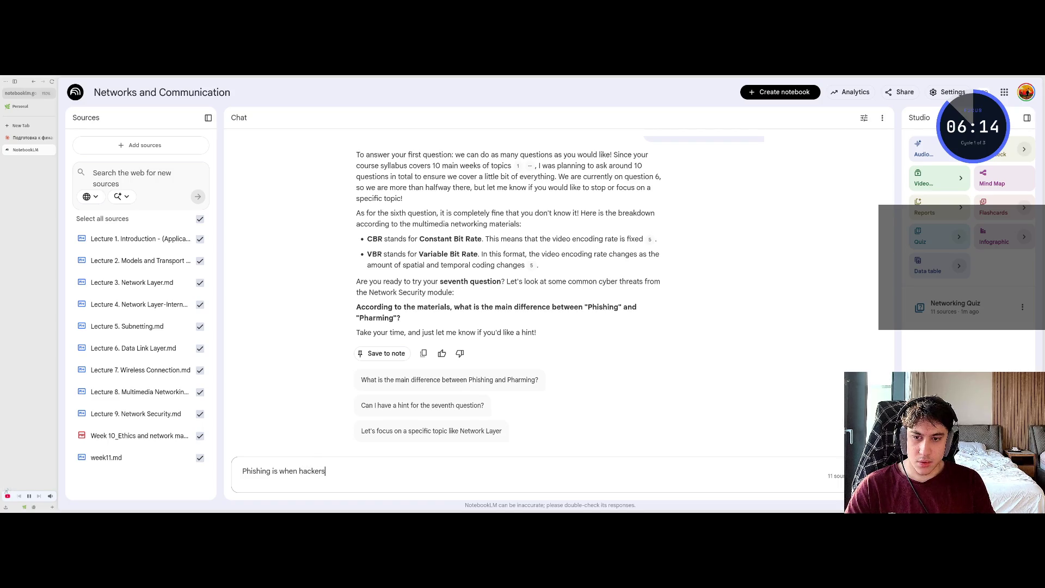
pyautogui.write("'s site l")
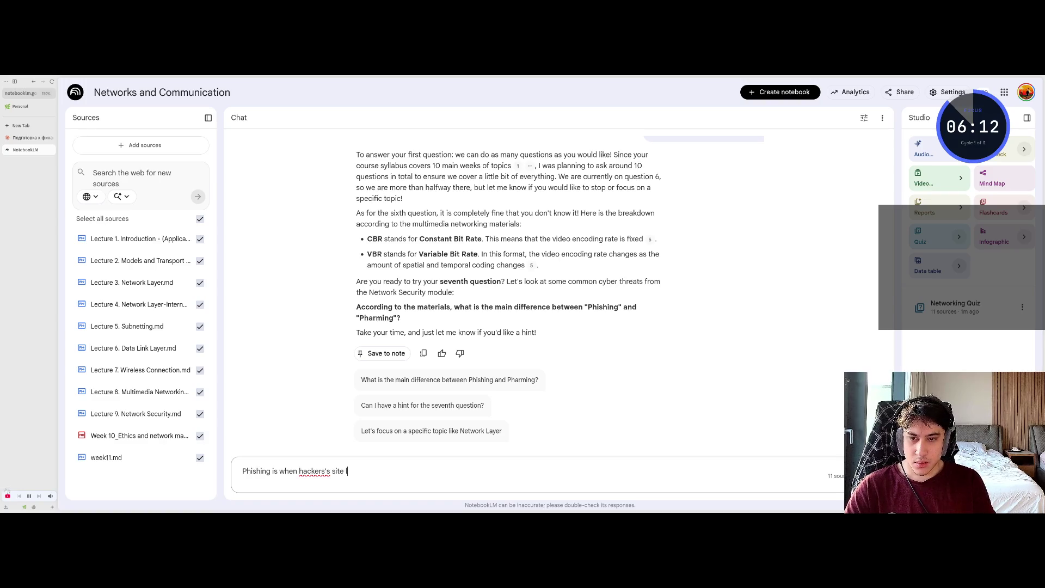
pyautogui.write('ooks')
pyautogui.write(' e')
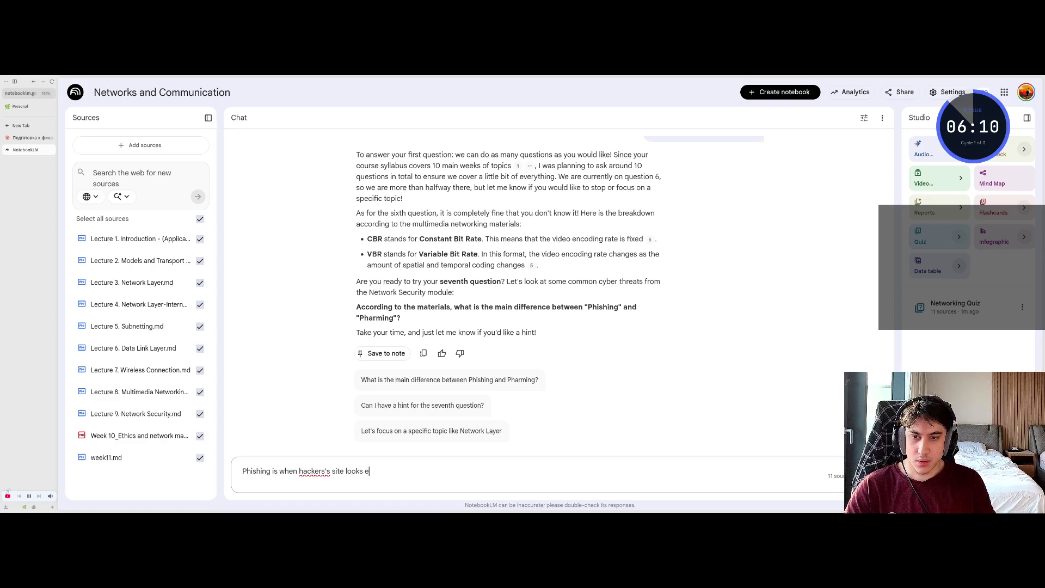
pyautogui.write('xactly like')
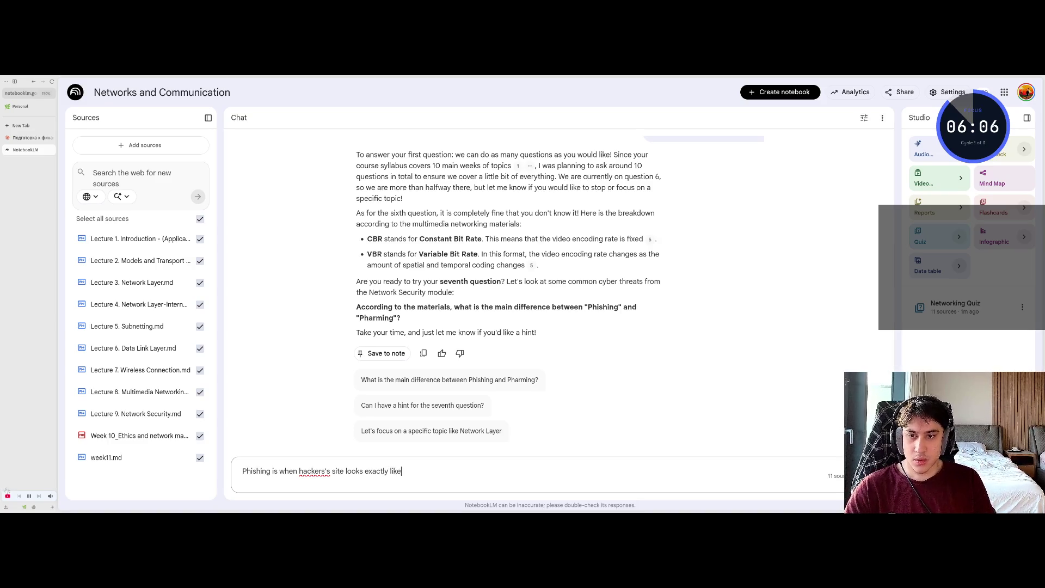
pyautogui.write(' o')
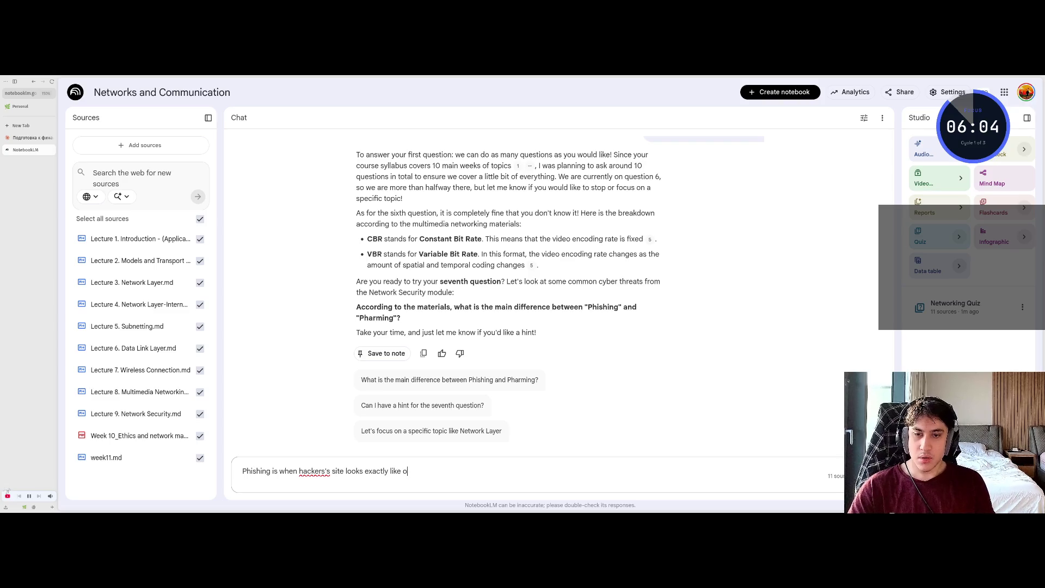
pyautogui.write('rigianl')
pyautogui.press('BackSpace')
pyautogui.press('BackSpace')
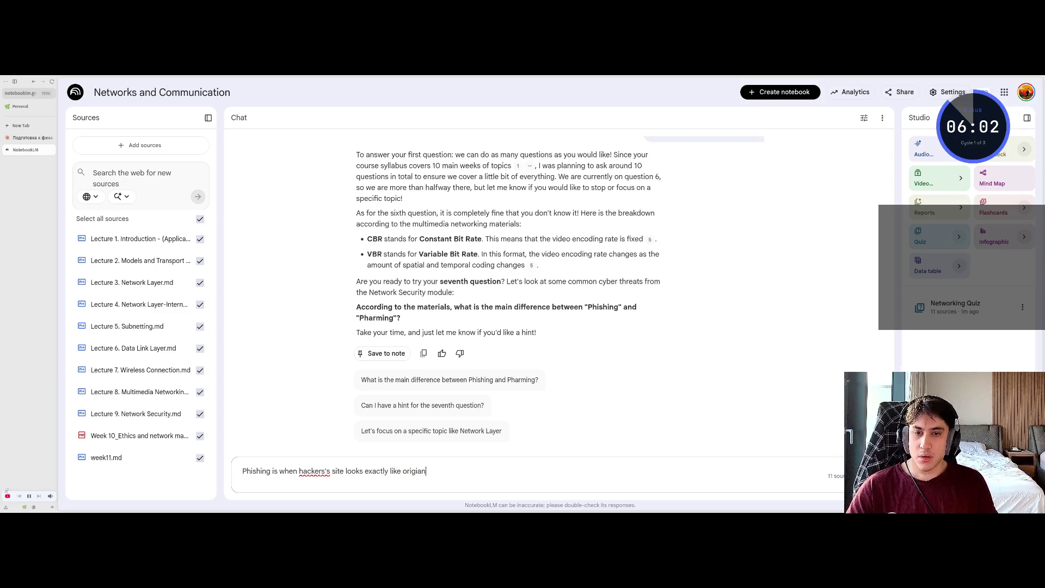
pyautogui.press('BackSpace')
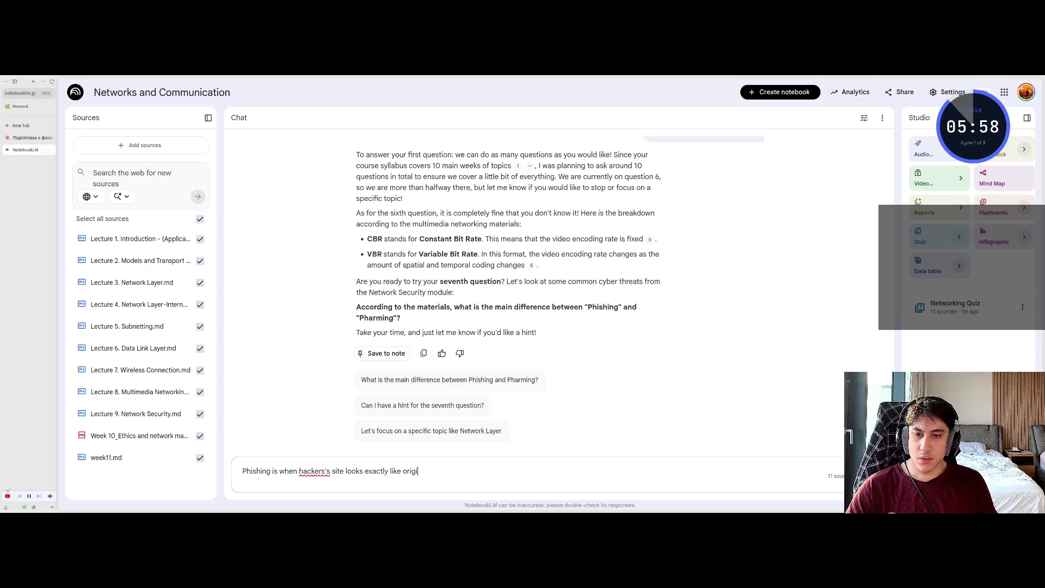
pyautogui.write('nal site.')
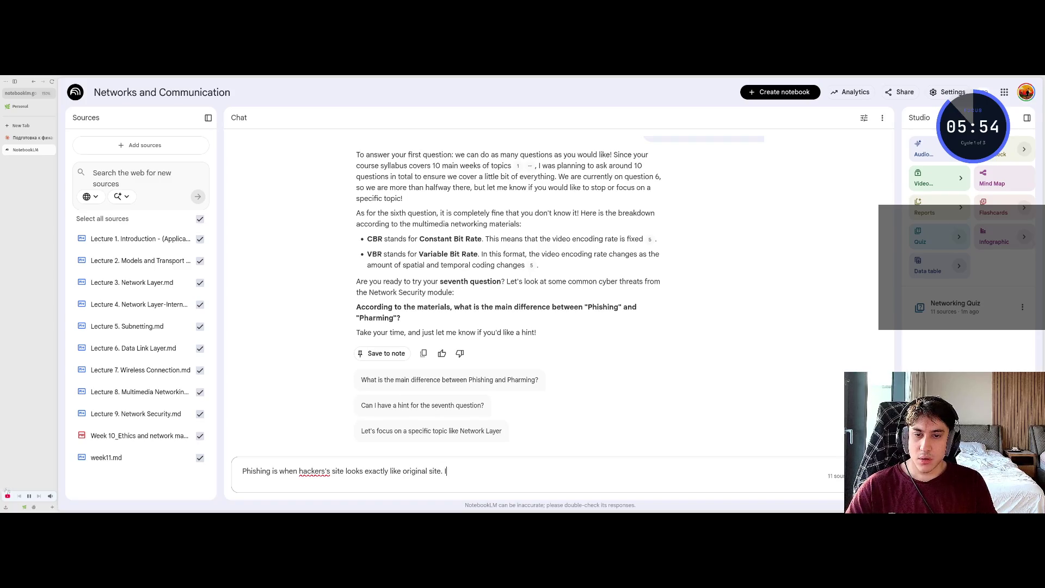
pyautogui.write(" I don't remb")
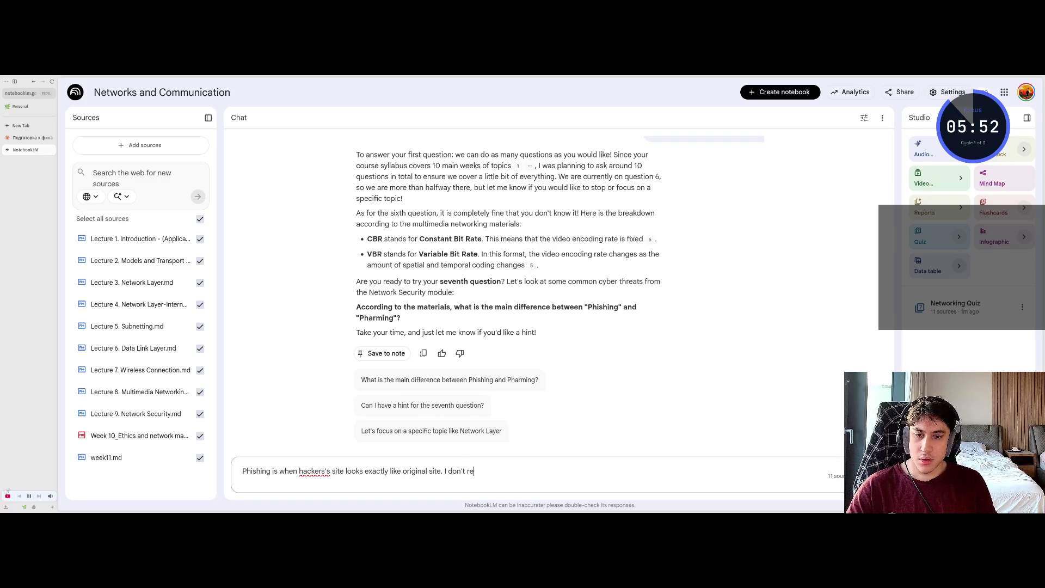
pyautogui.press('BackSpace')
pyautogui.write('em')
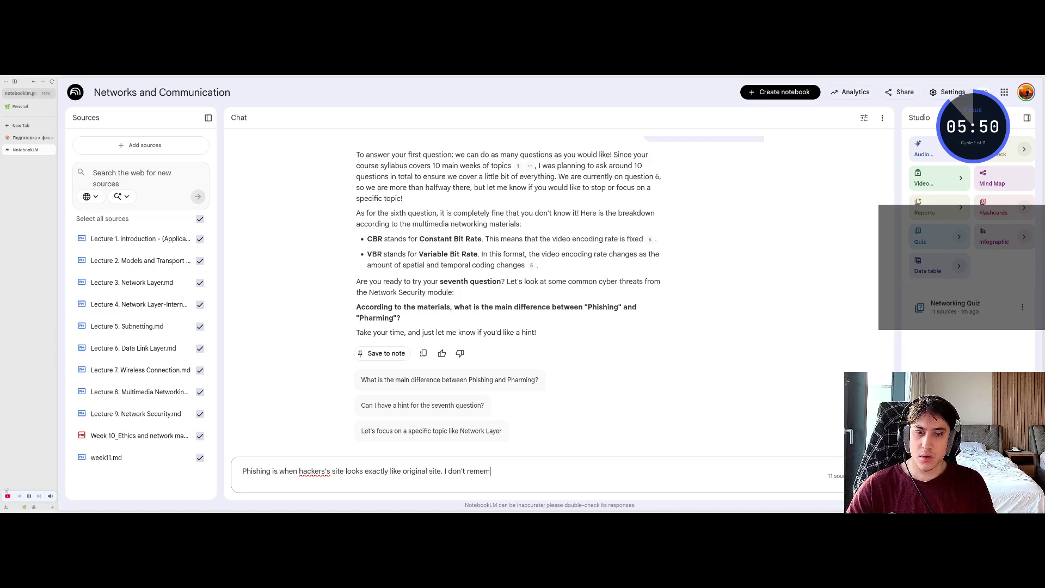
pyautogui.write('ber about Pharming')
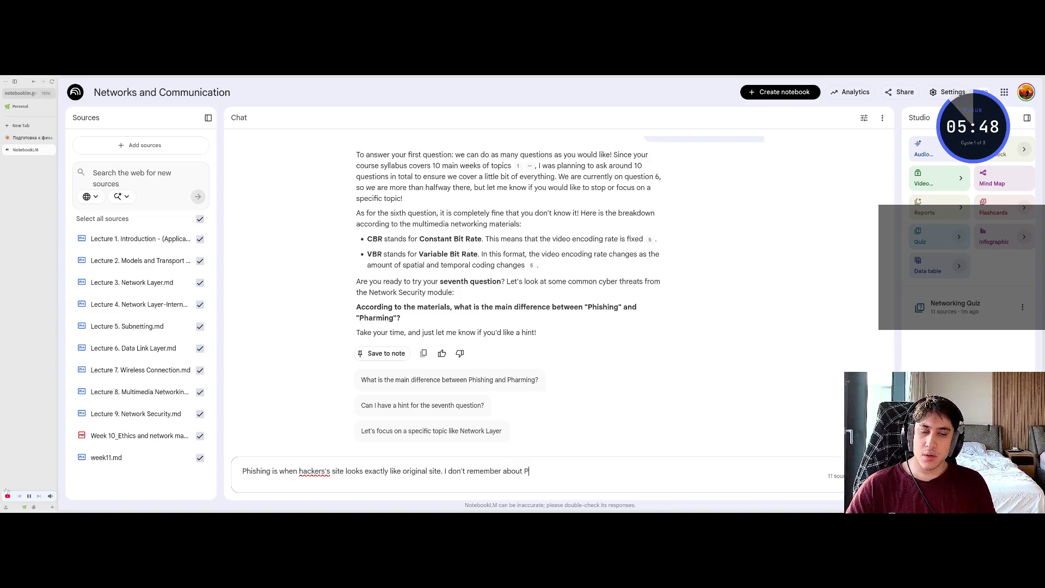
pyautogui.press('Return')
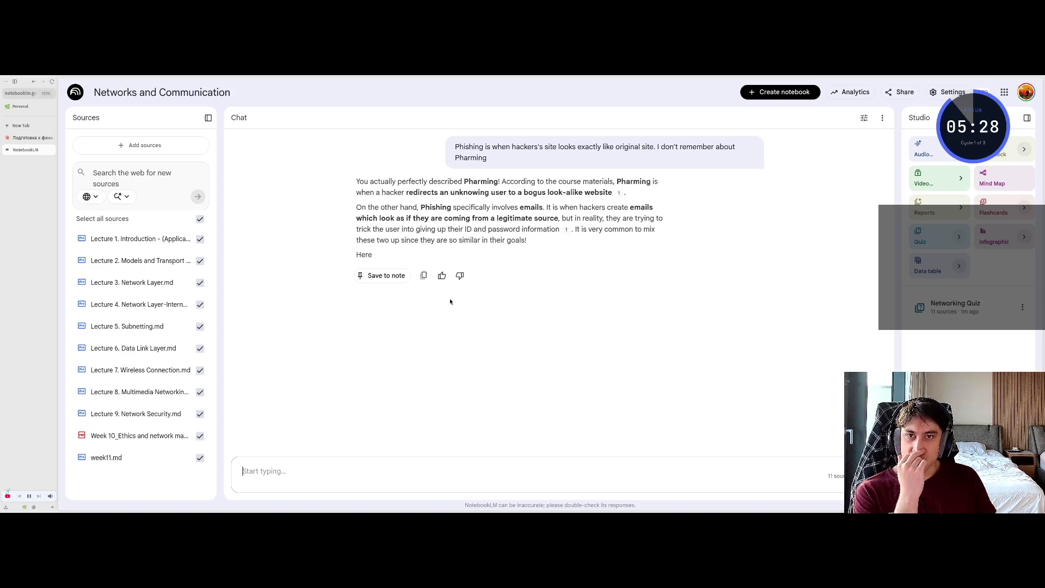
# Read the tutor's feedback distinguishing Pharming from Phishing
pyautogui.scroll(3, 447, 318)
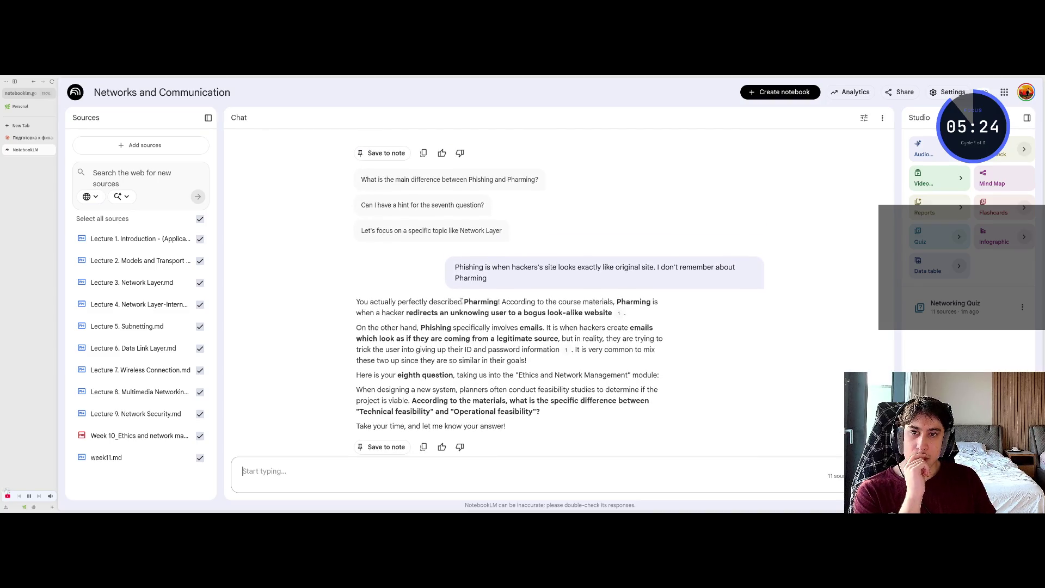
pyautogui.moveTo(412, 314); pyautogui.dragTo(549, 314)
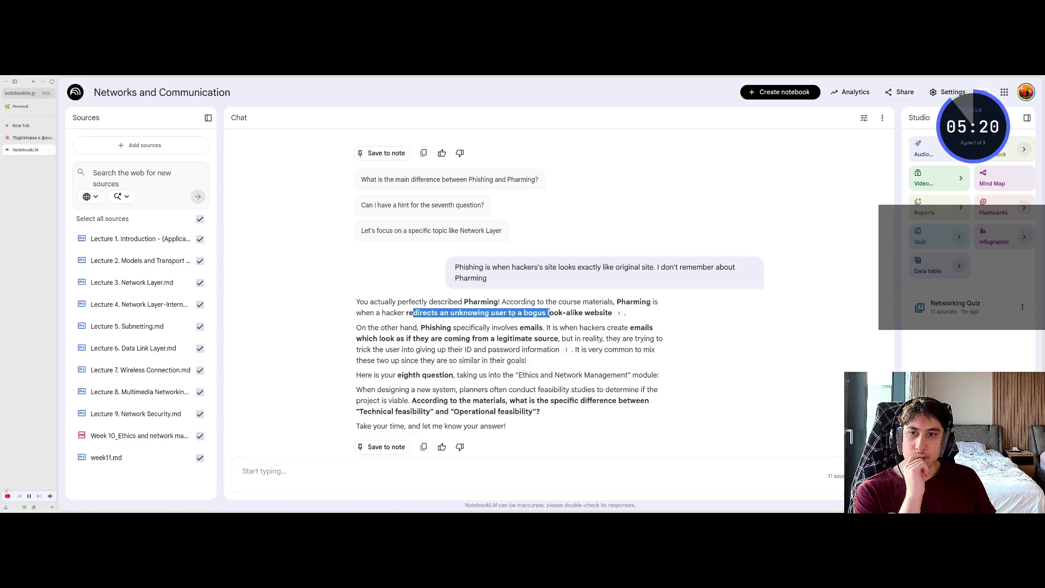
pyautogui.click(454, 307)
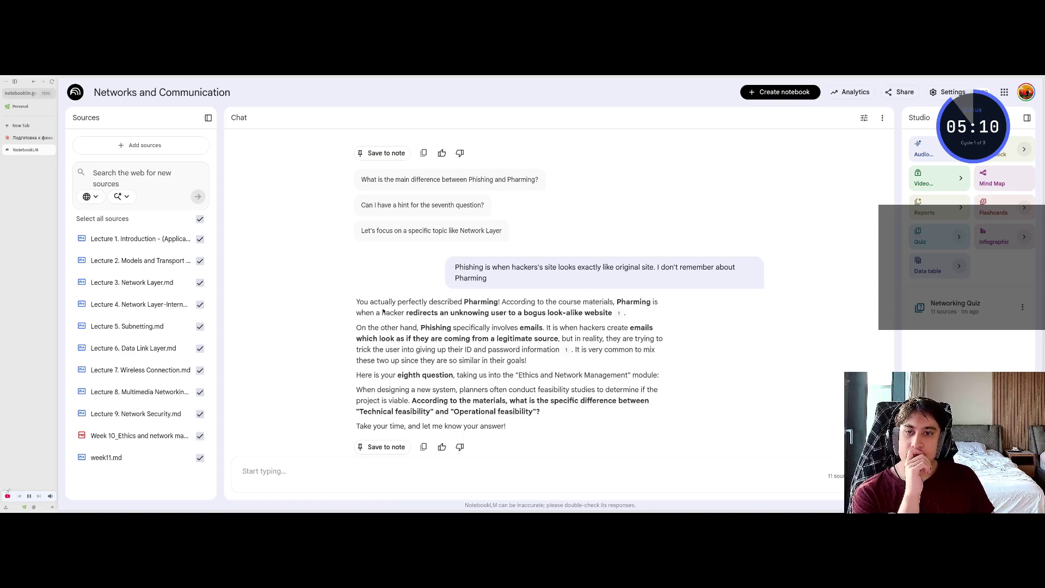
pyautogui.moveTo(414, 301); pyautogui.dragTo(363, 302)
pyautogui.moveTo(478, 302); pyautogui.dragTo(595, 302)
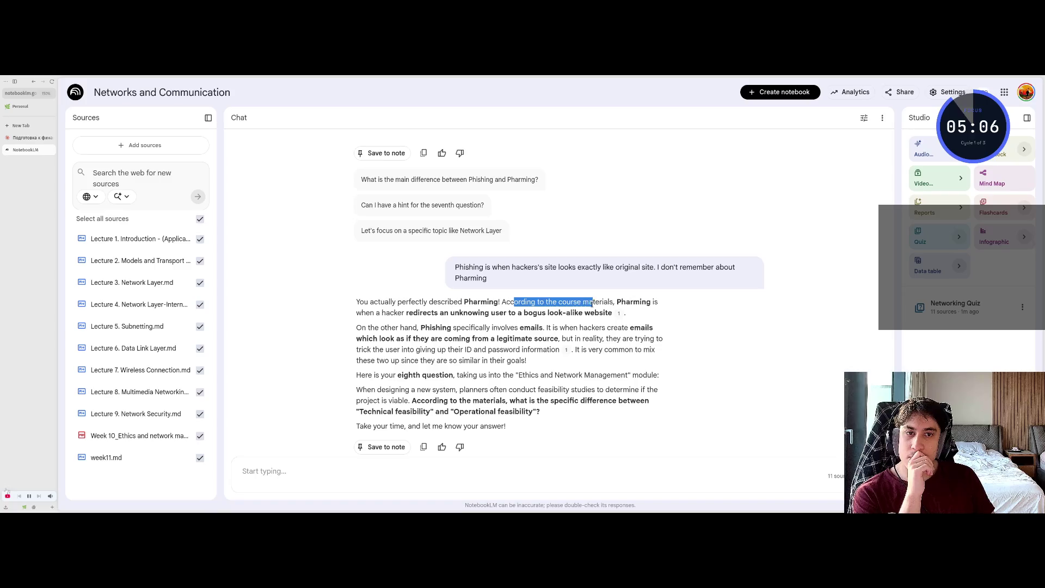
pyautogui.click(634, 301)
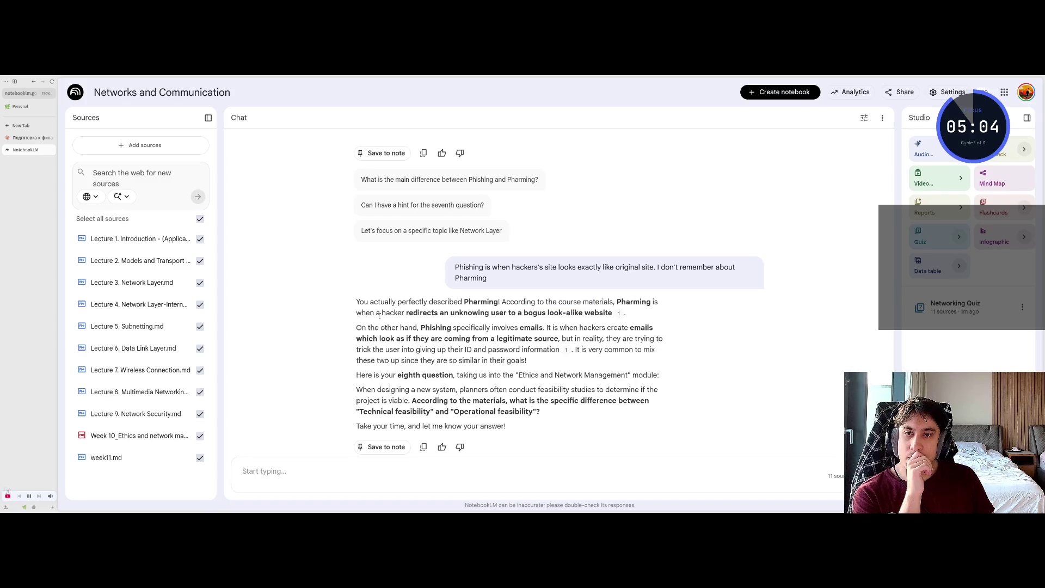
pyautogui.moveTo(416, 313); pyautogui.dragTo(449, 313)
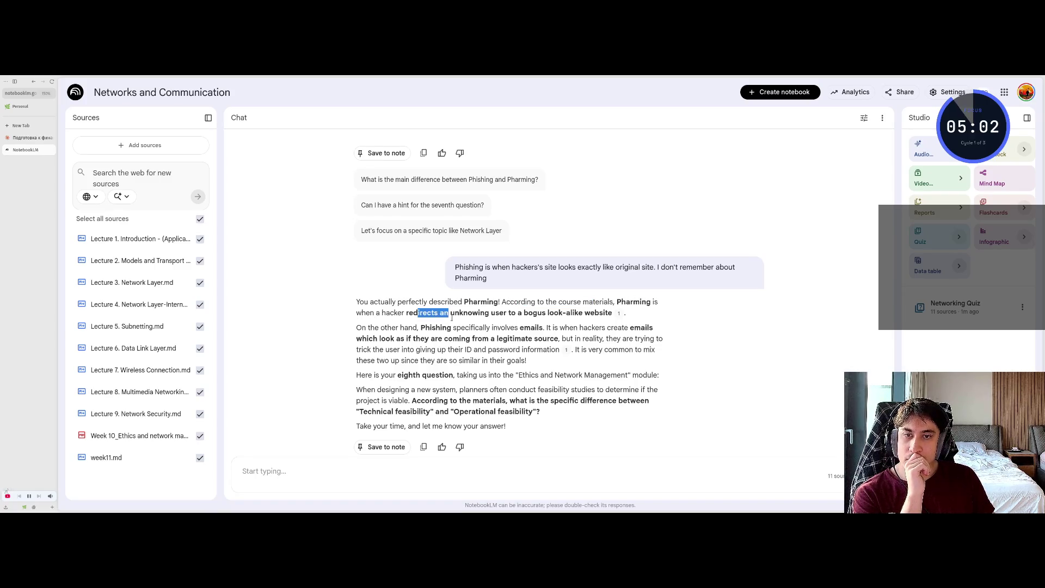
pyautogui.click(466, 313)
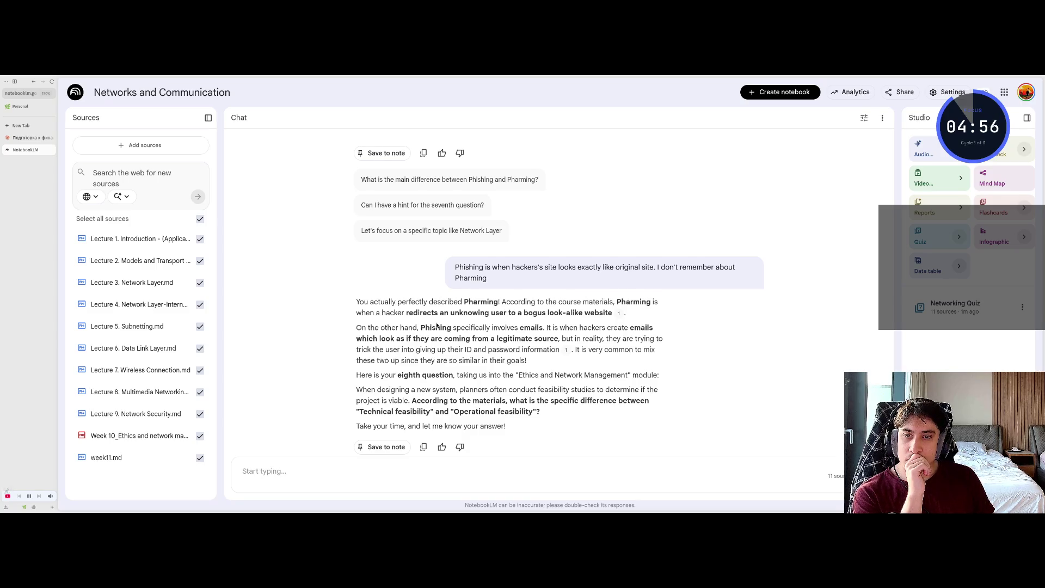
# Select the whole answer-and-feedback exchange in the chat
pyautogui.scroll(-1, 424, 327)
pyautogui.scroll(1, 452, 319)
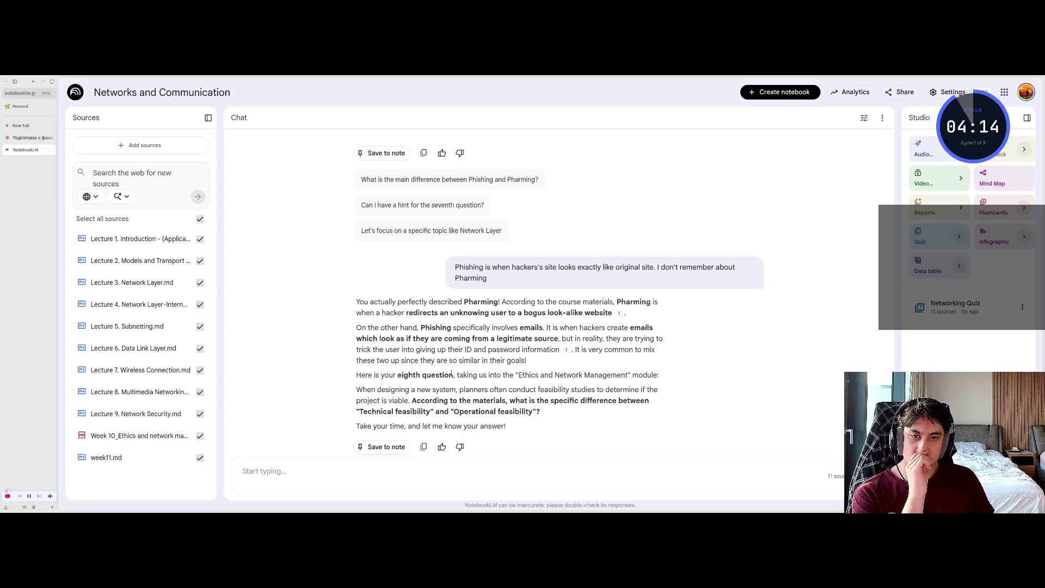
pyautogui.moveTo(541, 366)
pyautogui.mouseDown()
pyautogui.moveTo(356, 327)
pyautogui.moveTo(355, 275)
pyautogui.moveTo(398, 266)
pyautogui.mouseUp()
pyautogui.hotkey('ctrl', 'c')
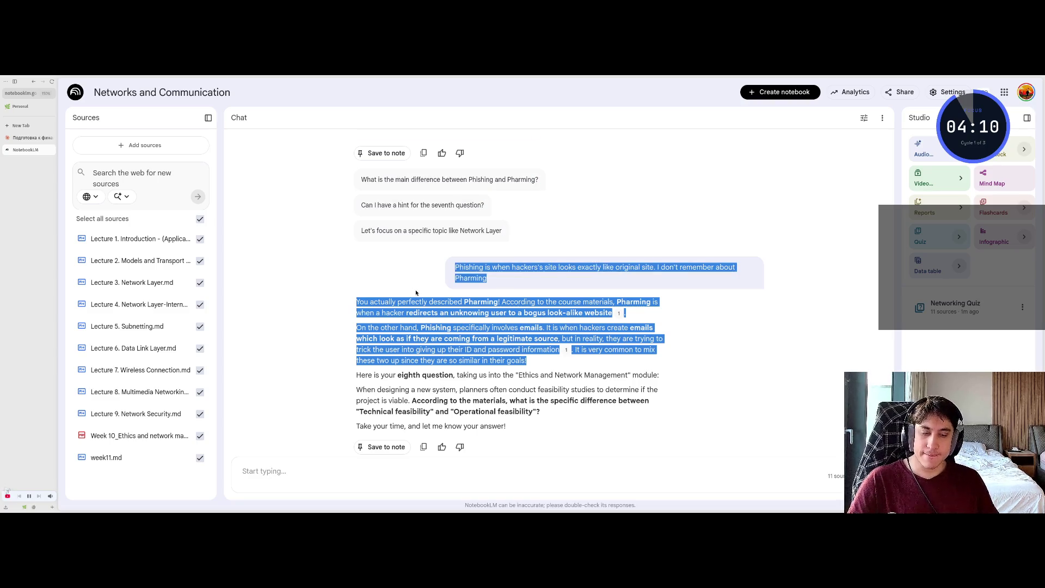
# Ask Claude 'правильный ответ от notebooklm?' followed by the pasted NotebookLM exchange
pyautogui.hotkey('ctrl', 'shift', 'Tab')
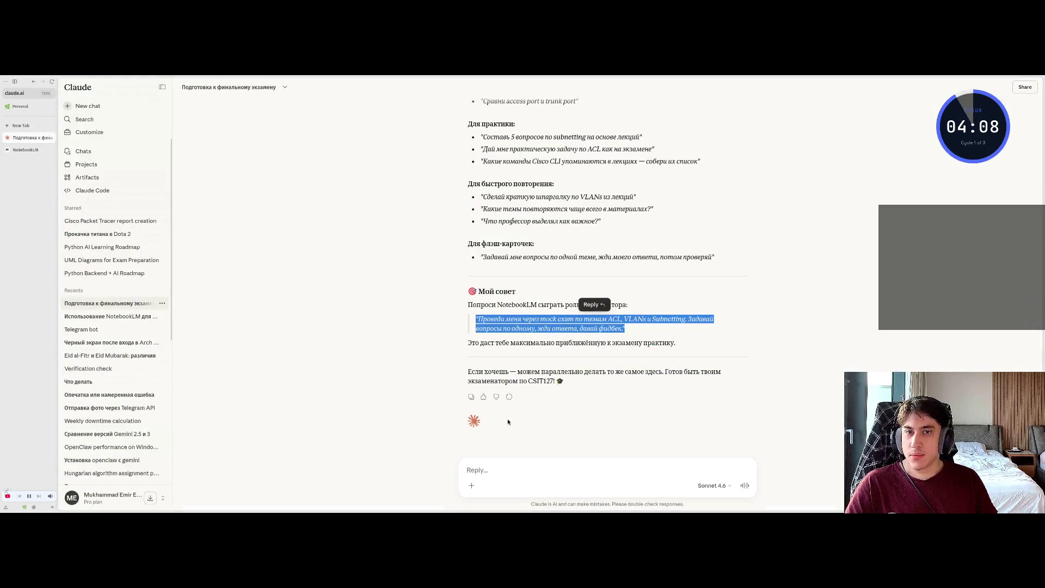
pyautogui.click(507, 461)
pyautogui.write('gh')
pyautogui.press('BackSpace')
pyautogui.press('BackSpace')
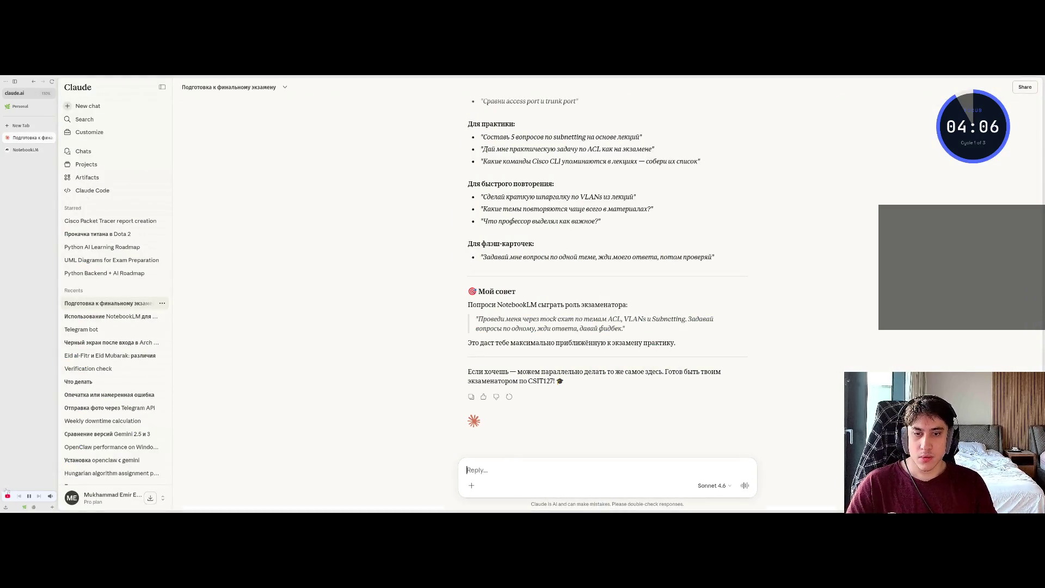
pyautogui.write('правильный ответ')
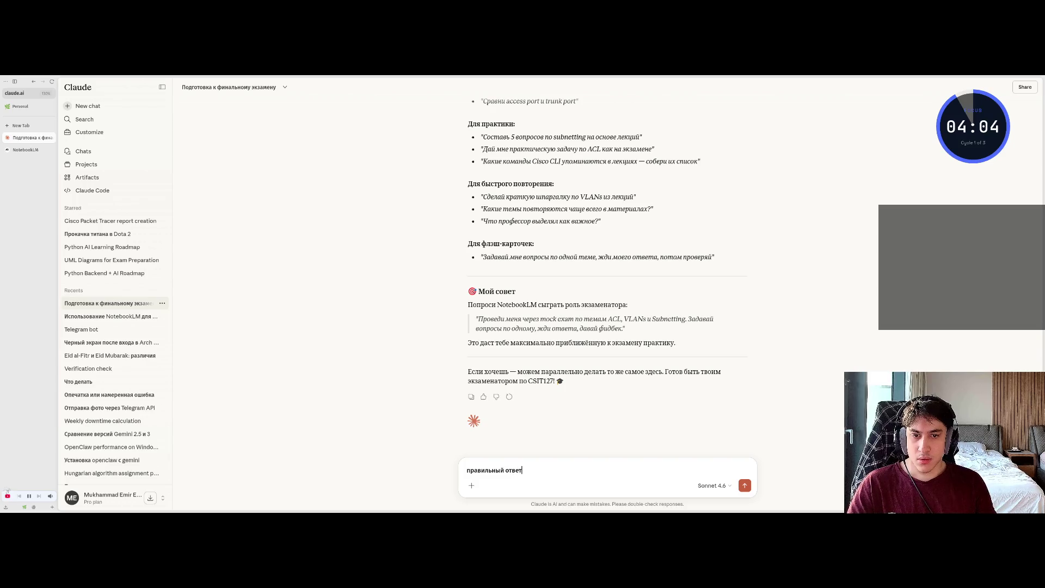
pyautogui.write(' от notebook')
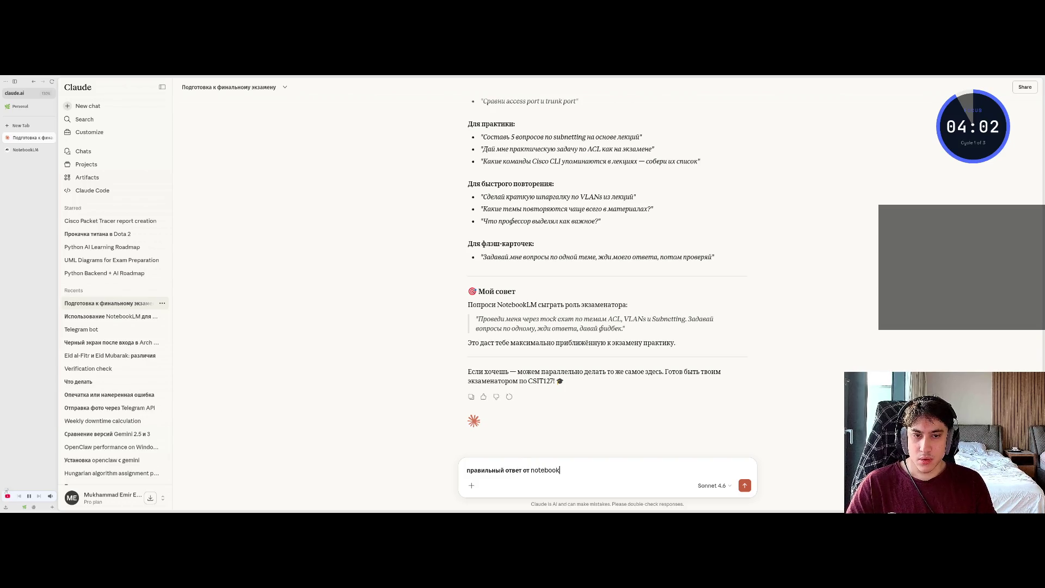
pyautogui.write('lm?')
pyautogui.hotkey('shift', 'Return')
pyautogui.hotkey('shift', 'Return')
pyautogui.hotkey('ctrl', 'v')
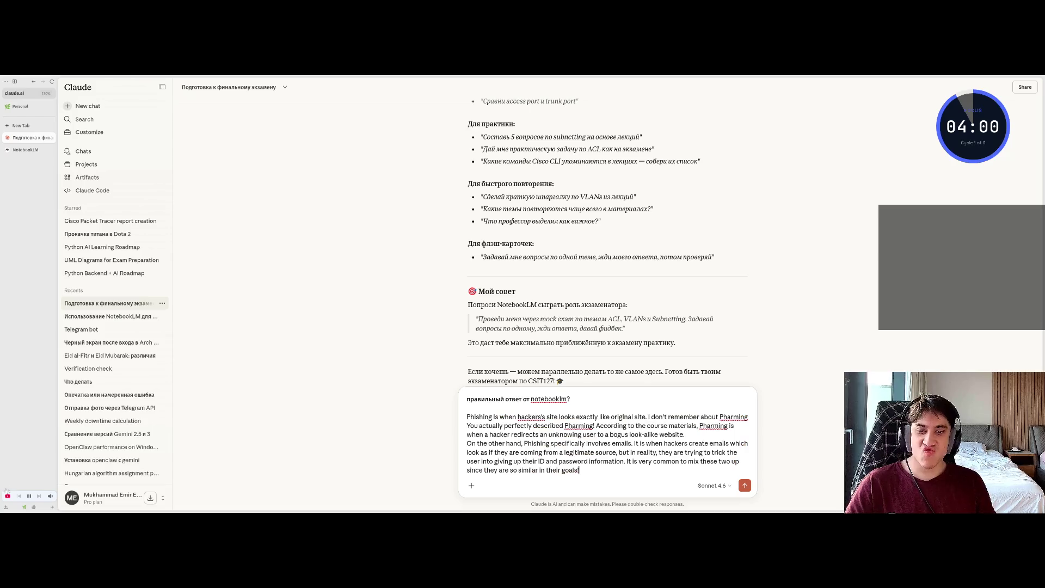
pyautogui.press('Return')
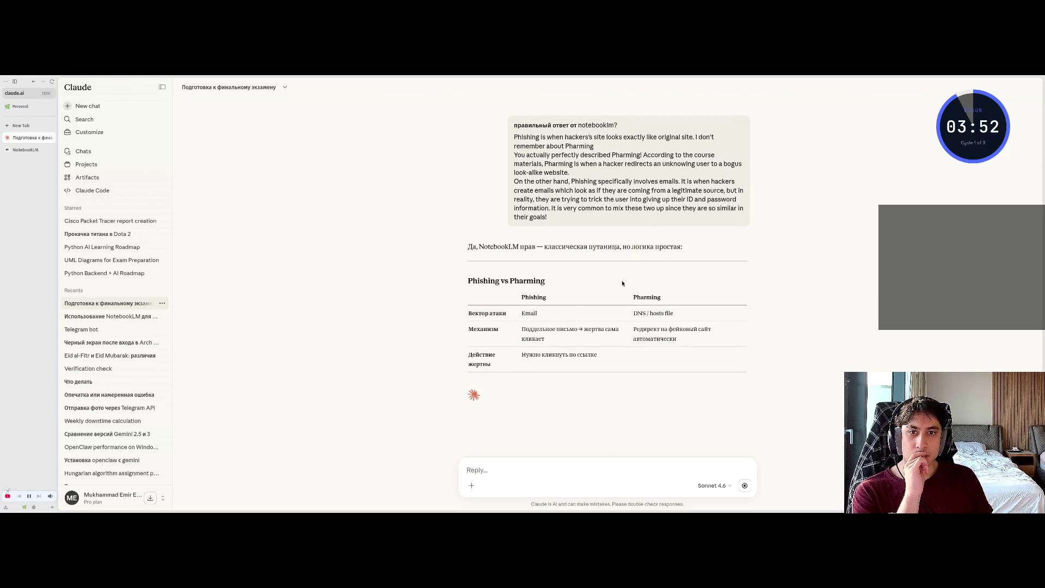
# Read Claude's phishing-versus-pharming comparison table, noting the email attack vector
pyautogui.doubleClick(536, 297)
pyautogui.doubleClick(529, 314)
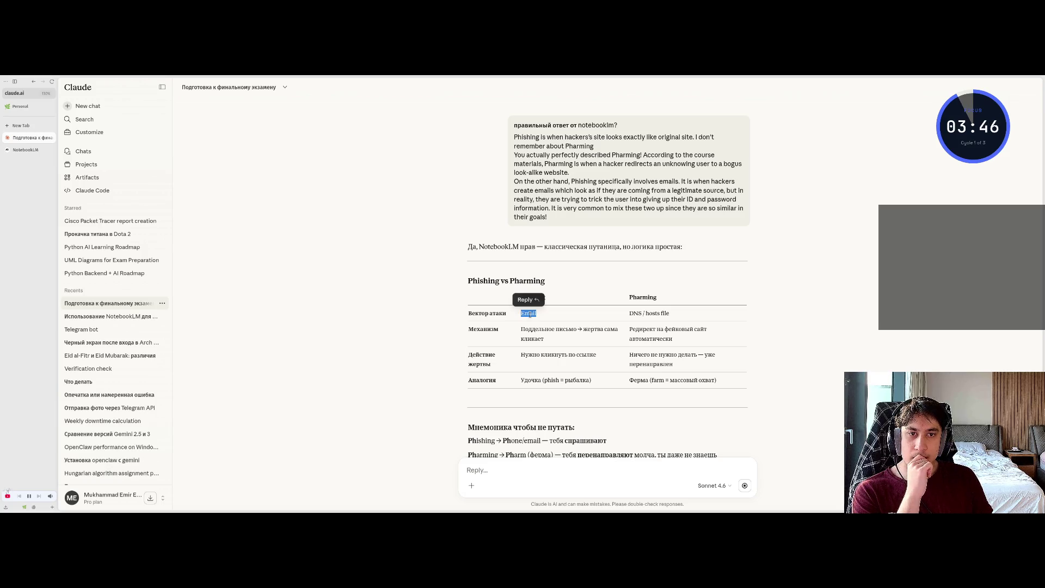
pyautogui.click(507, 330)
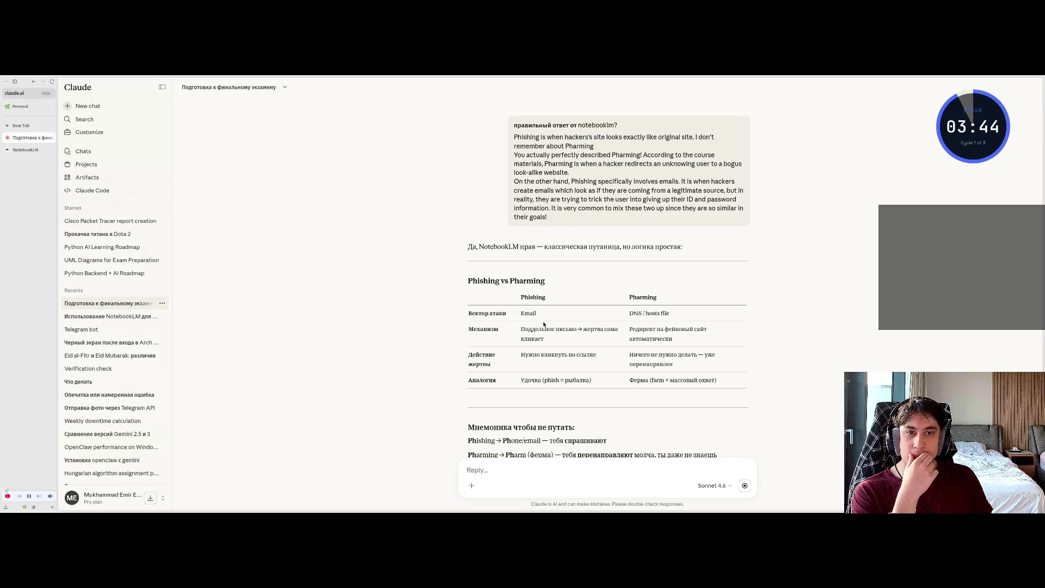
pyautogui.moveTo(521, 325); pyautogui.dragTo(541, 333)
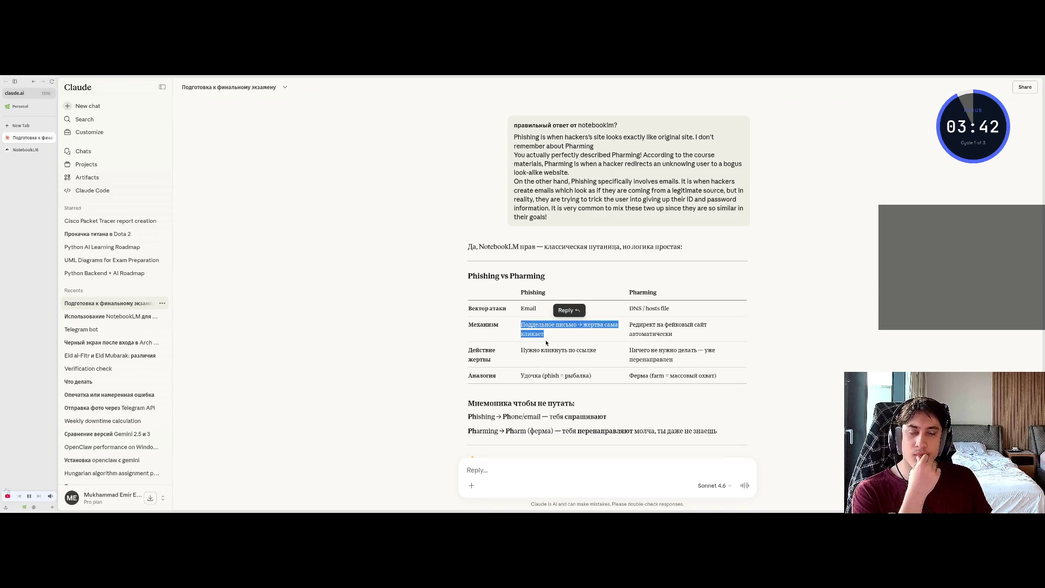
pyautogui.click(527, 325)
pyautogui.doubleClick(522, 292)
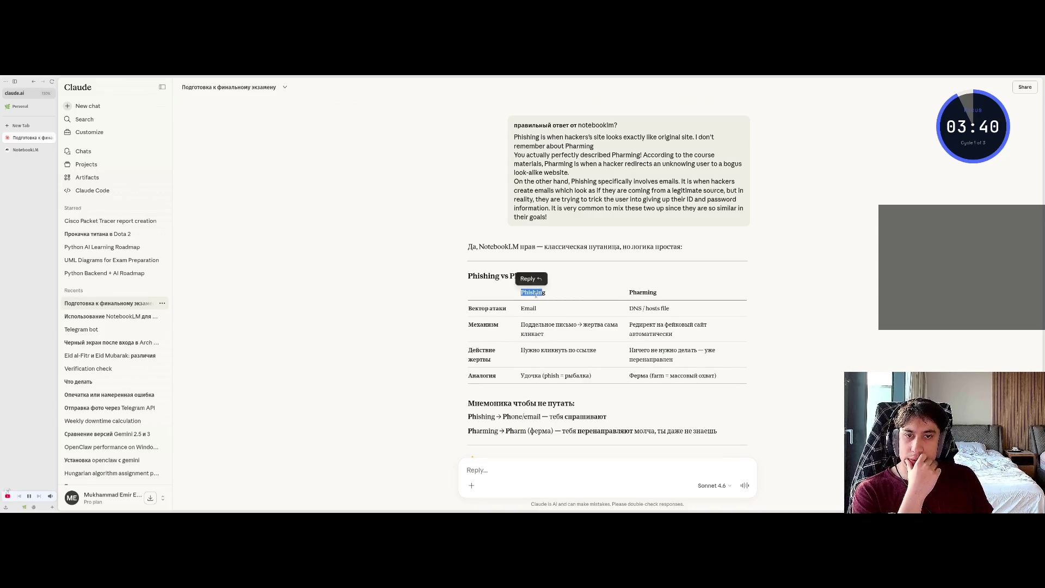
pyautogui.click(536, 297)
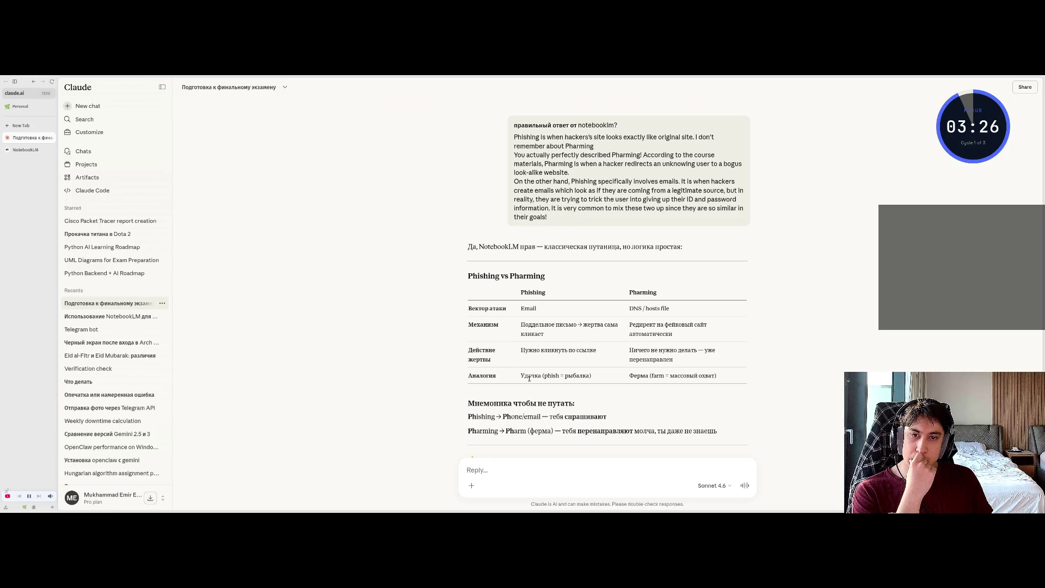
# Read Claude's phishing mnemonic, then return to the NotebookLM notebook
pyautogui.scroll(-1, 515, 368)
pyautogui.moveTo(467, 369); pyautogui.dragTo(543, 369)
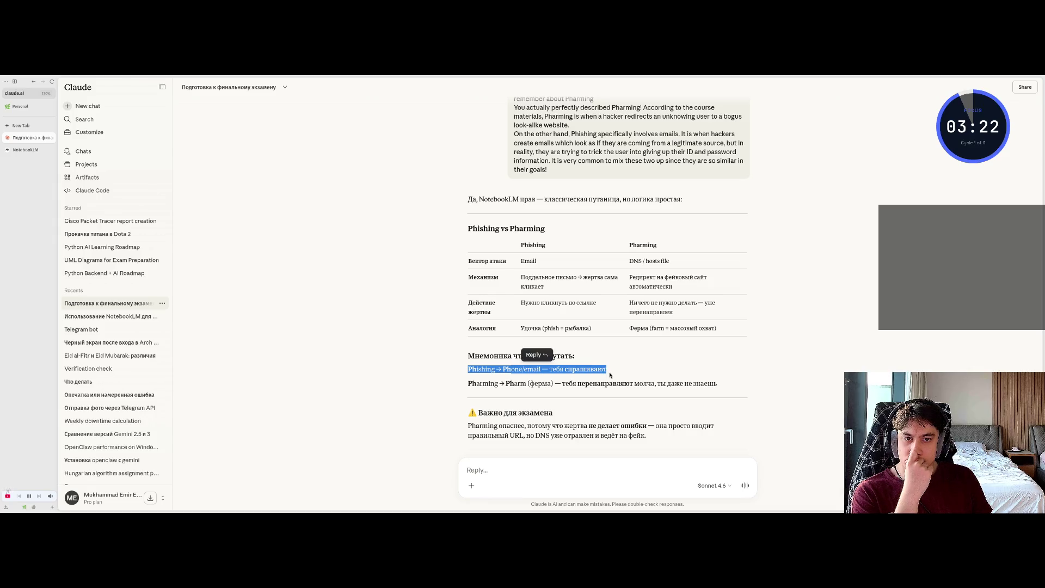
pyautogui.click(545, 384)
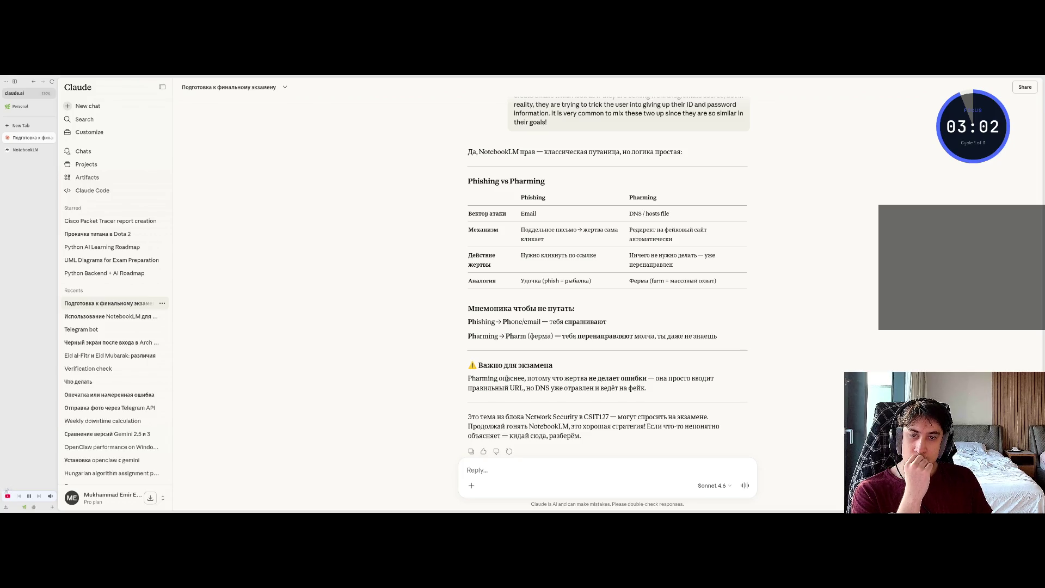
pyautogui.scroll(-2, 507, 378)
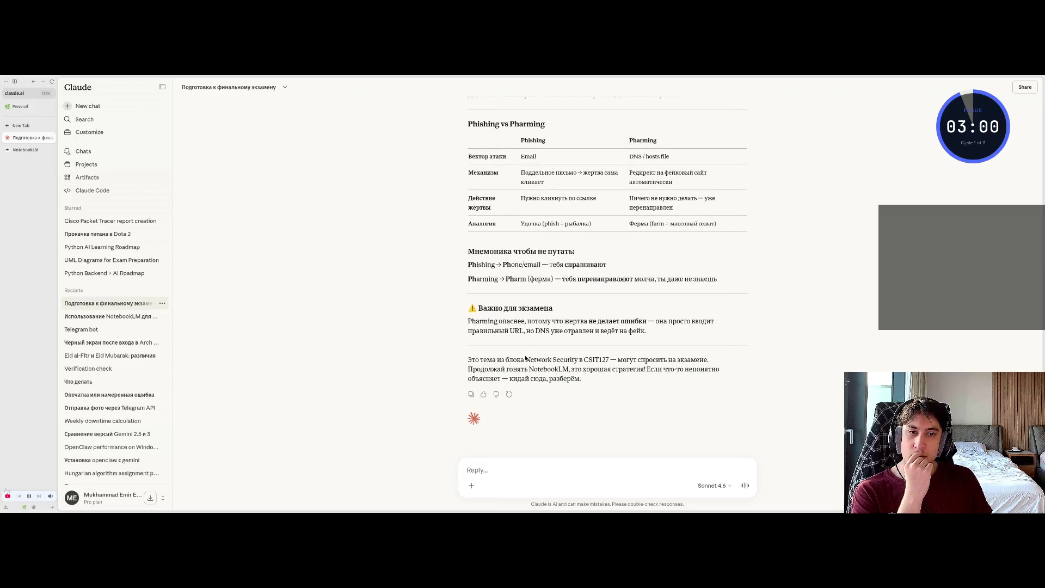
pyautogui.click(25, 149)
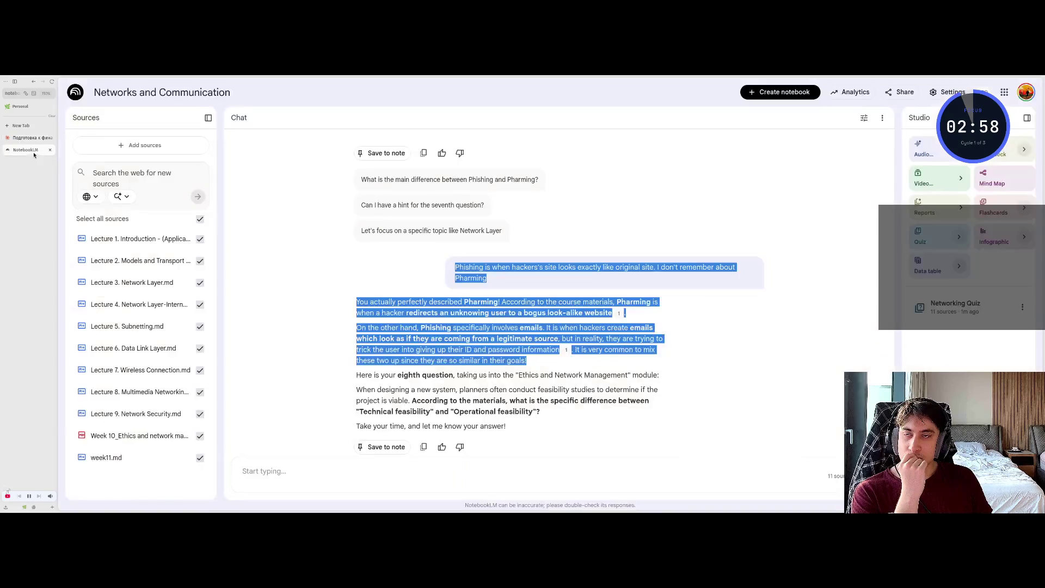
pyautogui.scroll(-2, 442, 371)
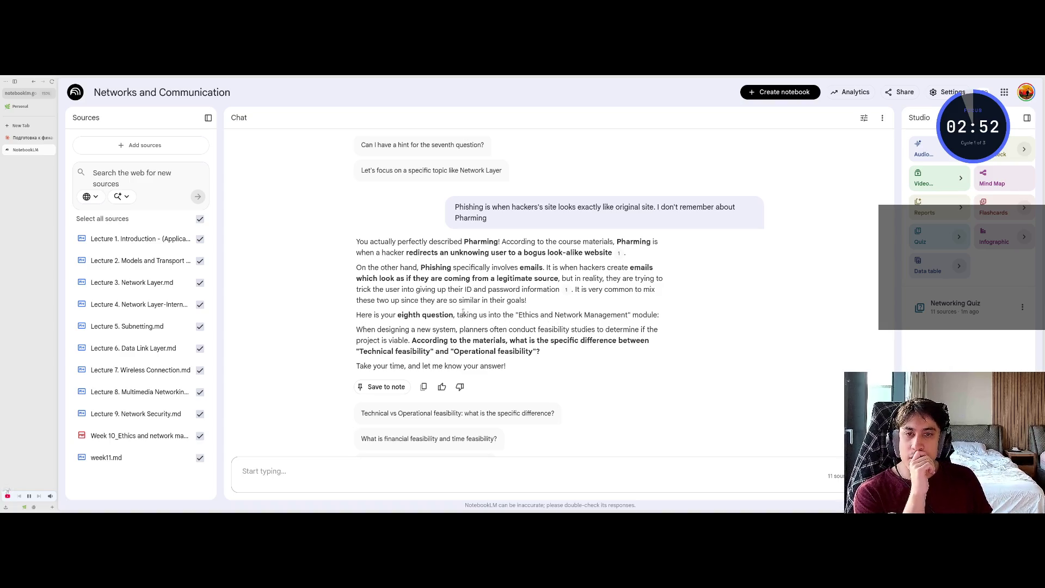
pyautogui.moveTo(479, 316); pyautogui.dragTo(607, 316)
pyautogui.click(608, 316)
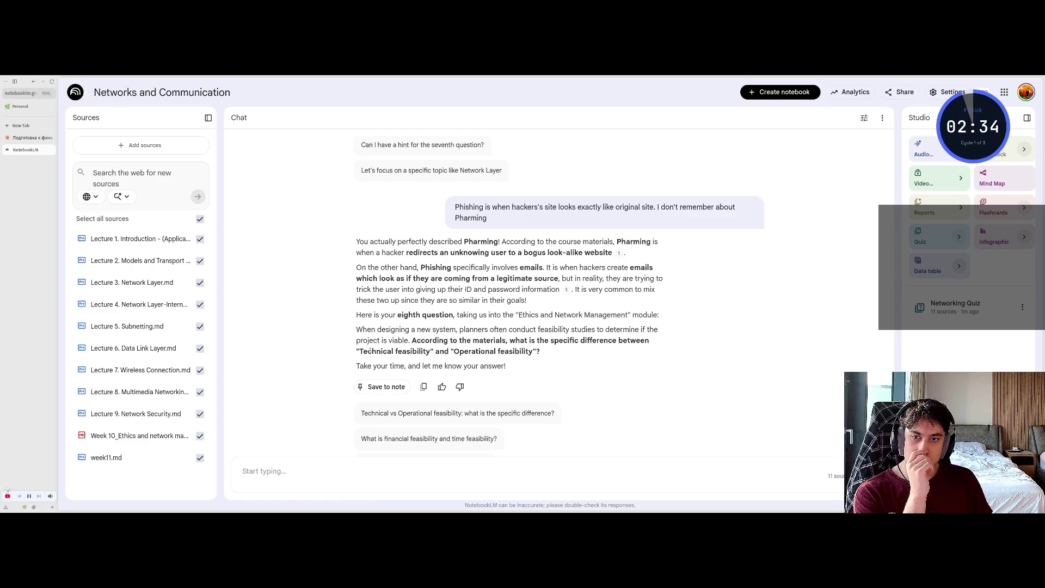
pyautogui.click(420, 481)
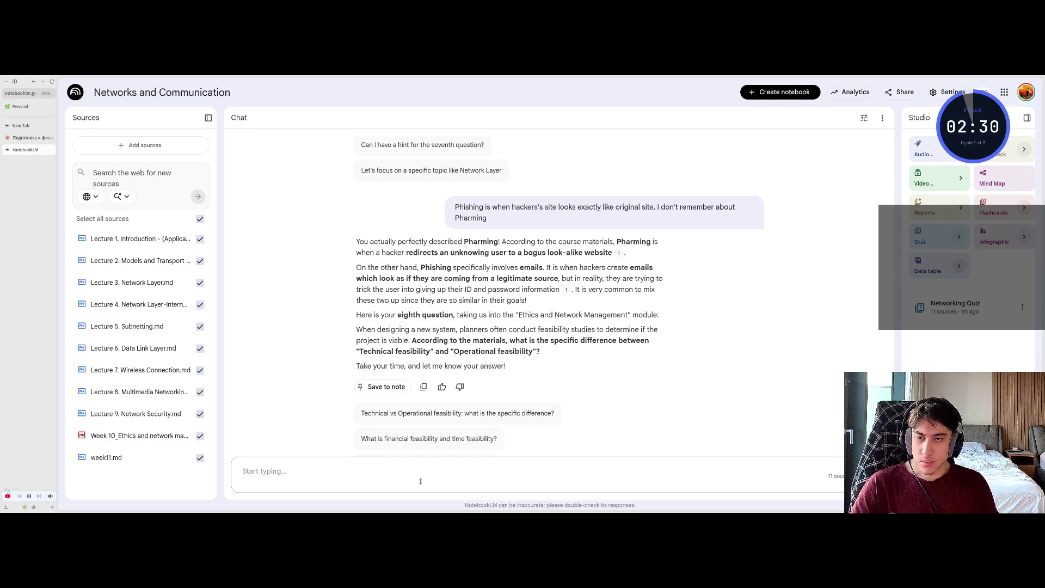
pyautogui.write('main de')
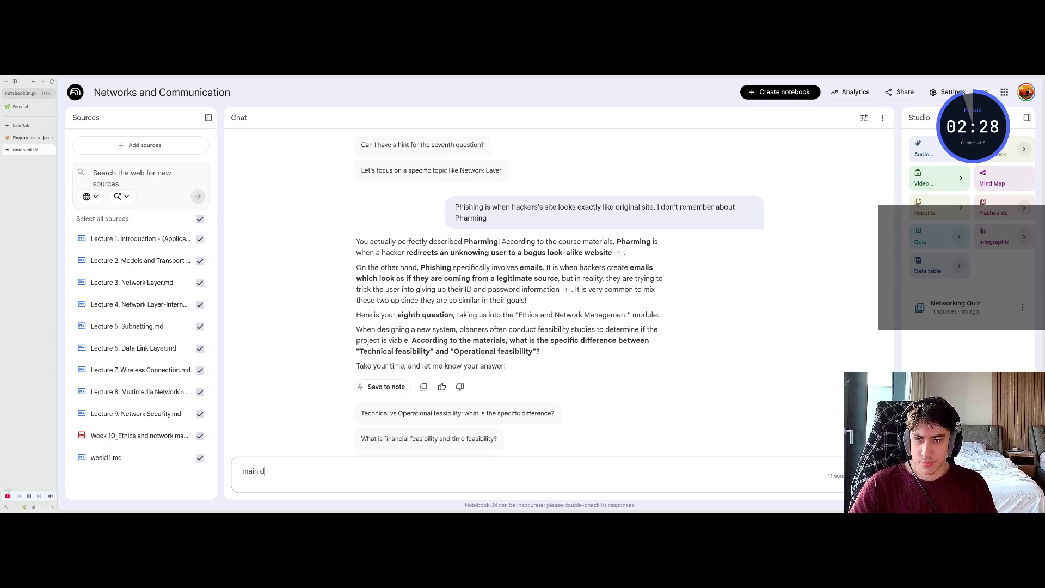
# Answer that operational feasibility is speed and operators, technical is required devices, operational mostly traffic
pyautogui.press('BackSpace')
pyautogui.write('ifference it ')
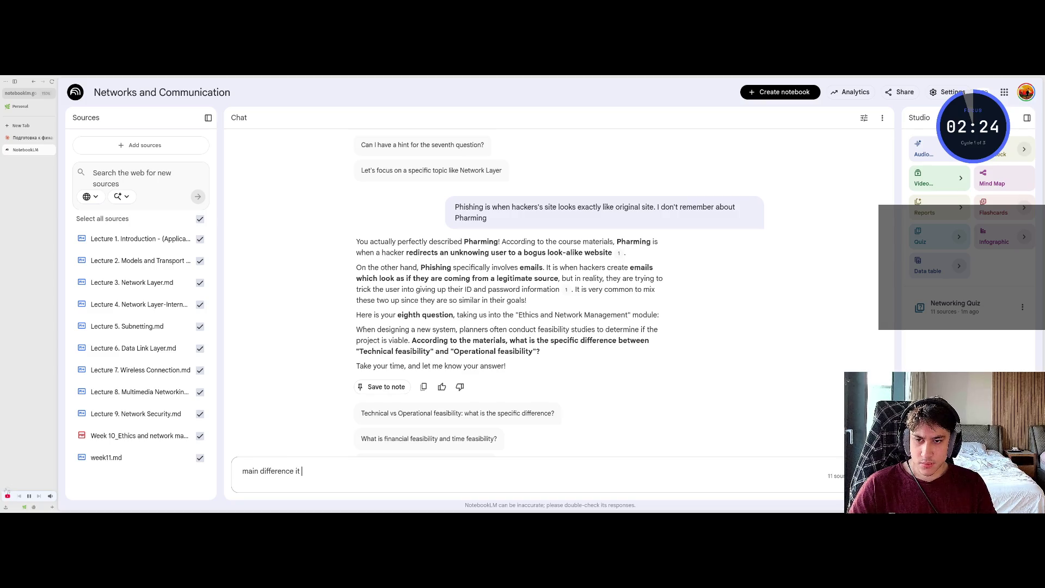
pyautogui.press('BackSpace')
pyautogui.press('BackSpace')
pyautogui.write('s that ')
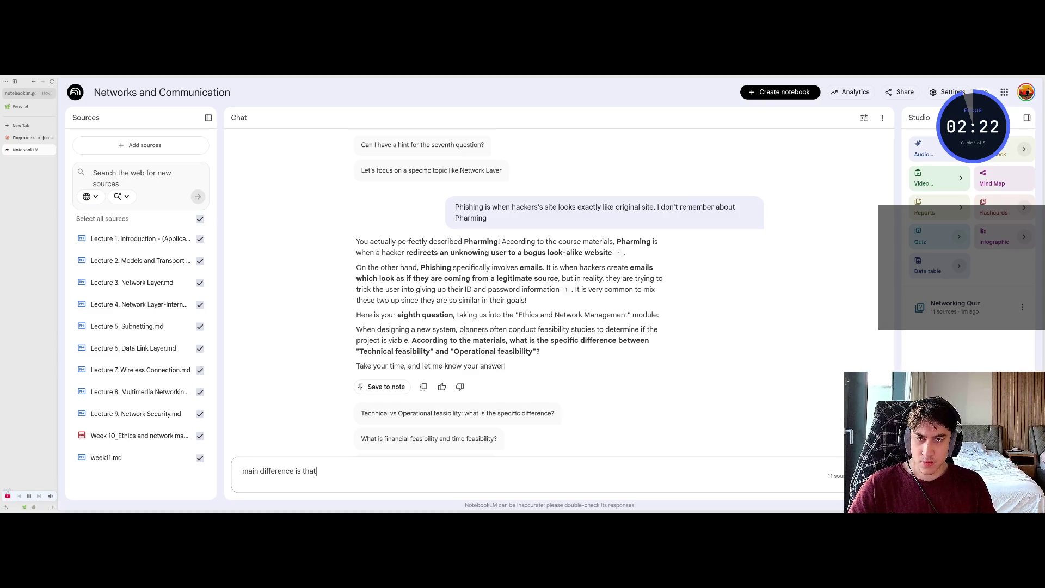
pyautogui.write('opera')
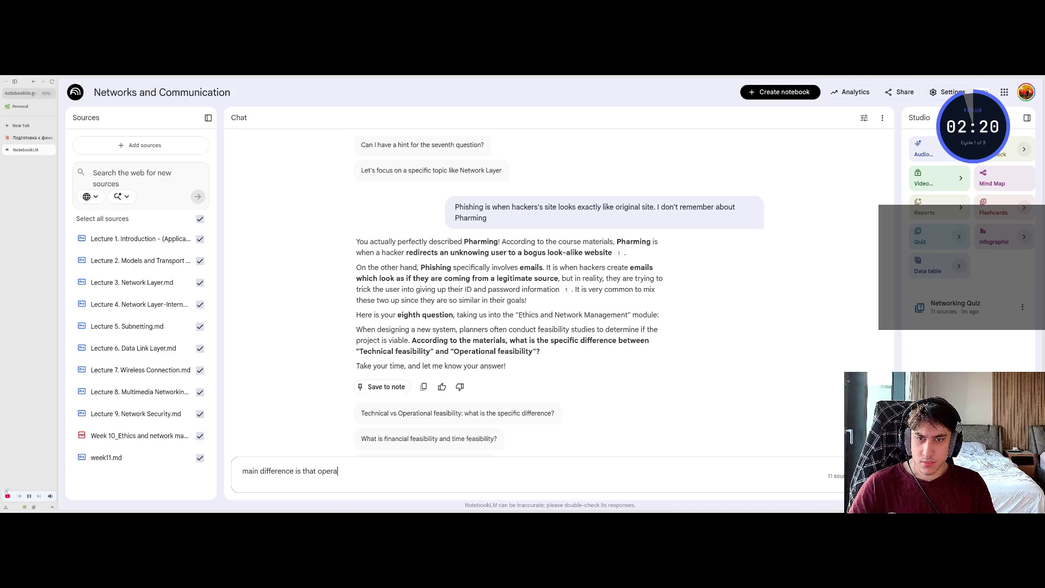
pyautogui.write('tional')
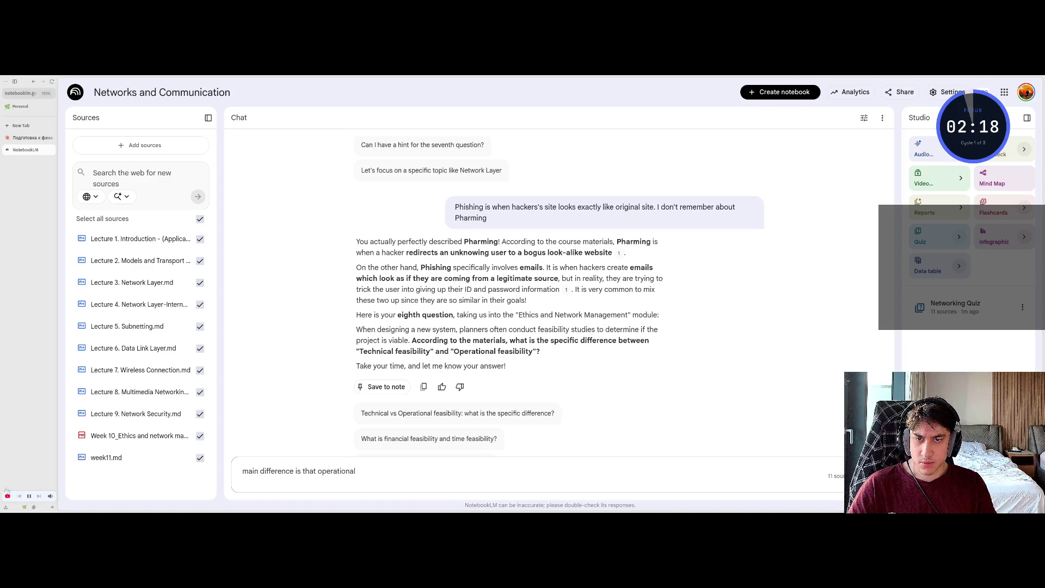
pyautogui.write(' feasibi')
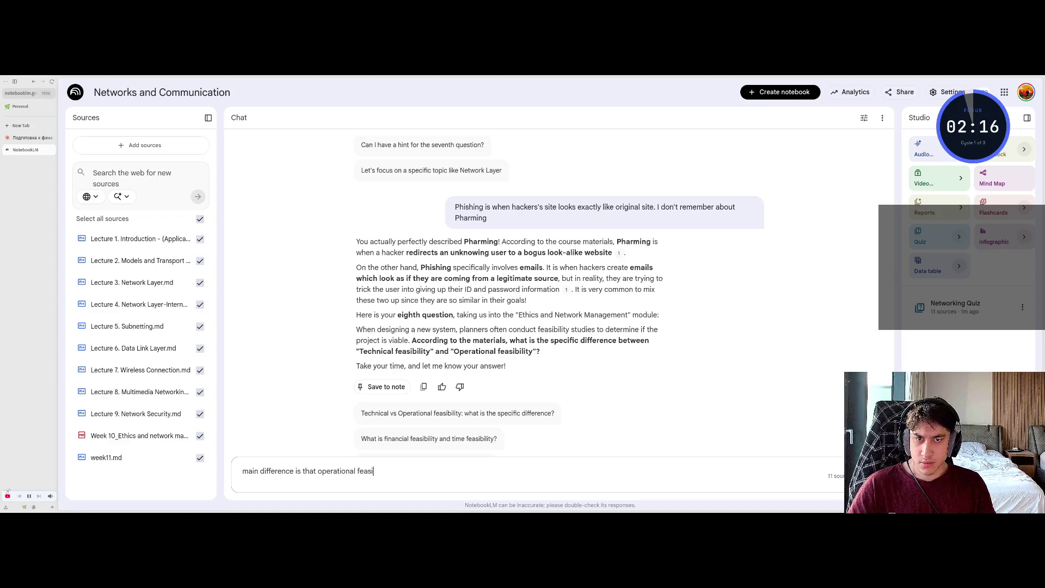
pyautogui.write('lity ')
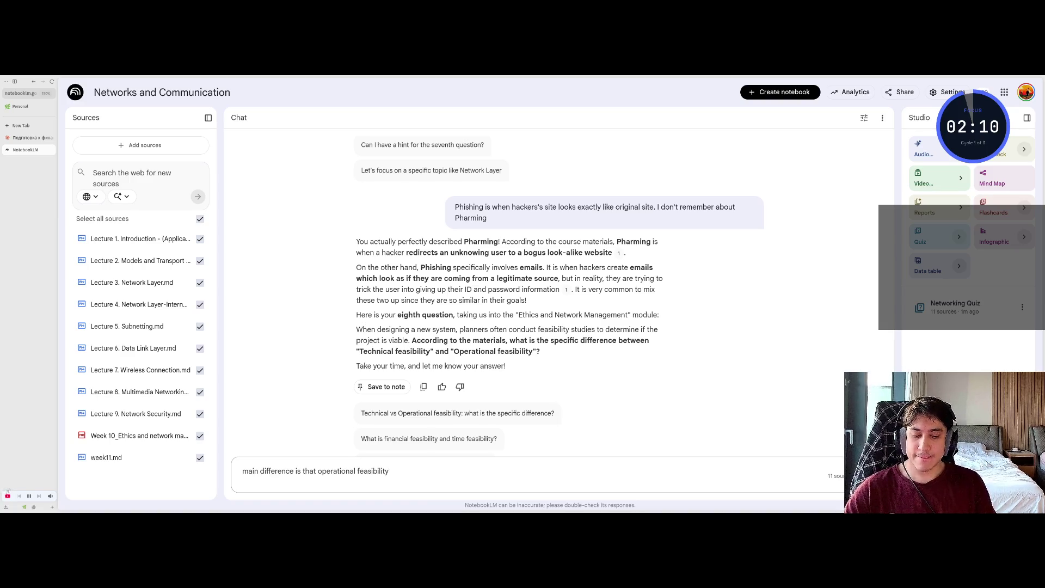
pyautogui.write('is expe')
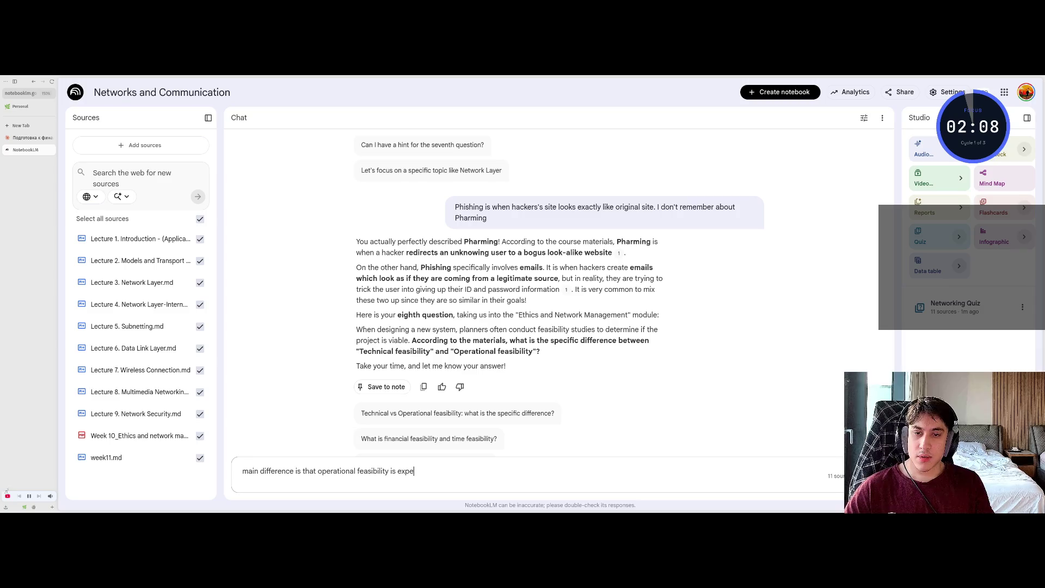
pyautogui.write('cted')
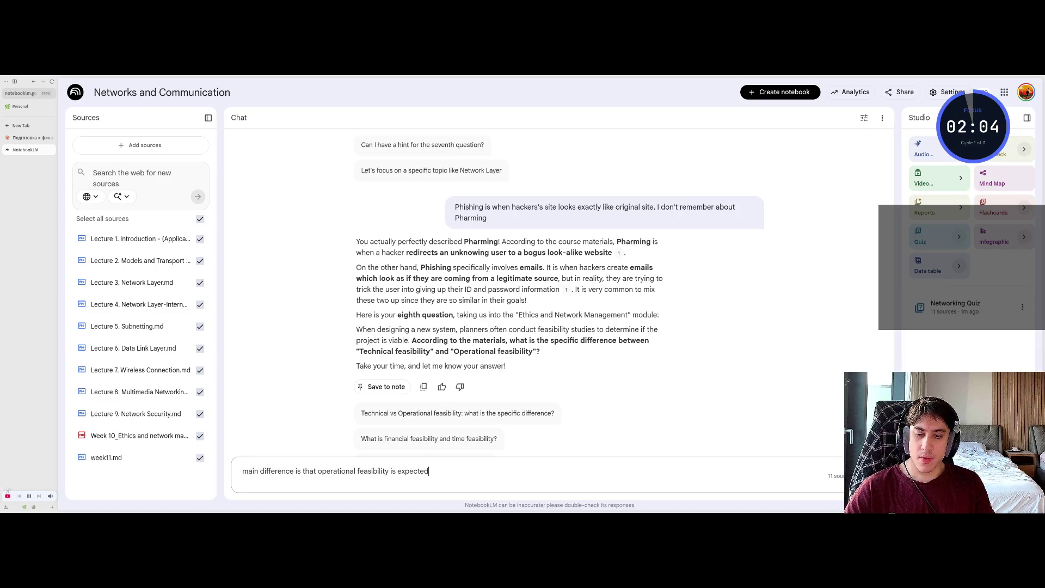
pyautogui.write(' speed and ')
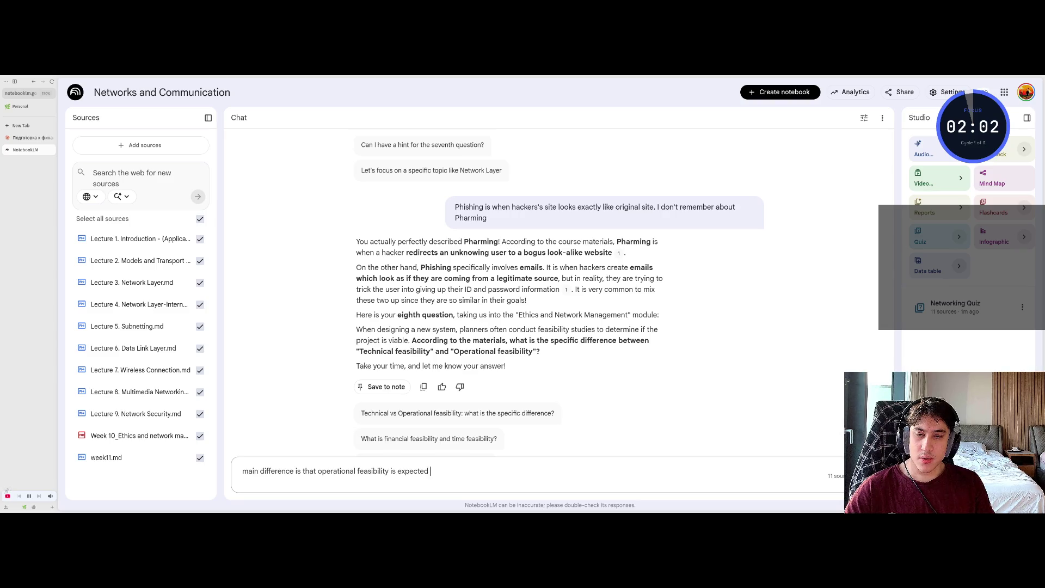
pyautogui.write('nu')
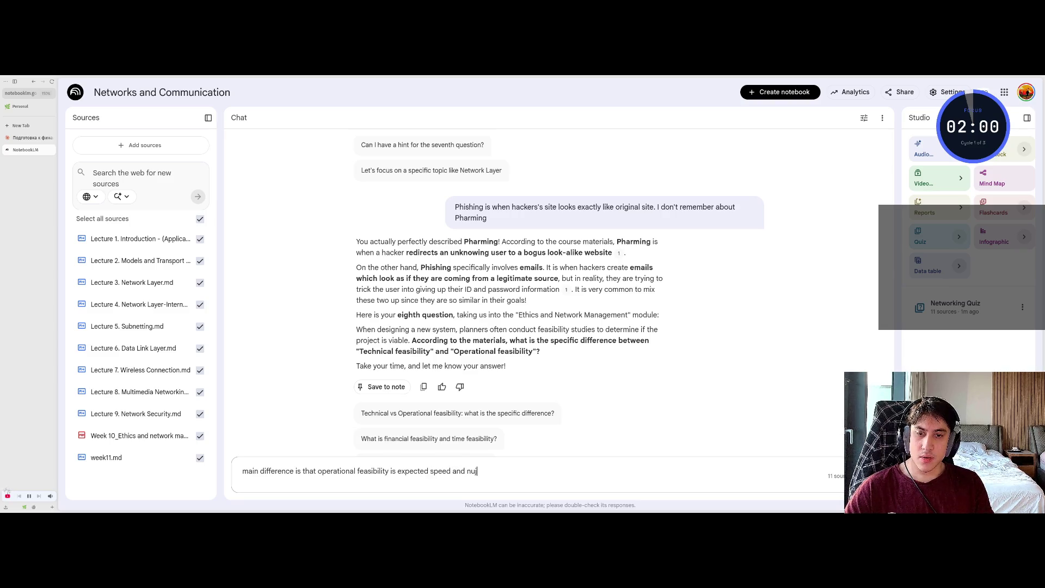
pyautogui.write('mber of ')
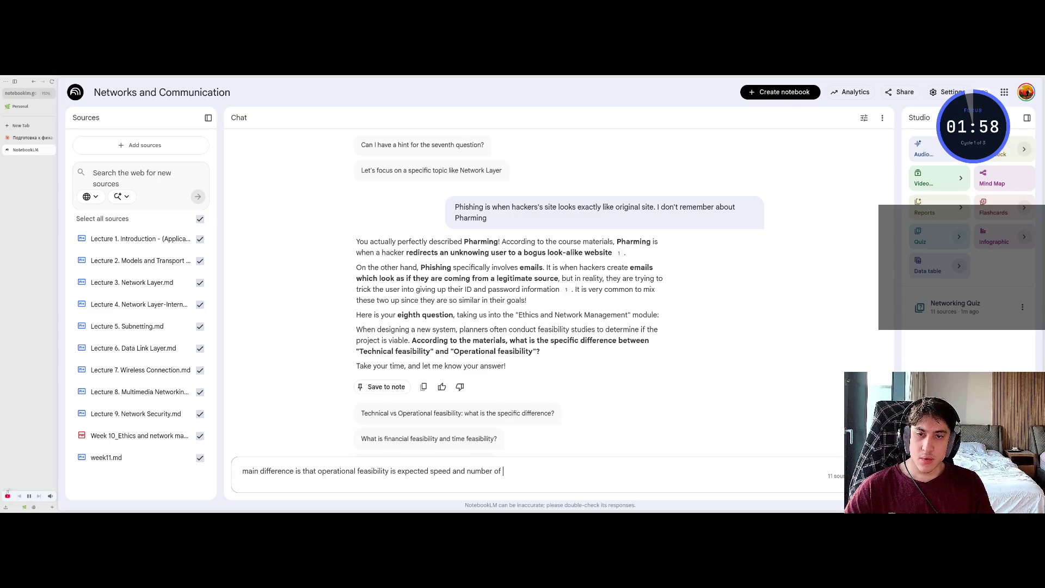
pyautogui.write('operates on')
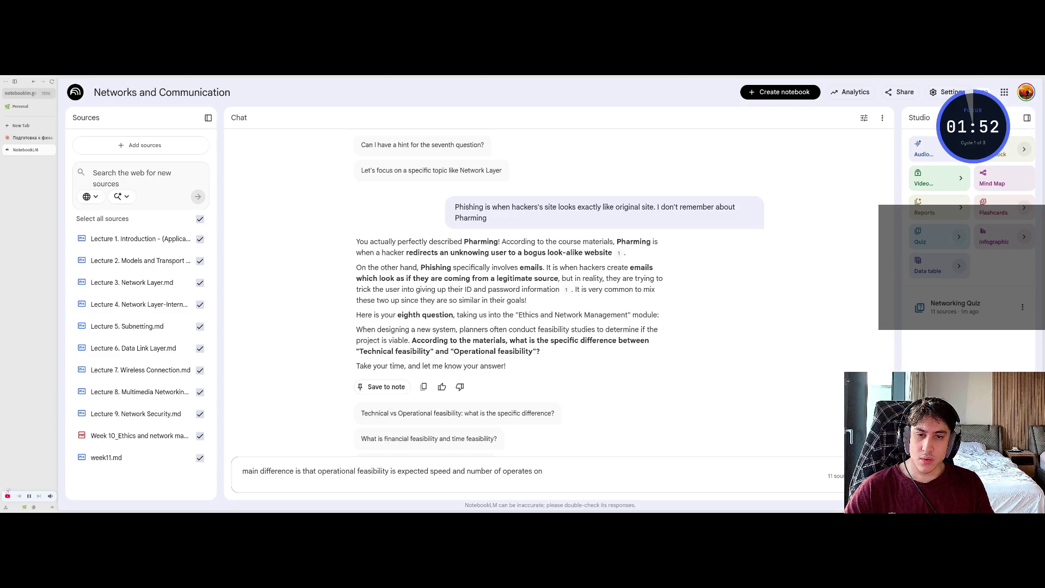
pyautogui.write(' system.')
pyautogui.hotkey('shift', 'Return')
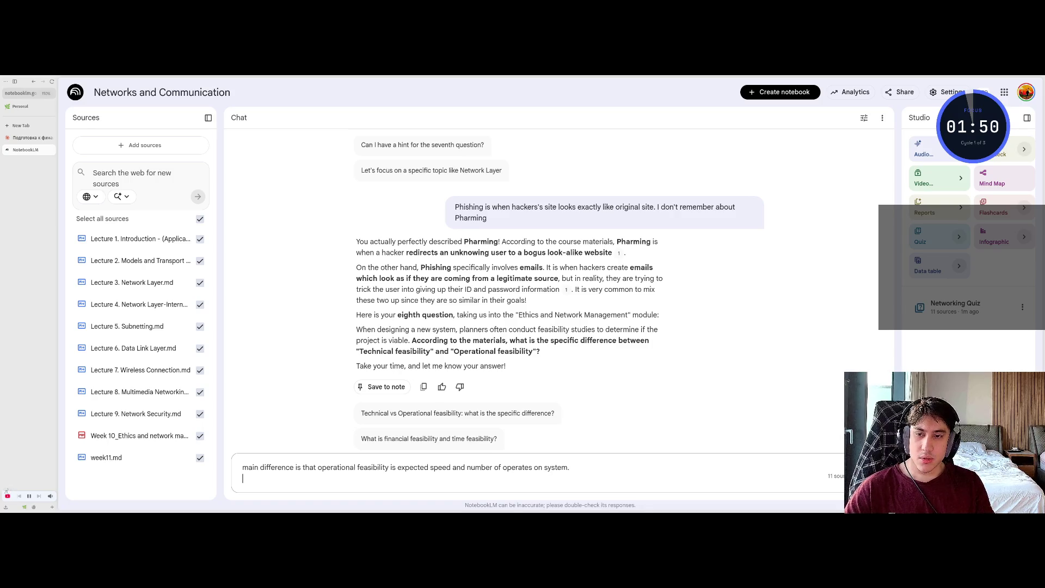
pyautogui.write('te')
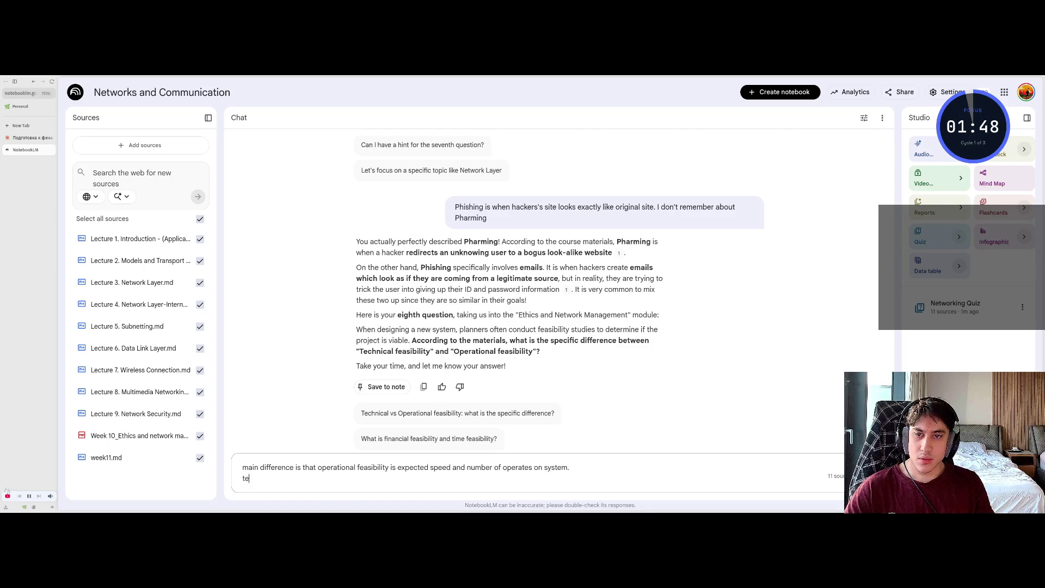
pyautogui.write('chincal feasi')
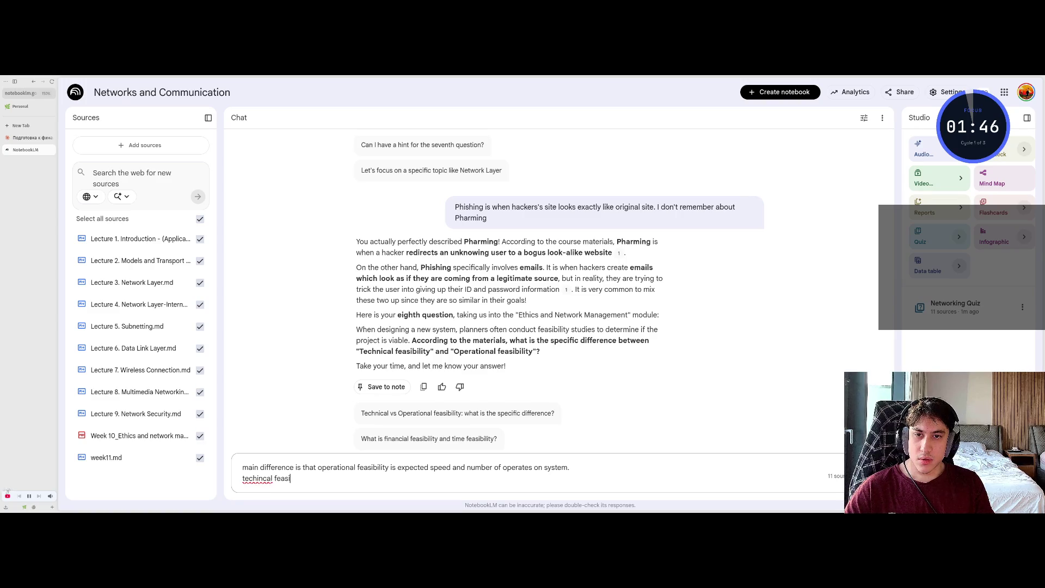
pyautogui.write('blility ')
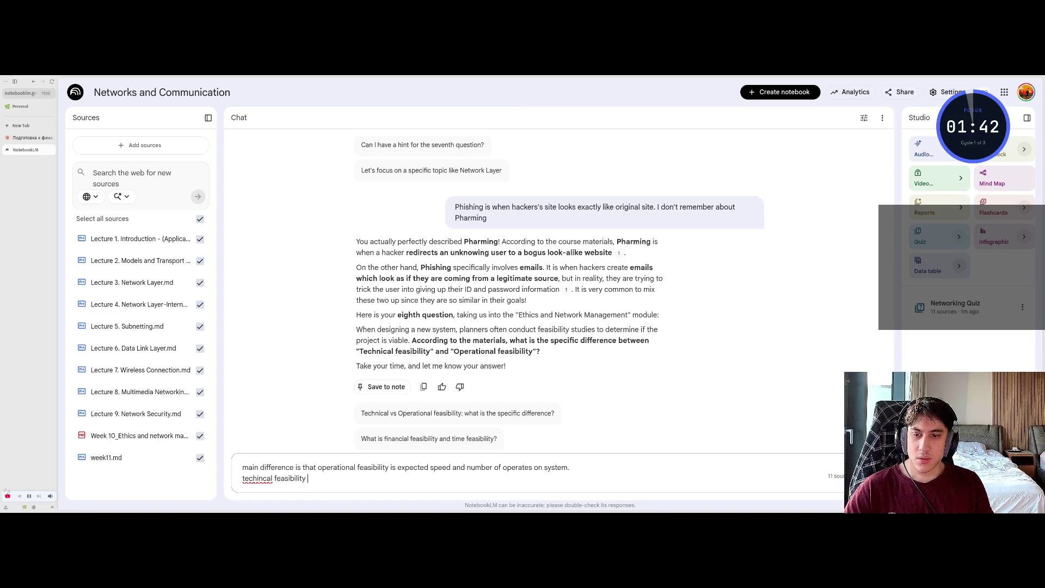
pyautogui.write('i itn')
pyautogui.press('BackSpace')
pyautogui.press('BackSpace')
pyautogui.press('BackSpace')
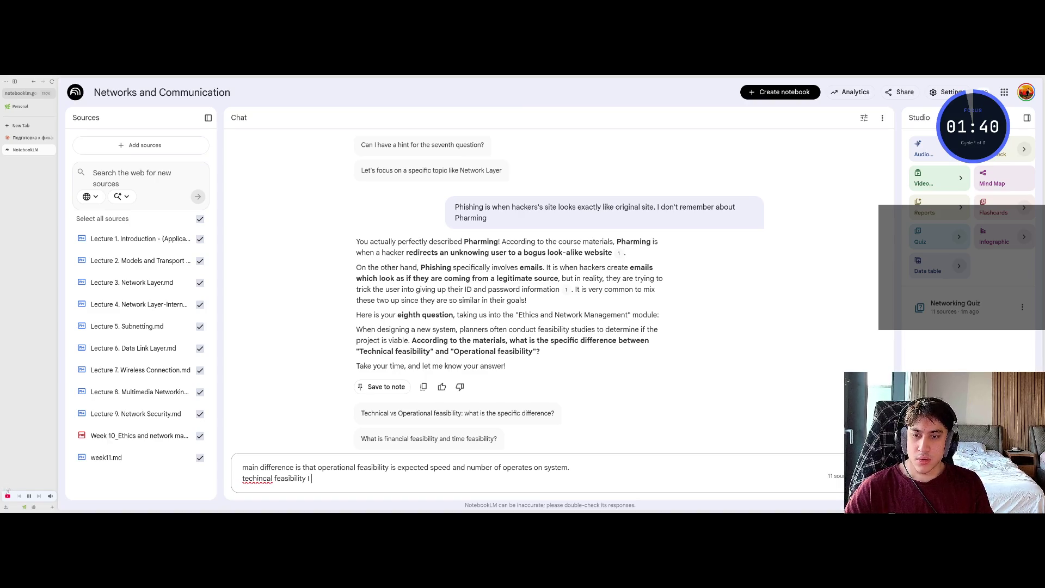
pyautogui.write('think is')
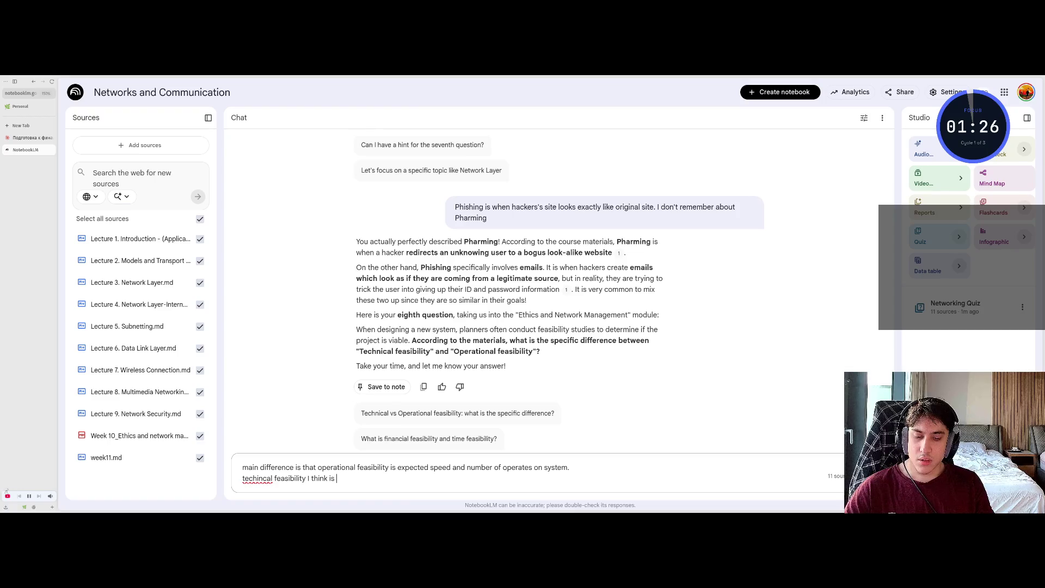
pyautogui.write('devices')
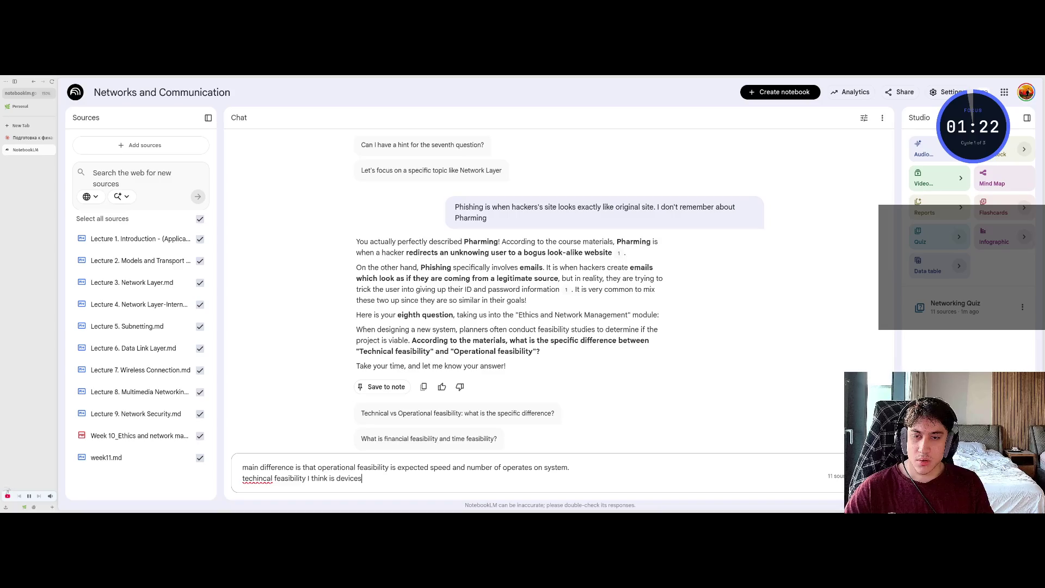
pyautogui.write(' that ')
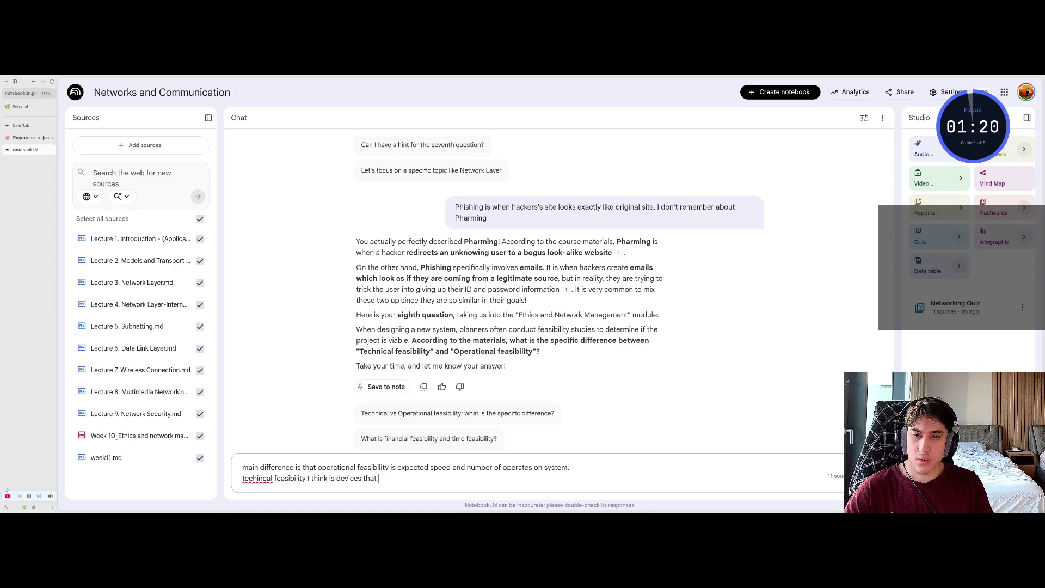
pyautogui.write('are required')
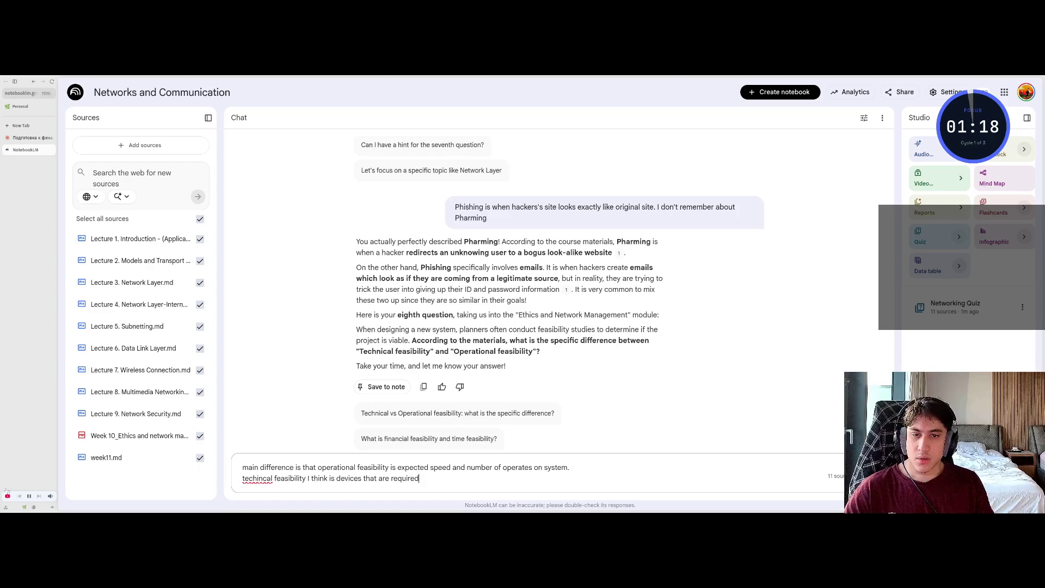
pyautogui.hotkey('shift', 'Return')
pyautogui.hotkey('shift', 'Return')
pyautogui.write('so')
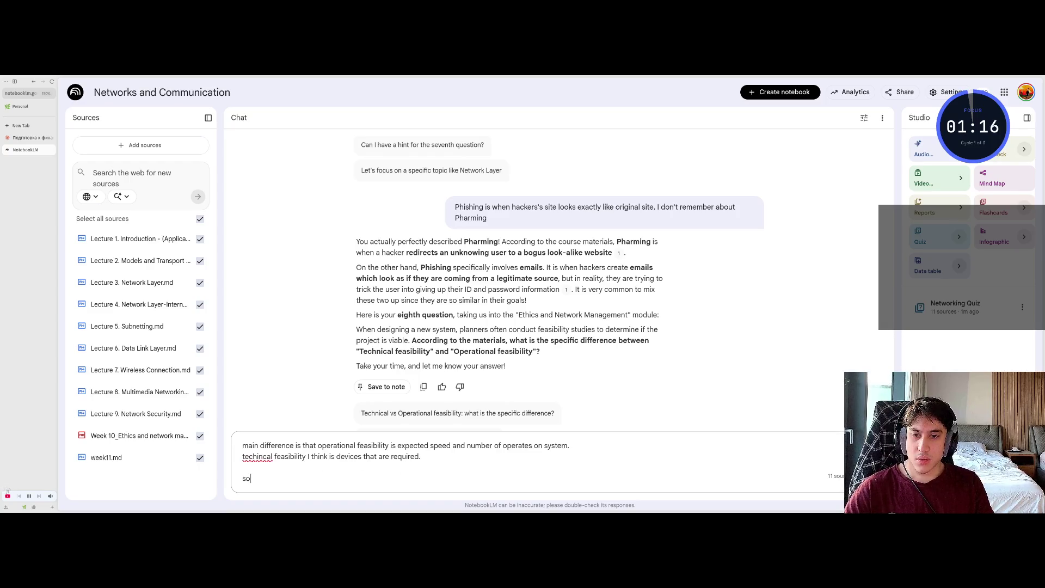
pyautogui.write(' operatio')
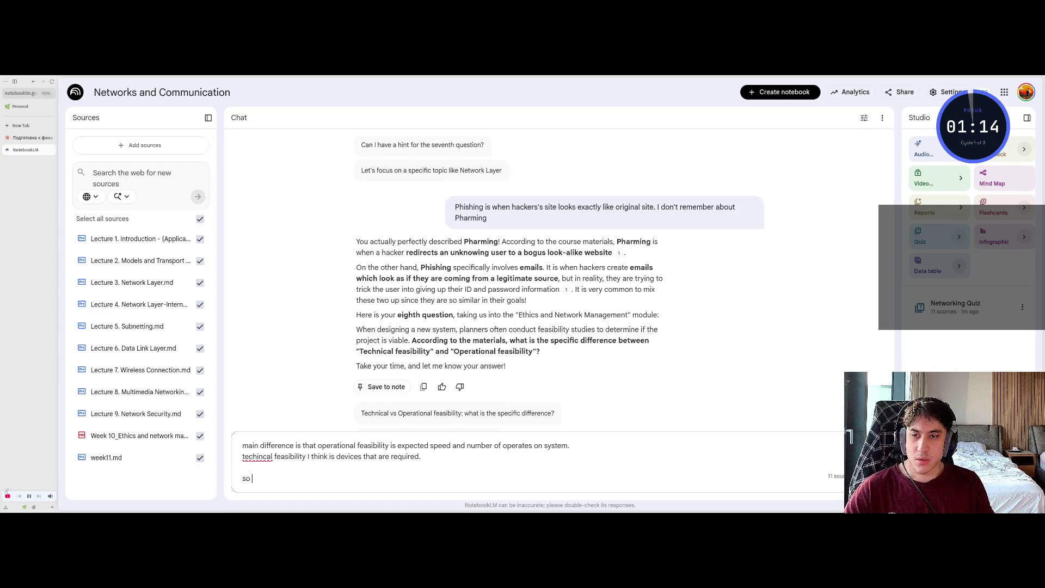
pyautogui.write('nal i')
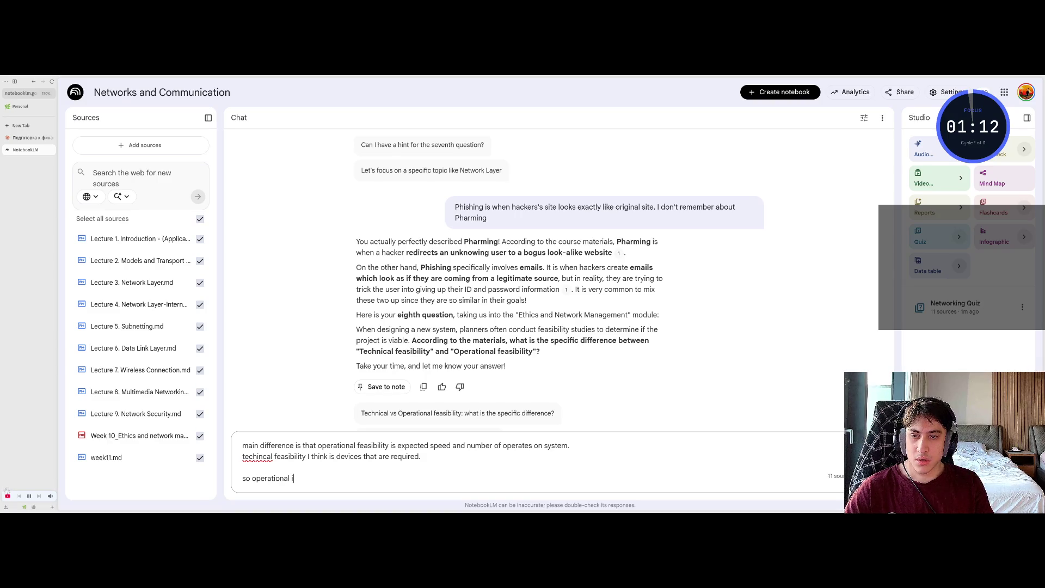
pyautogui.write('s more about')
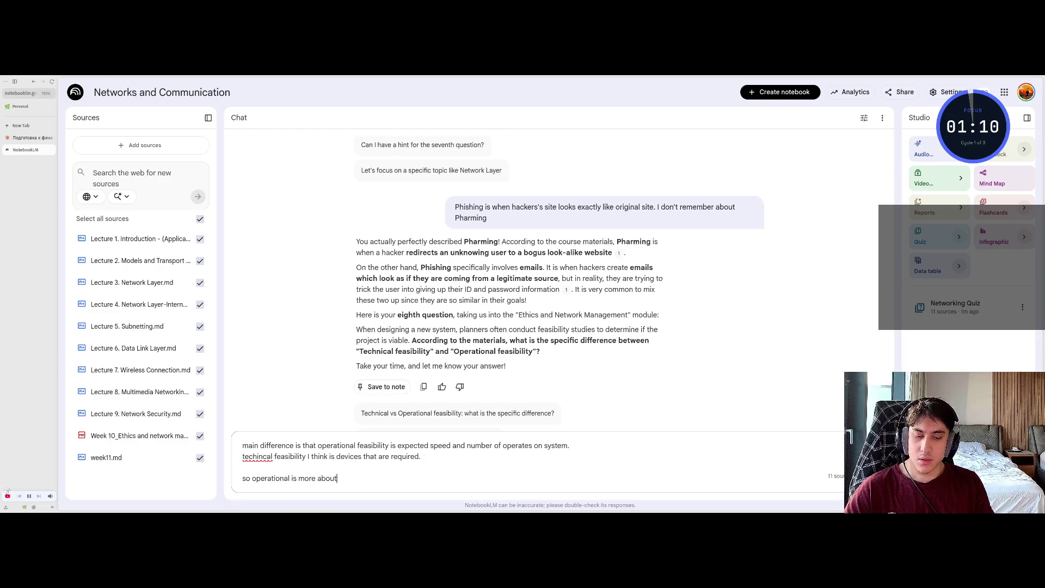
pyautogui.write(' tra')
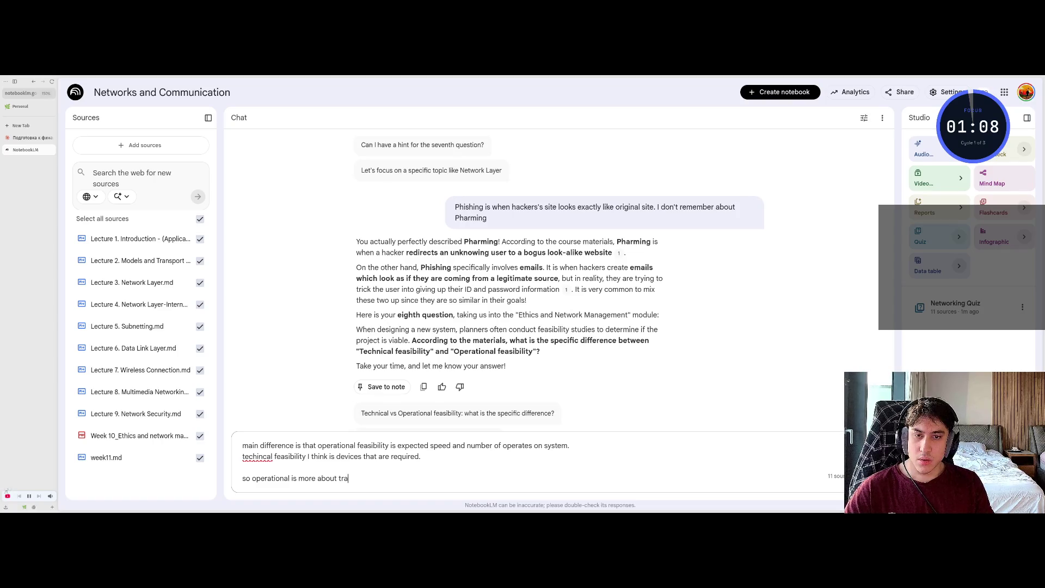
pyautogui.write('ffic.')
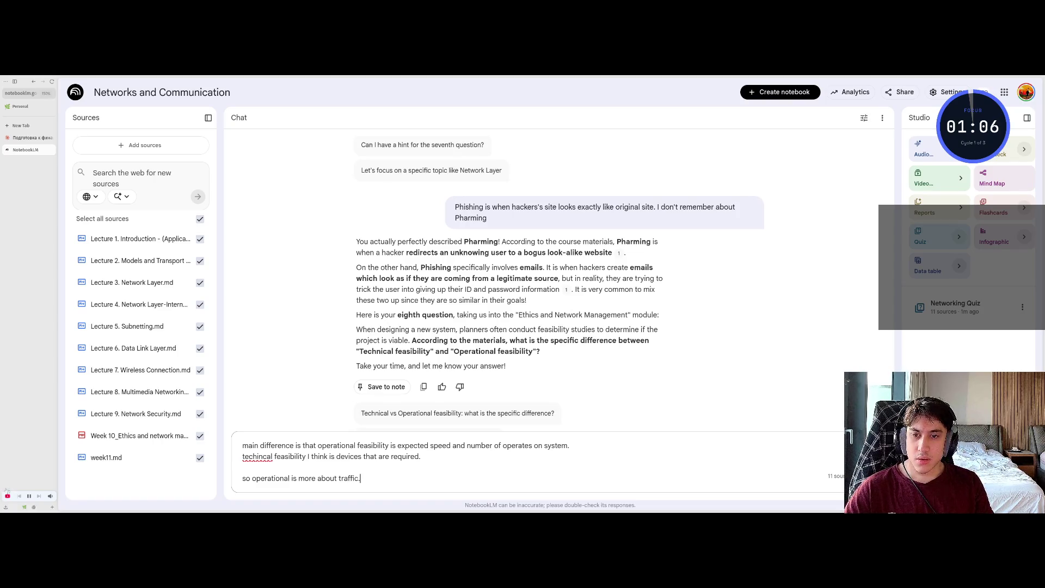
pyautogui.press('Return')
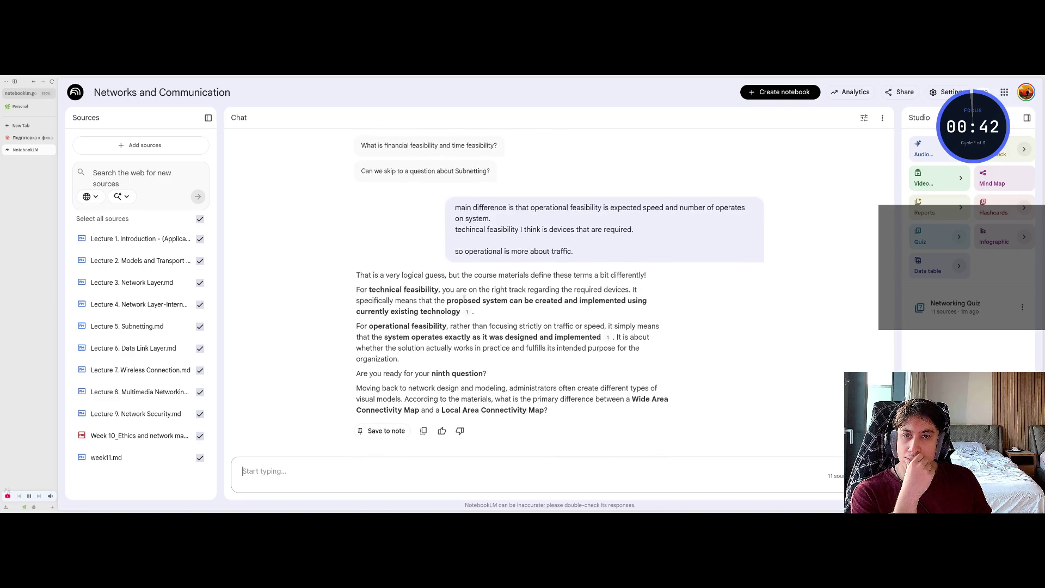
# Read the tutor's corrected feasibility definitions and the ninth question on connectivity maps
pyautogui.moveTo(514, 276); pyautogui.dragTo(612, 275)
pyautogui.click(620, 275)
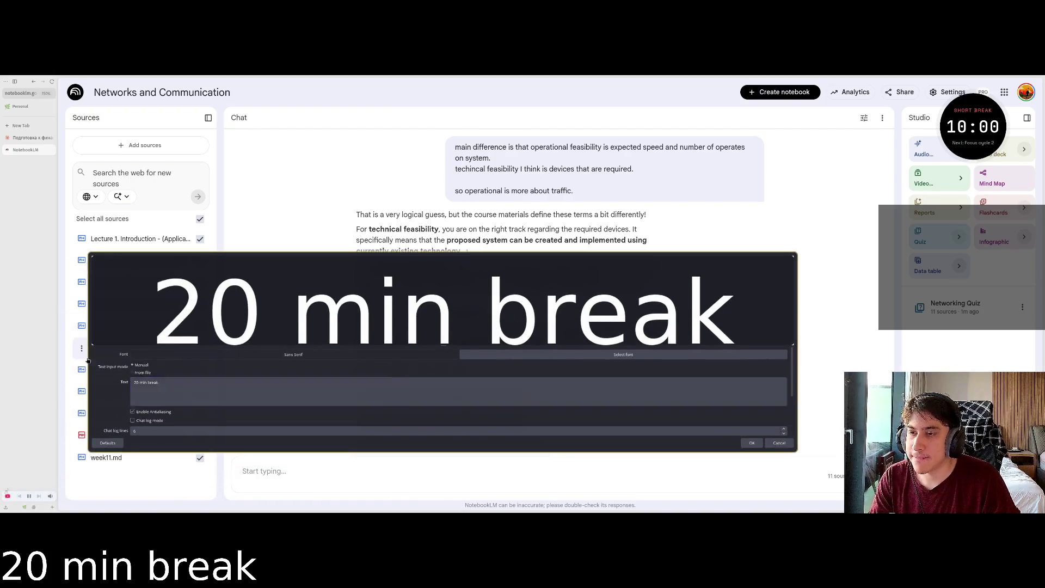
# Edit the OBS text source to read '10 min break' instead of '20 min break'
pyautogui.click(136, 382)
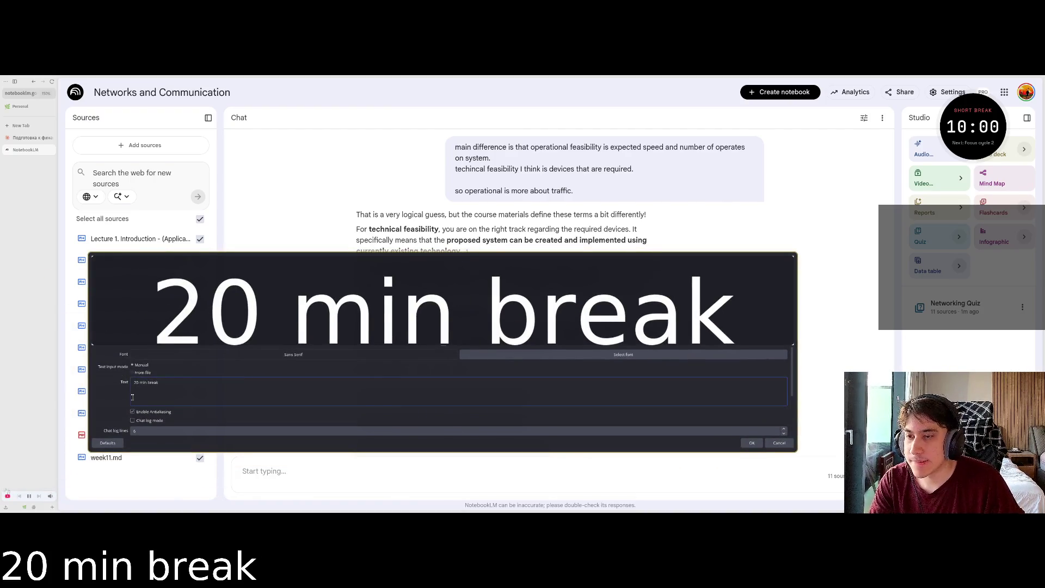
pyautogui.press('BackSpace')
pyautogui.write('1')
pyautogui.click(751, 443)
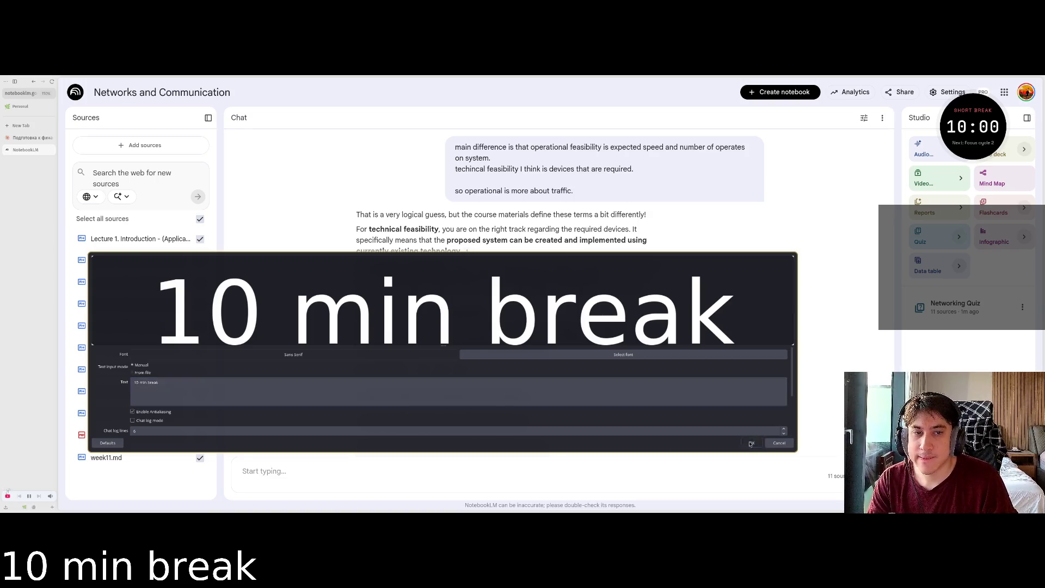